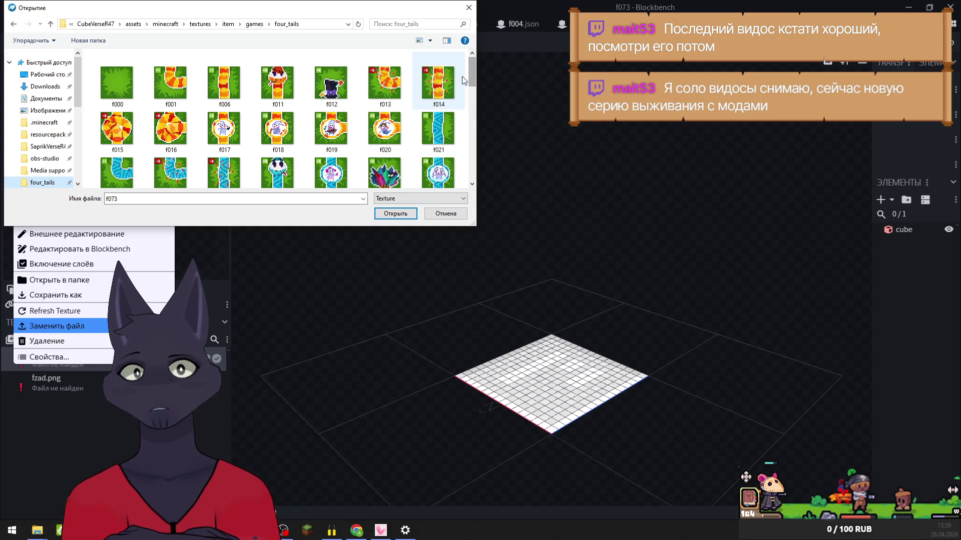
- Load f073.png as the tile texture, then reopen model f073.json from the recent models grid
click(396, 215)
key(ctrl+Tab)
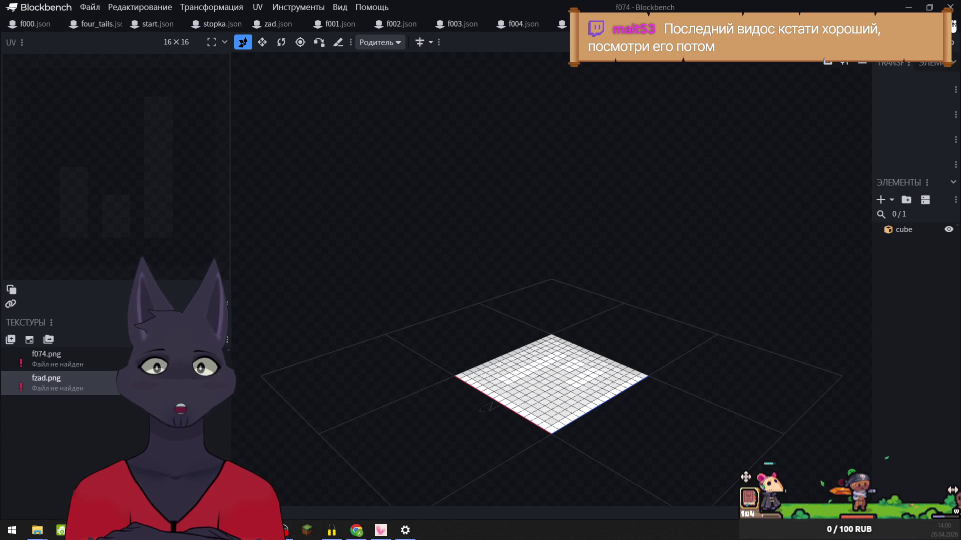
click(953, 25)
scroll(472, 217, down, 10)
scroll(598, 256, down, 20)
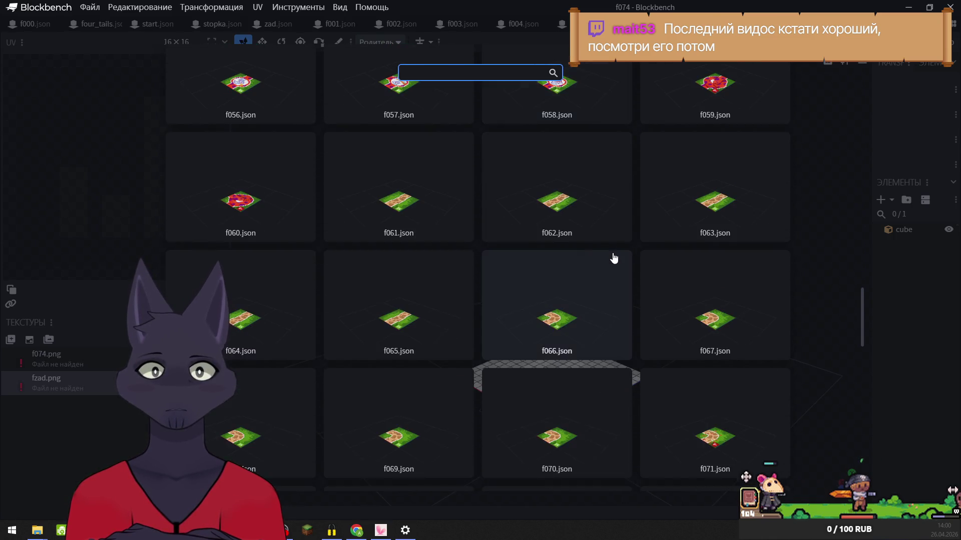
scroll(614, 257, down, 4)
click(399, 307)
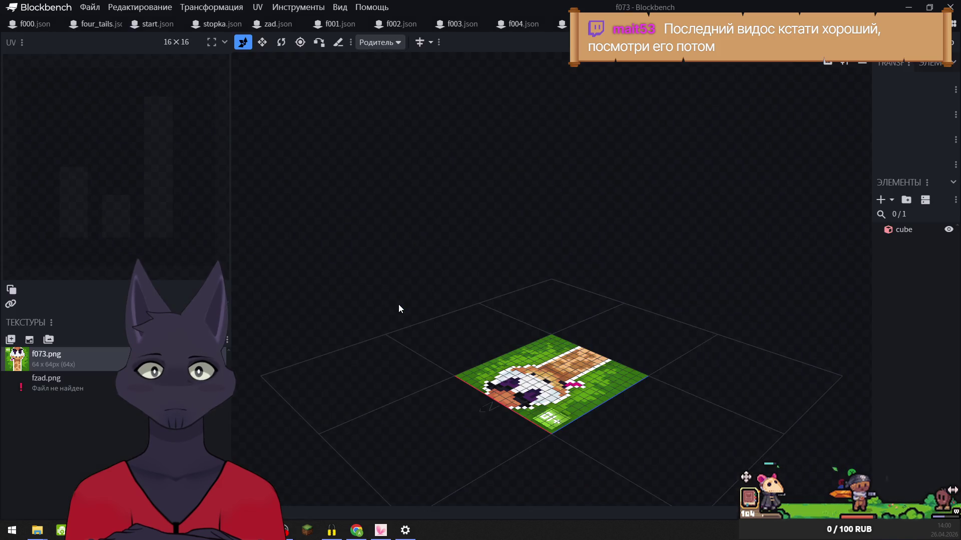
- Relink f073's missing fzad.png texture to the fzad file in four_tails
right_click(22, 381)
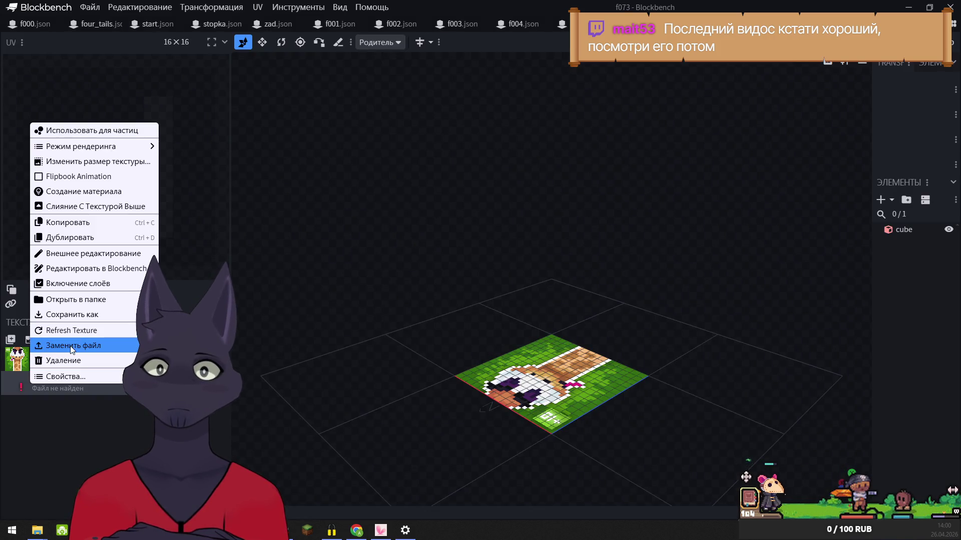
click(72, 350)
click(44, 183)
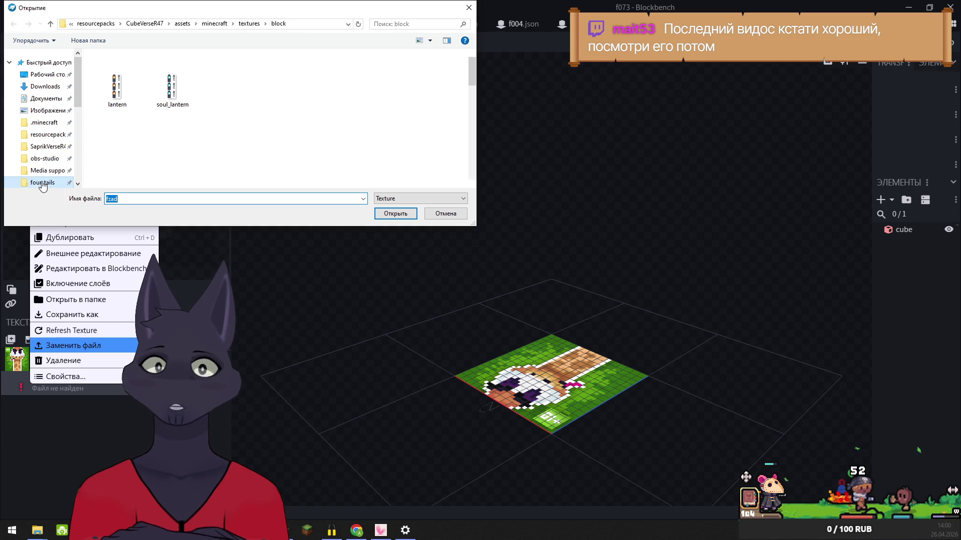
click(395, 214)
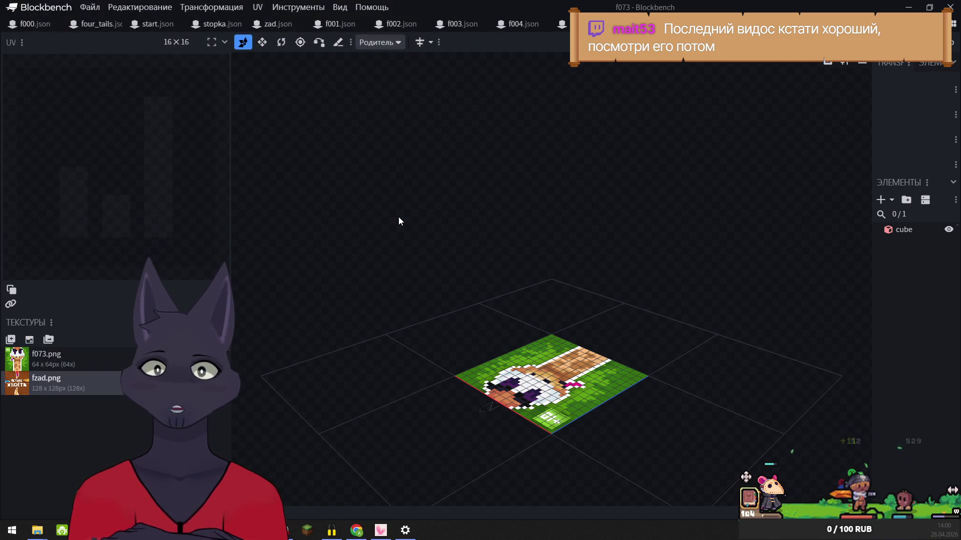
- In model f074, relink the missing f074.png texture to f074.png from four_tails
key(ctrl+Tab)
right_click(20, 360)
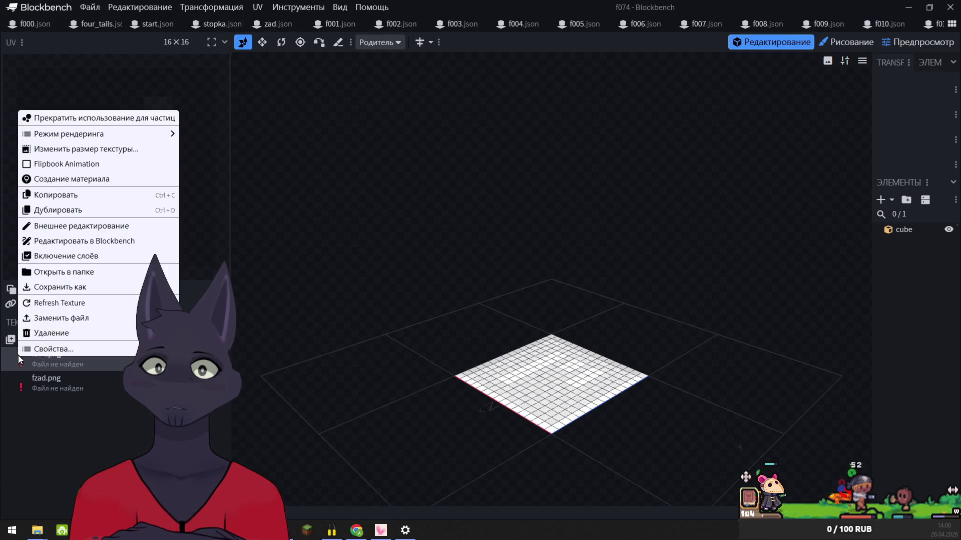
click(55, 318)
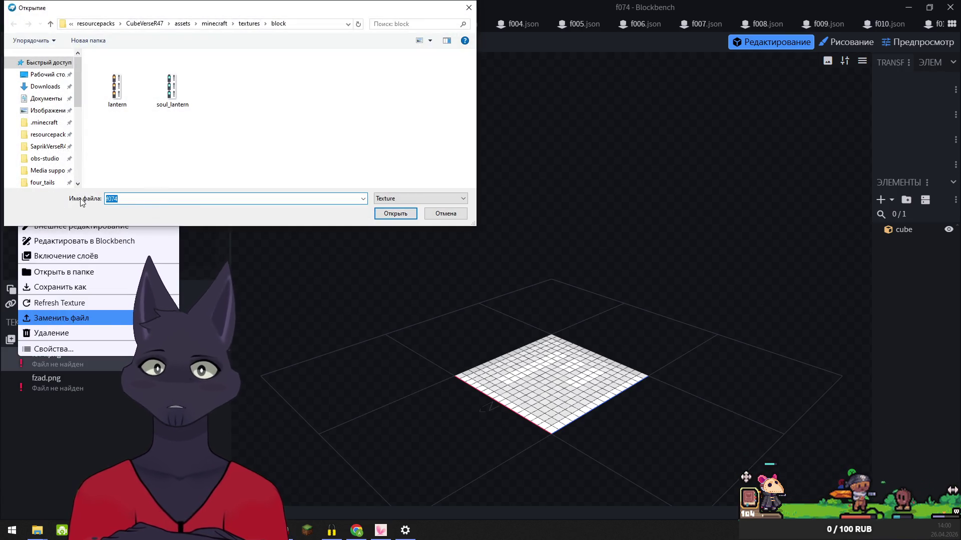
click(43, 183)
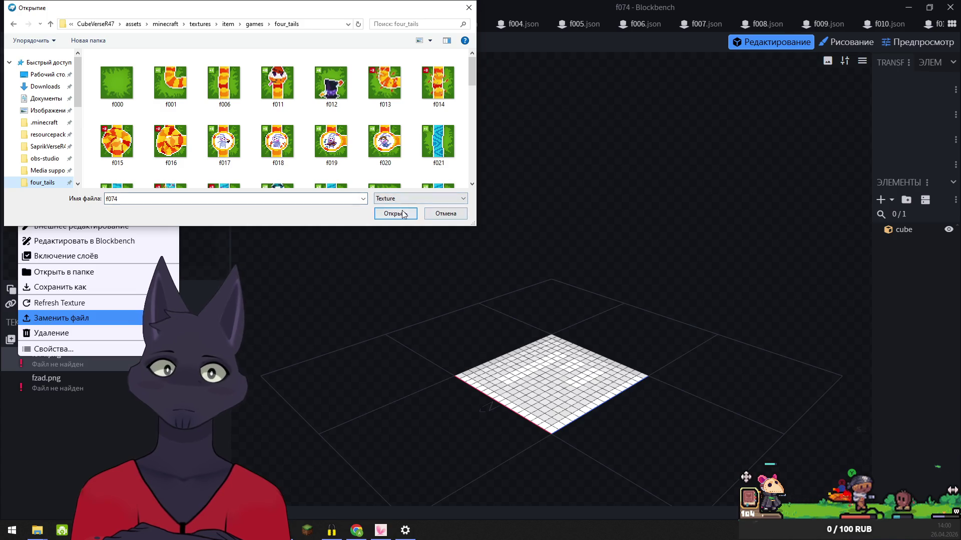
click(400, 213)
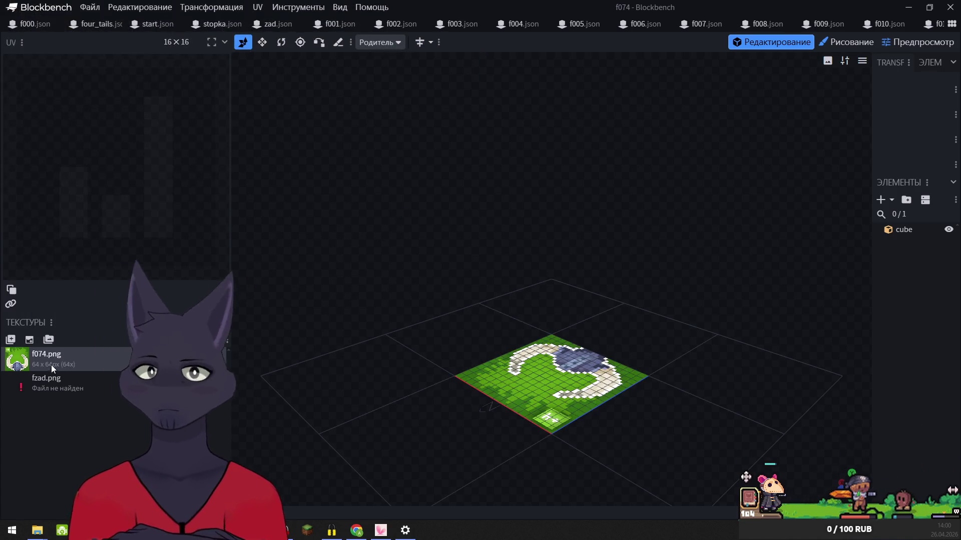
- Relink f074's missing fzad.png texture to the four_tails fzad file
right_click(20, 380)
click(50, 343)
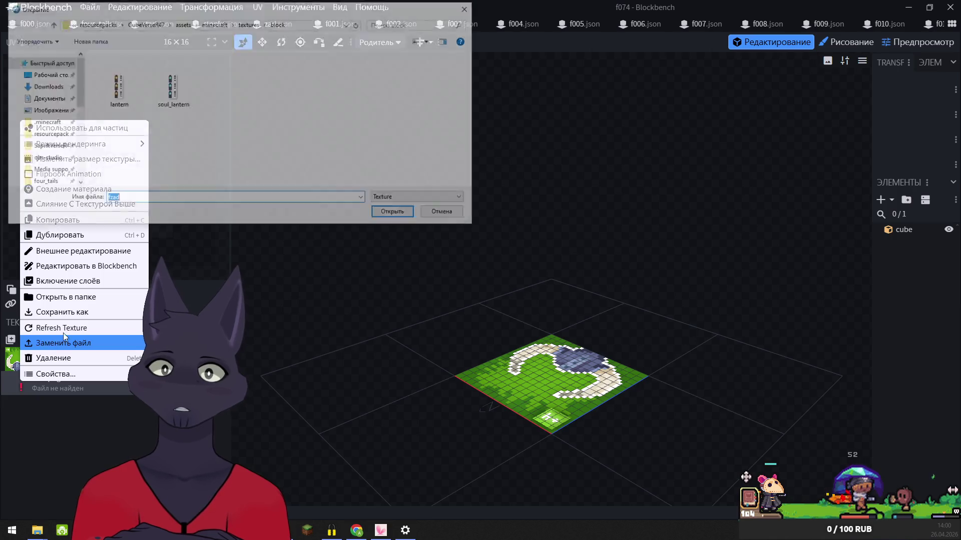
click(42, 182)
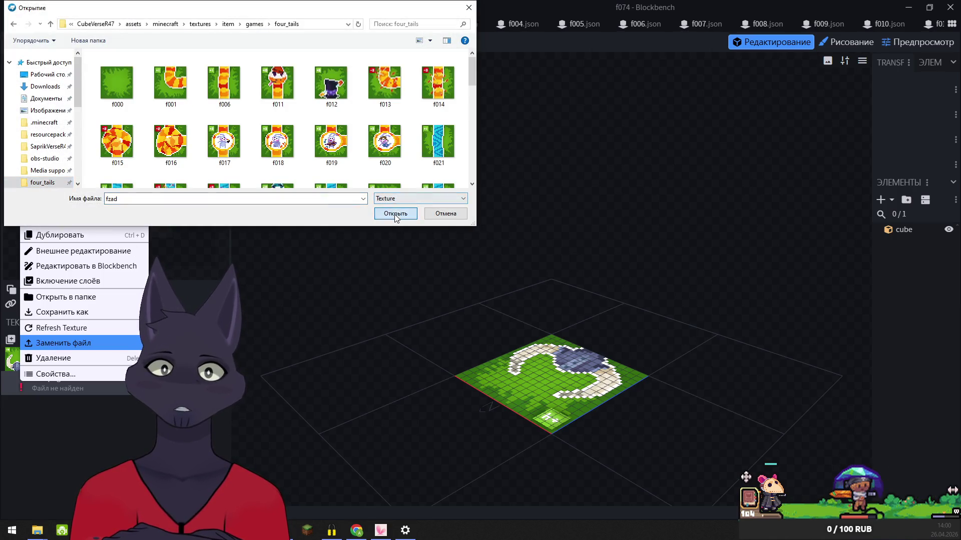
click(394, 214)
right_click(13, 359)
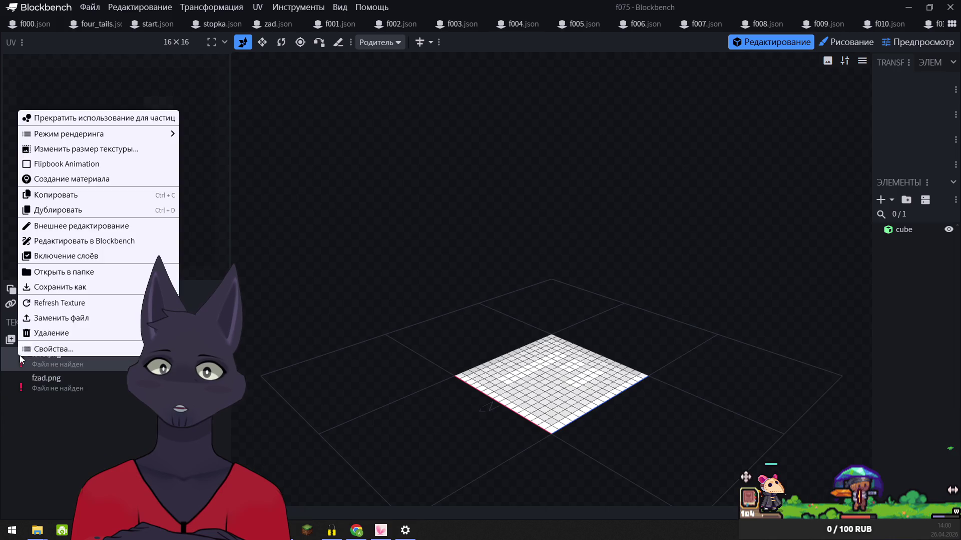
- Relink model f075's f075.png and fzad.png textures from the four_tails folder
click(54, 322)
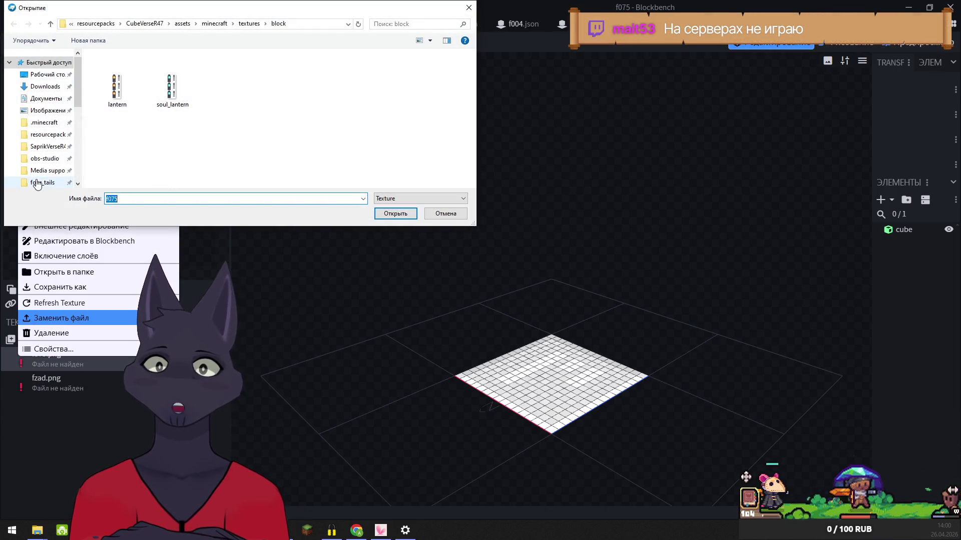
click(37, 183)
click(401, 215)
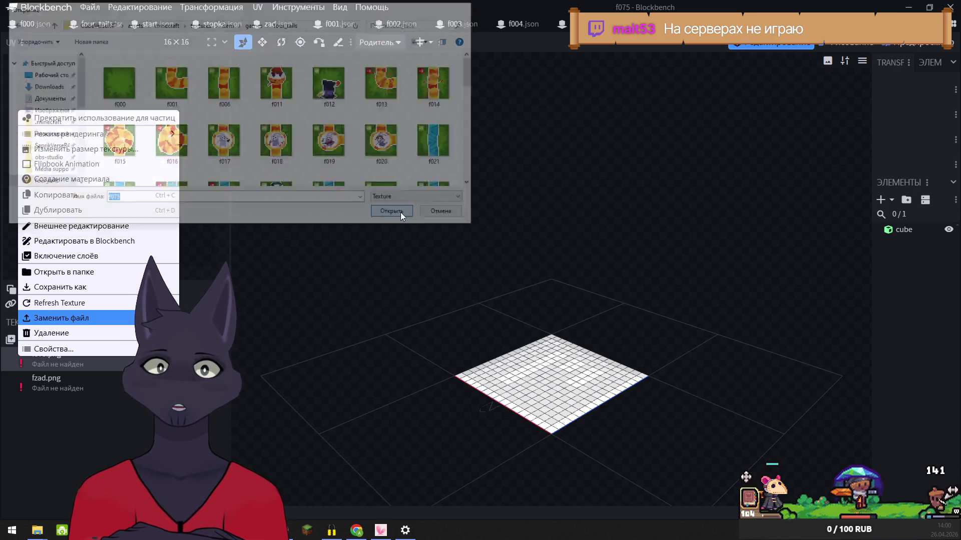
right_click(17, 388)
click(60, 345)
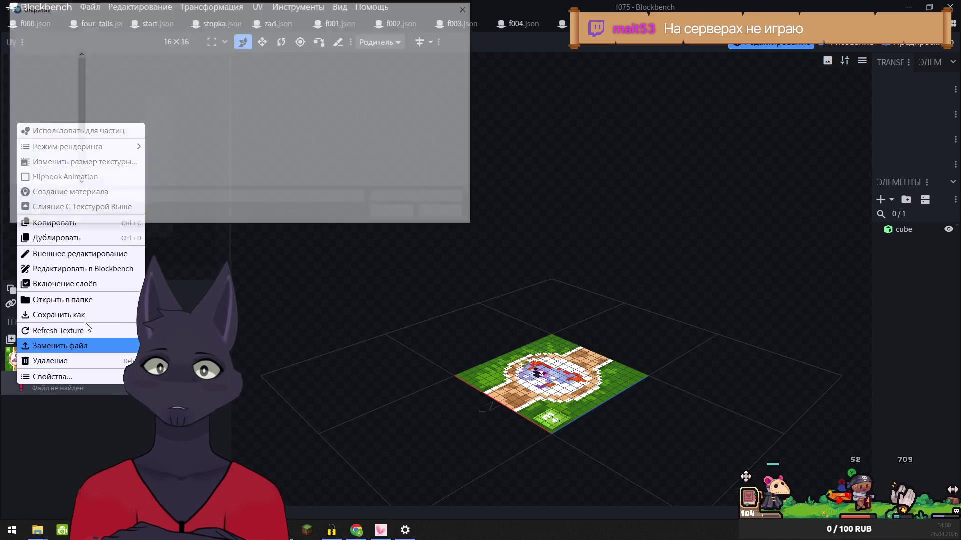
click(51, 183)
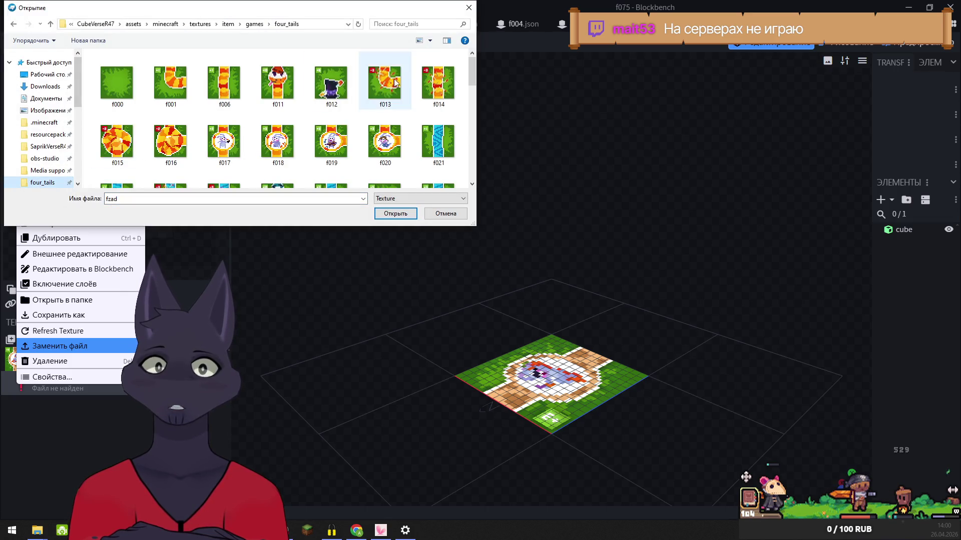
click(396, 214)
- Relink model f076's f076.png and fzad.png textures from four_tails
right_click(20, 354)
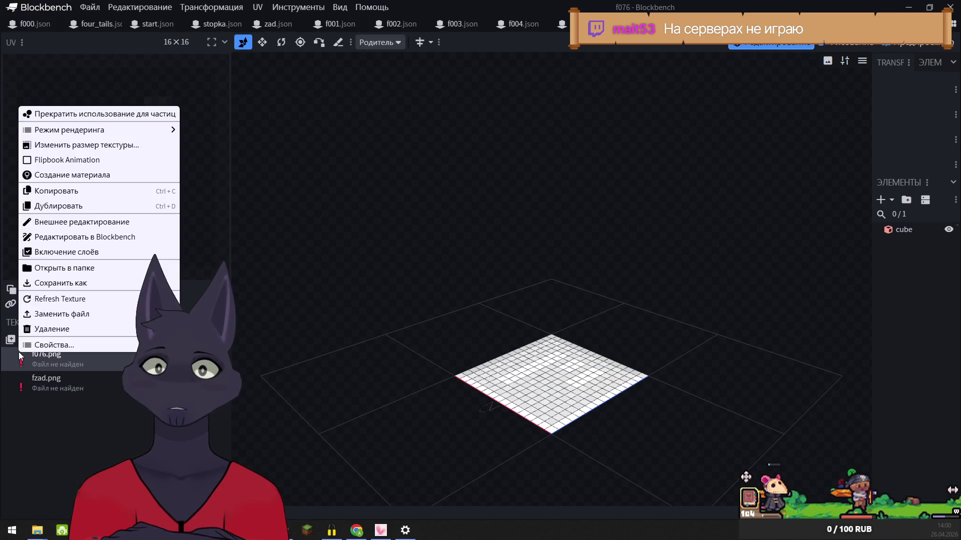
click(41, 314)
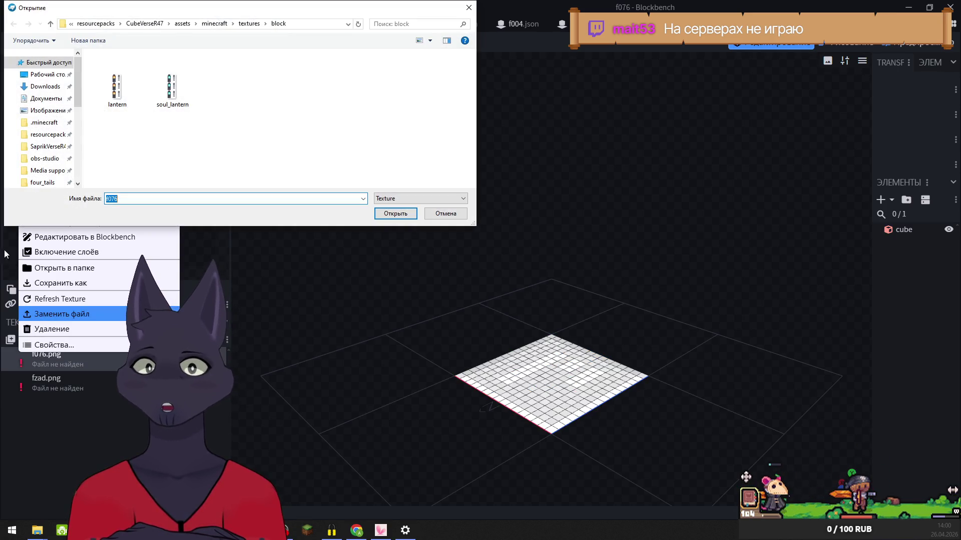
click(42, 183)
click(394, 213)
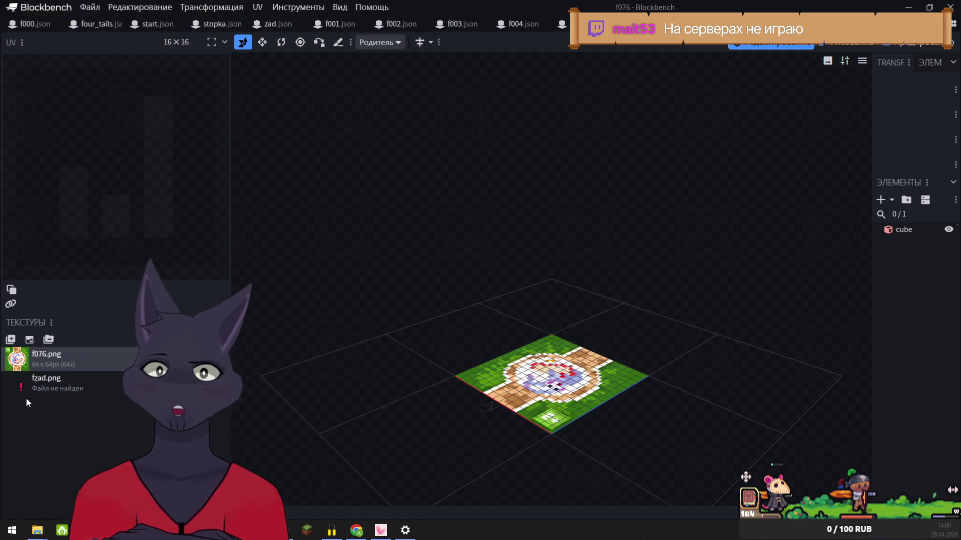
right_click(17, 386)
click(45, 344)
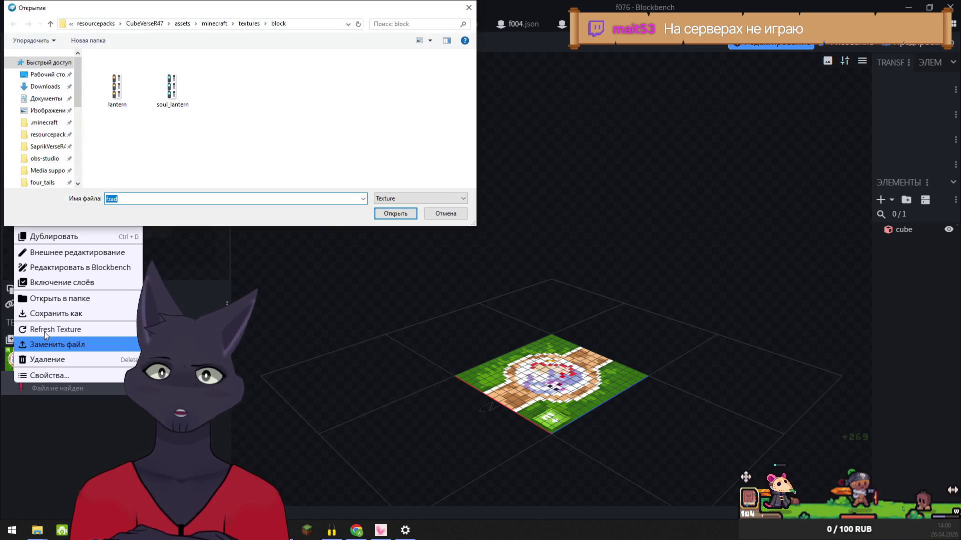
click(42, 183)
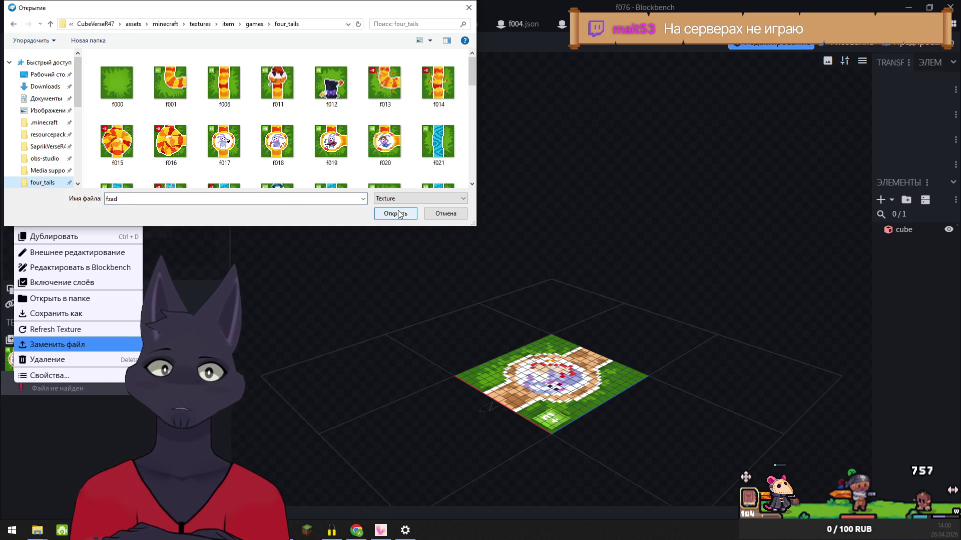
click(399, 214)
- Relink model f077's f077.png and fzad.png textures from four_tails, then switch to f078
key(ctrl+Tab)
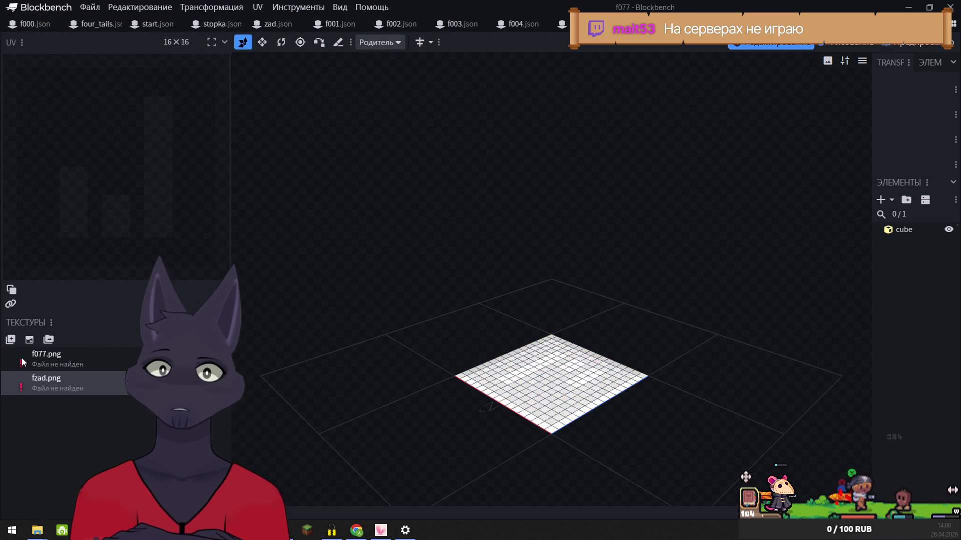
right_click(15, 358)
click(39, 315)
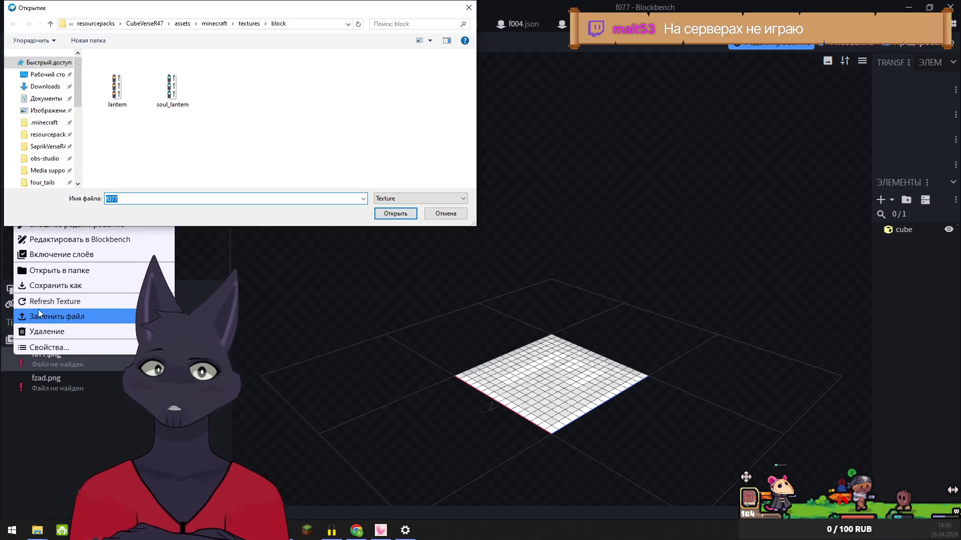
click(43, 183)
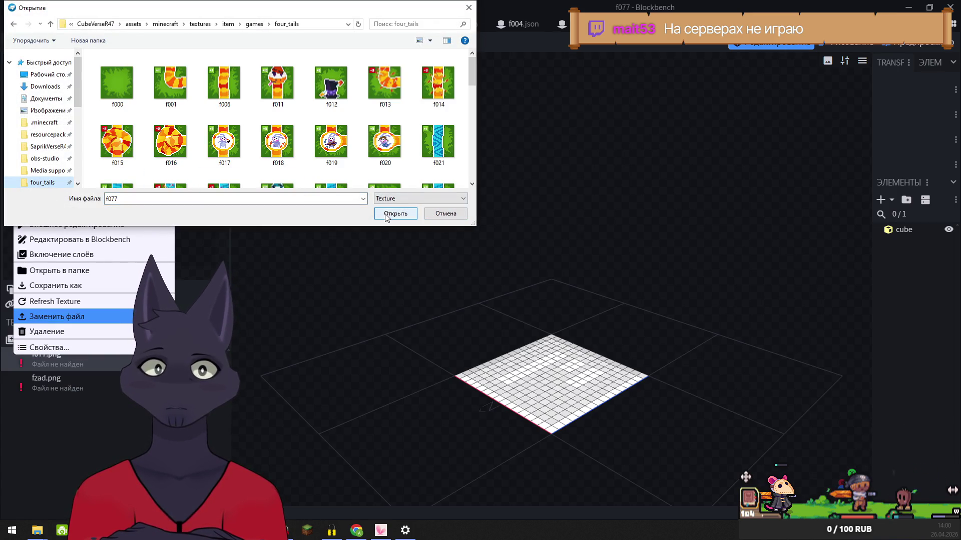
click(387, 214)
right_click(15, 383)
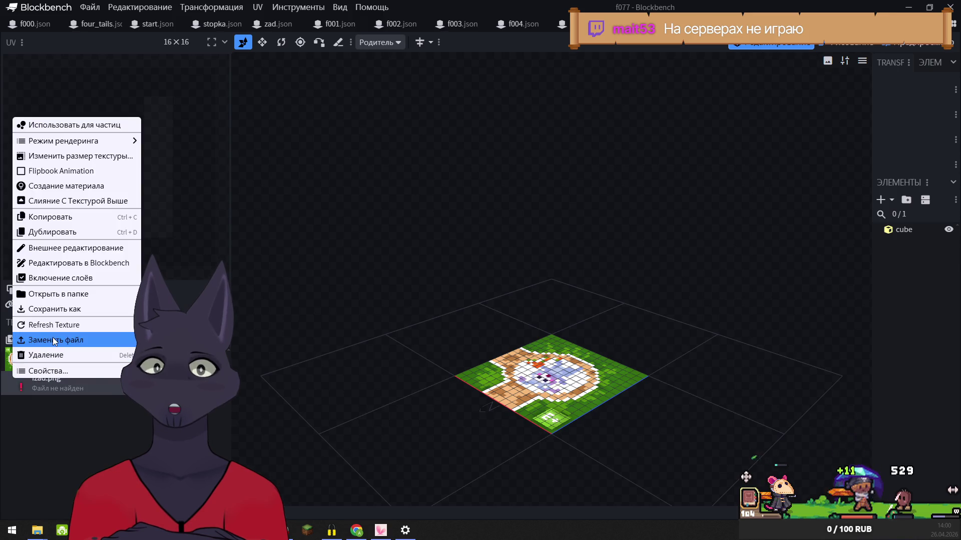
click(45, 340)
click(43, 183)
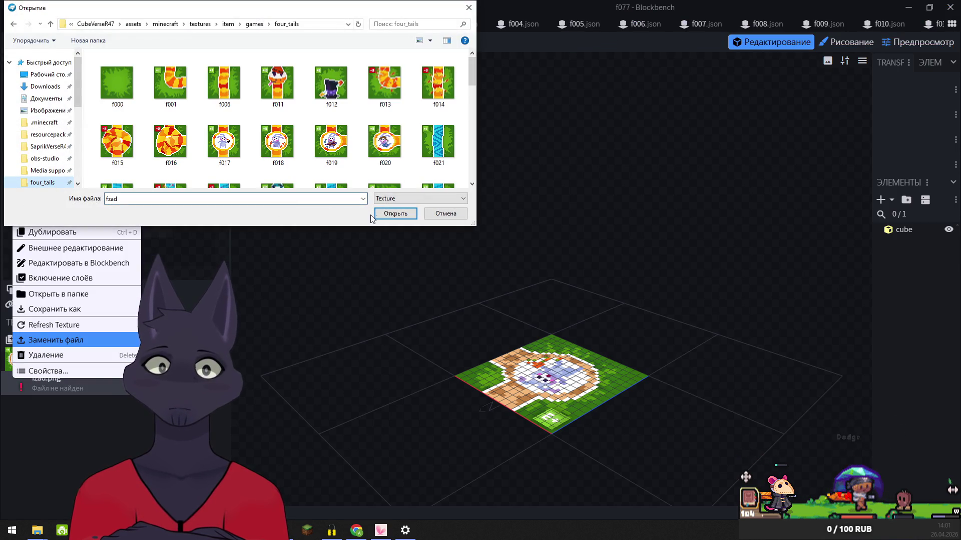
click(396, 214)
key(ctrl+Tab)
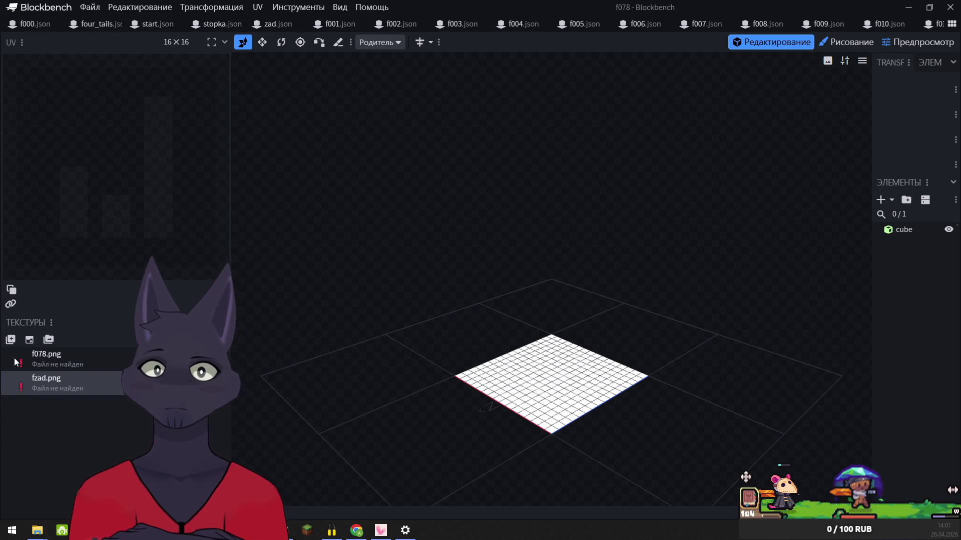
- Relink model f078's f078.png and fzad.png textures from four_tails
right_click(16, 357)
click(57, 320)
click(43, 183)
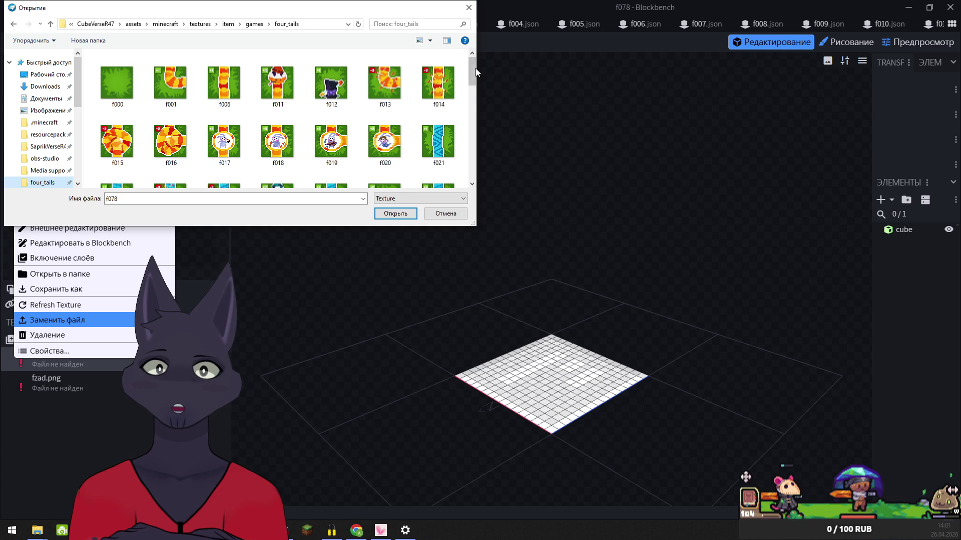
drag(472, 65, 474, 165)
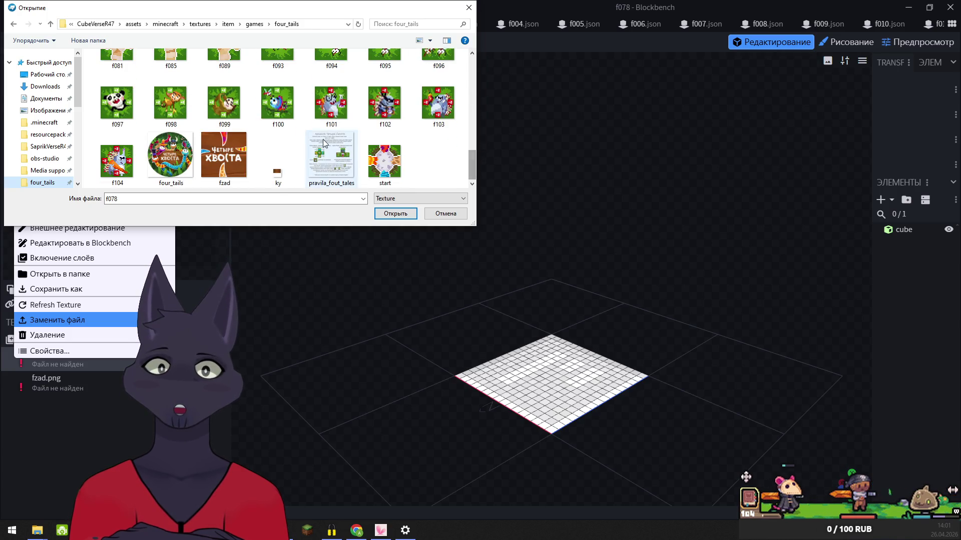
click(395, 213)
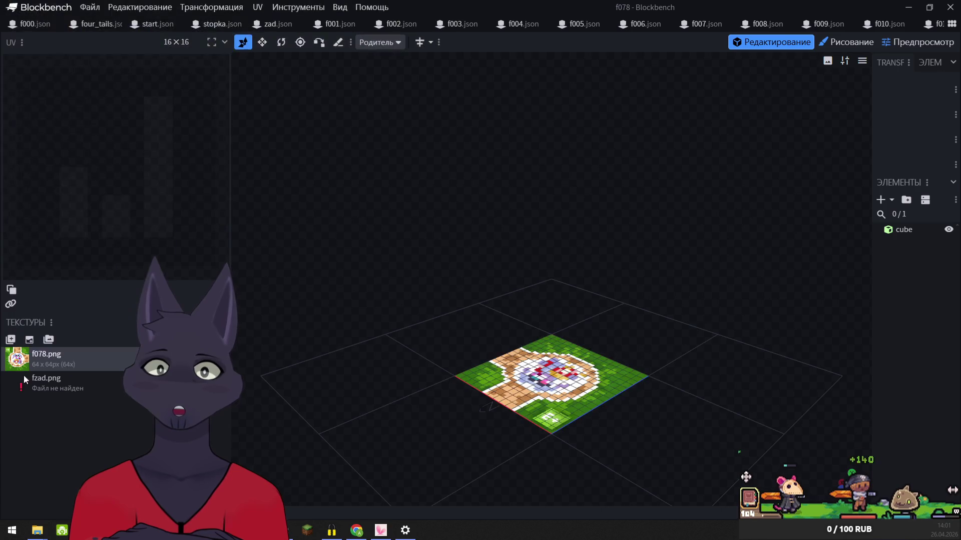
right_click(24, 380)
click(55, 342)
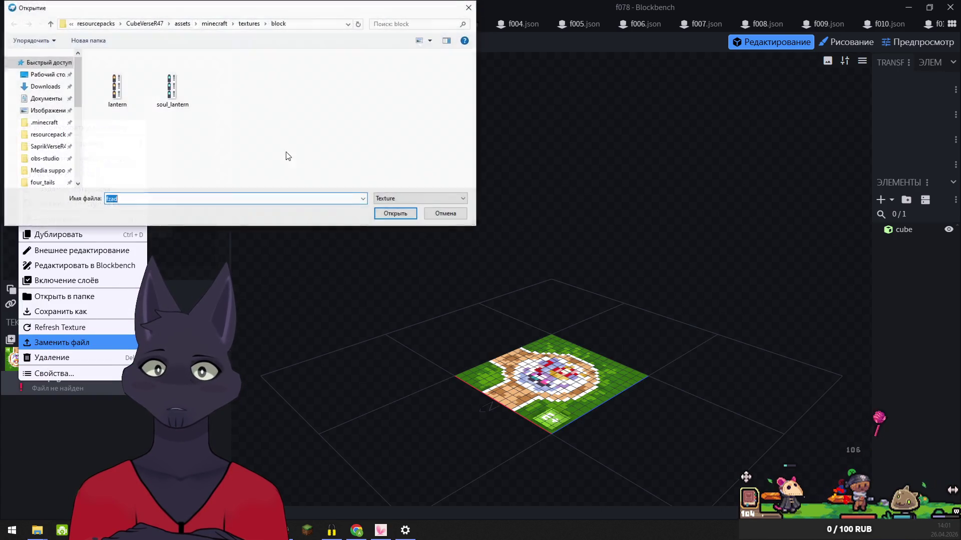
click(38, 183)
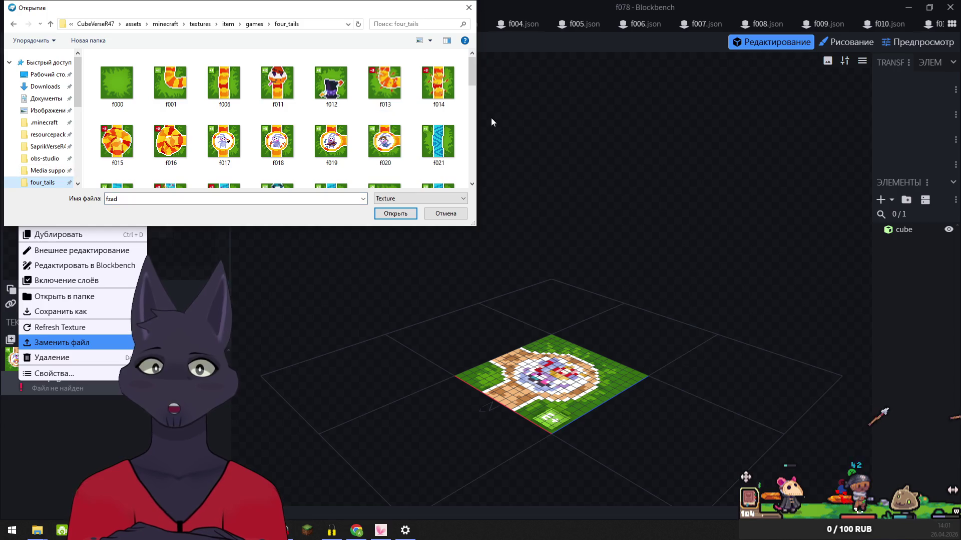
drag(473, 67, 473, 158)
click(395, 213)
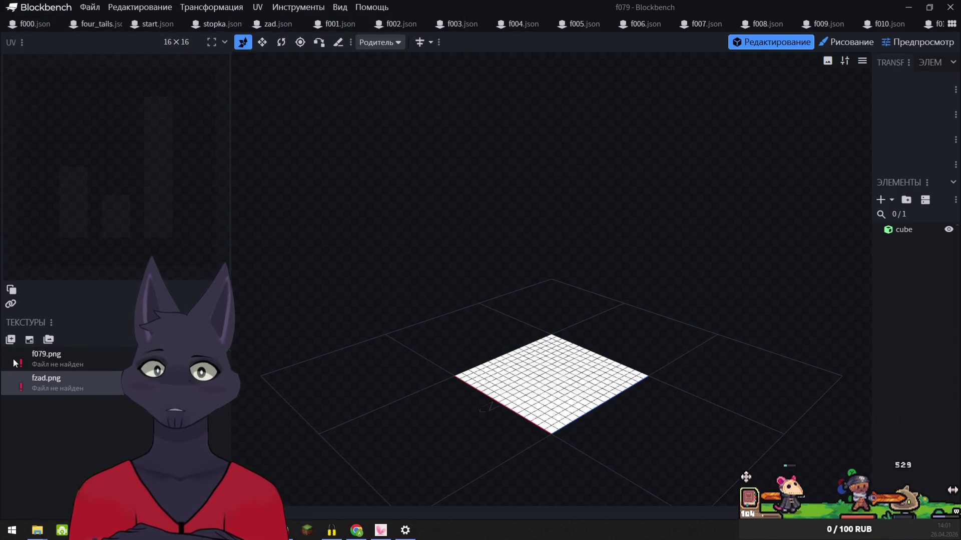
- Relink model f079's f079.png and fzad.png textures from four_tails
right_click(25, 362)
click(55, 321)
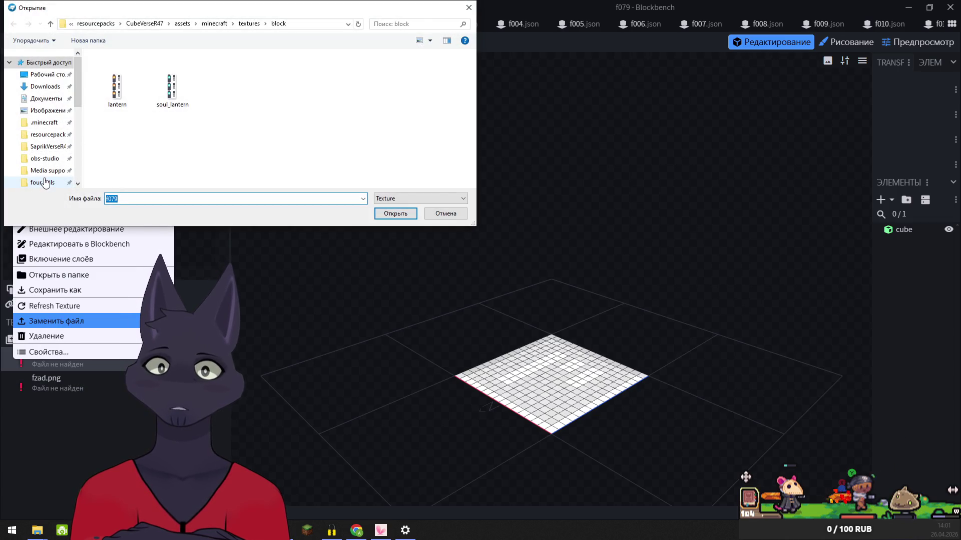
click(52, 183)
drag(471, 69, 470, 163)
click(388, 215)
right_click(19, 383)
click(55, 346)
click(46, 183)
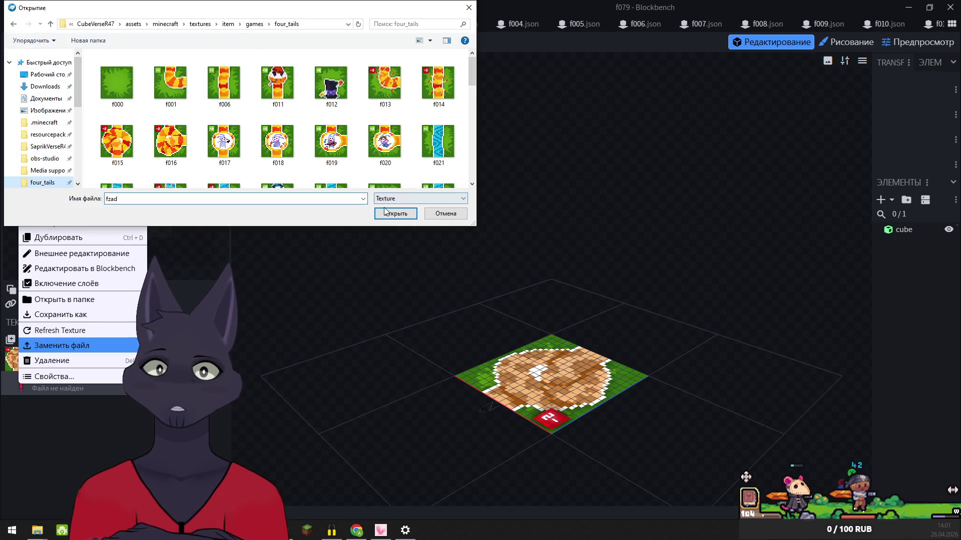
click(389, 215)
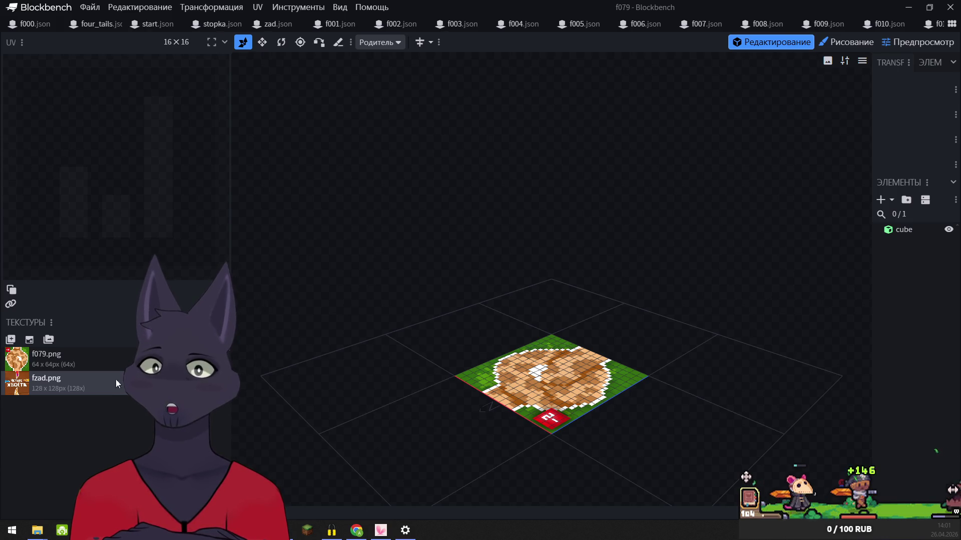
- In model f080, relink f080.png and fzad.png to the four_tails files
key(ctrl+Tab)
right_click(18, 359)
click(58, 317)
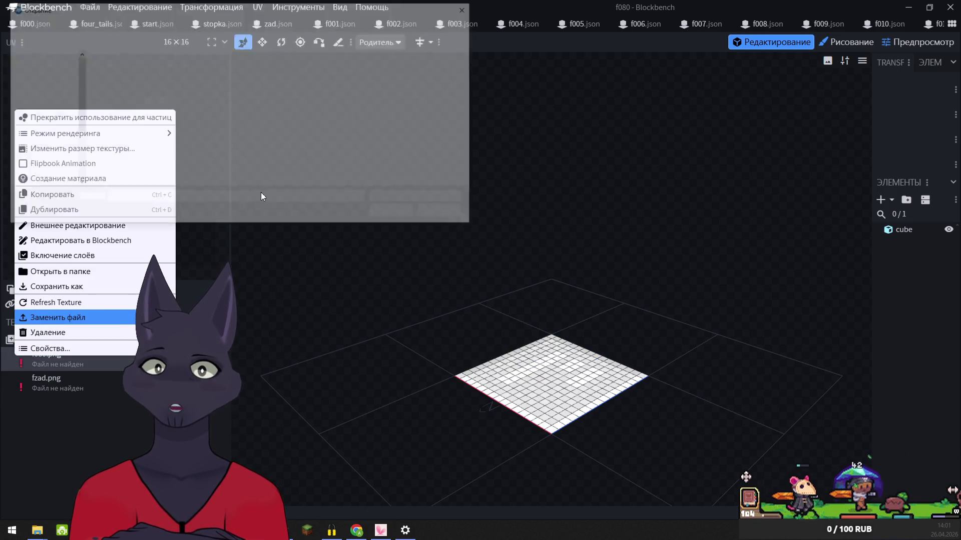
click(40, 183)
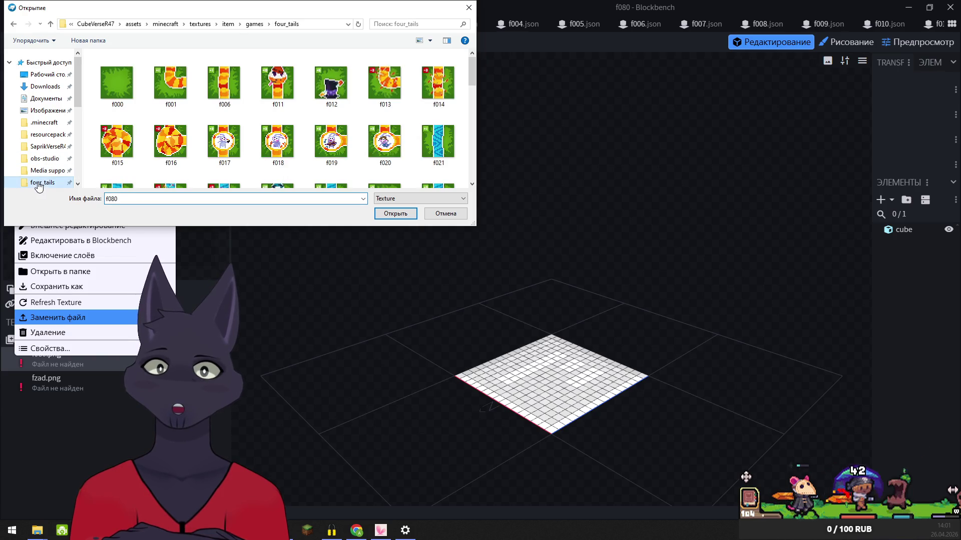
drag(474, 66, 476, 170)
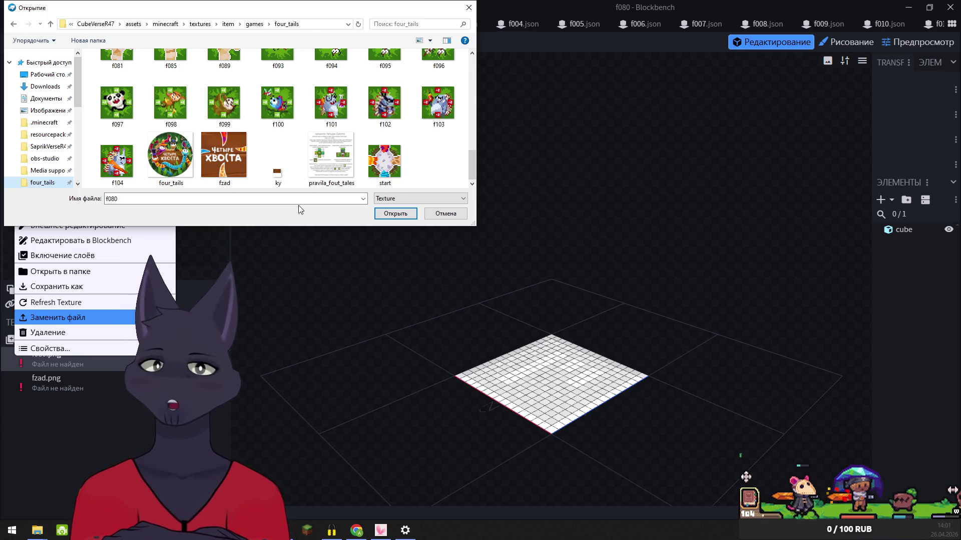
click(393, 214)
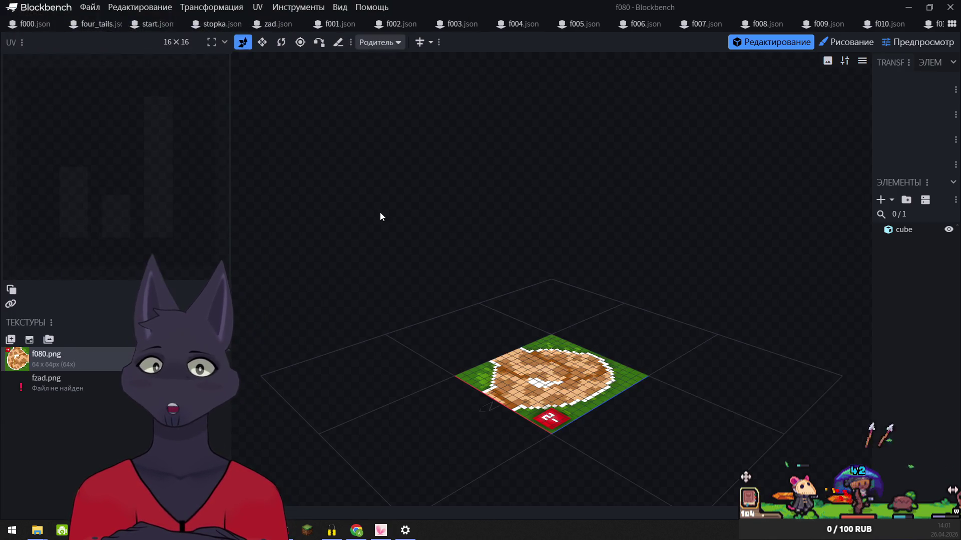
right_click(19, 387)
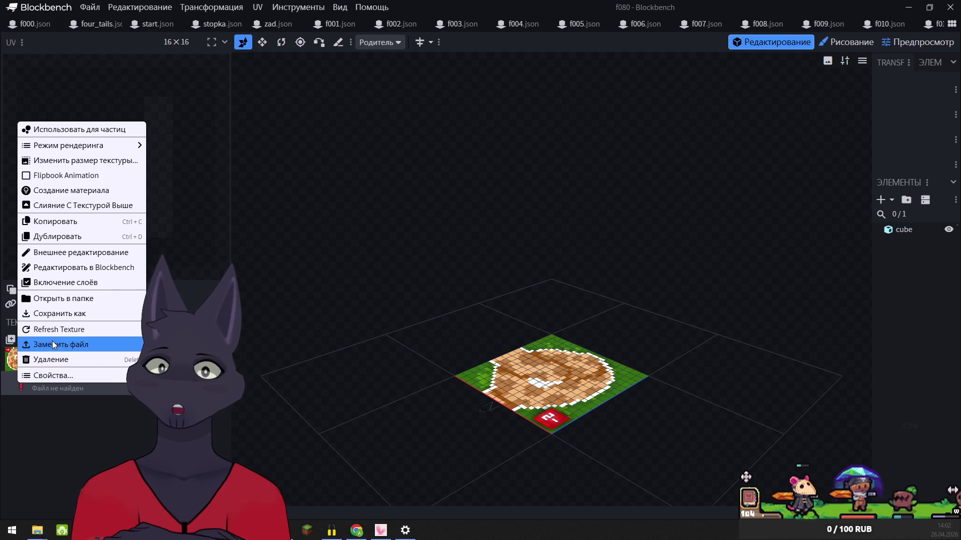
click(60, 345)
click(43, 182)
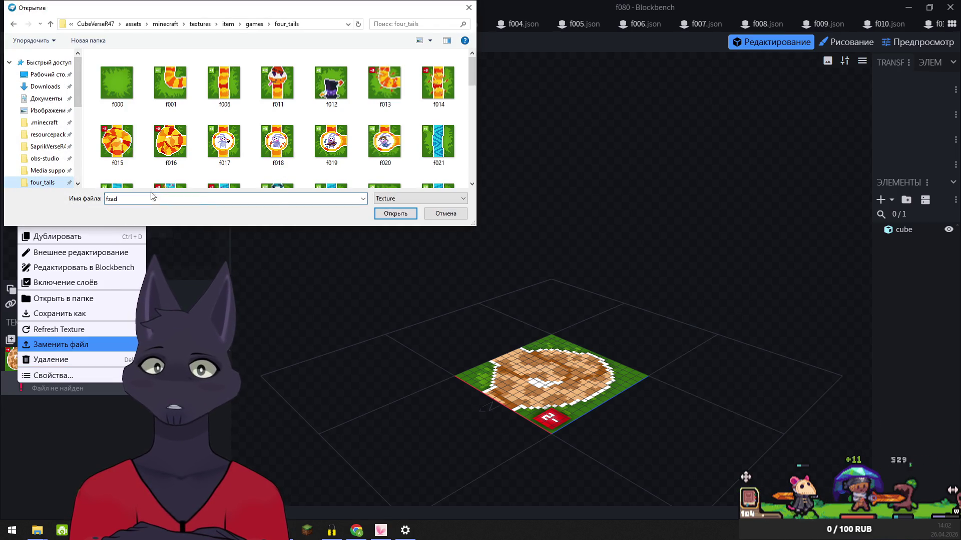
click(394, 214)
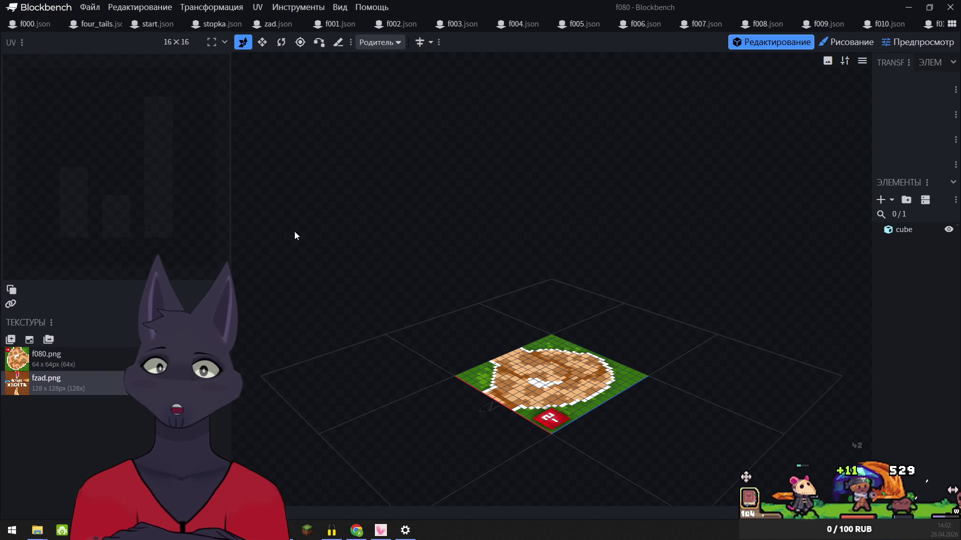
- Relink model f081's f081.png and fzad.png textures from four_tails
right_click(20, 359)
click(48, 320)
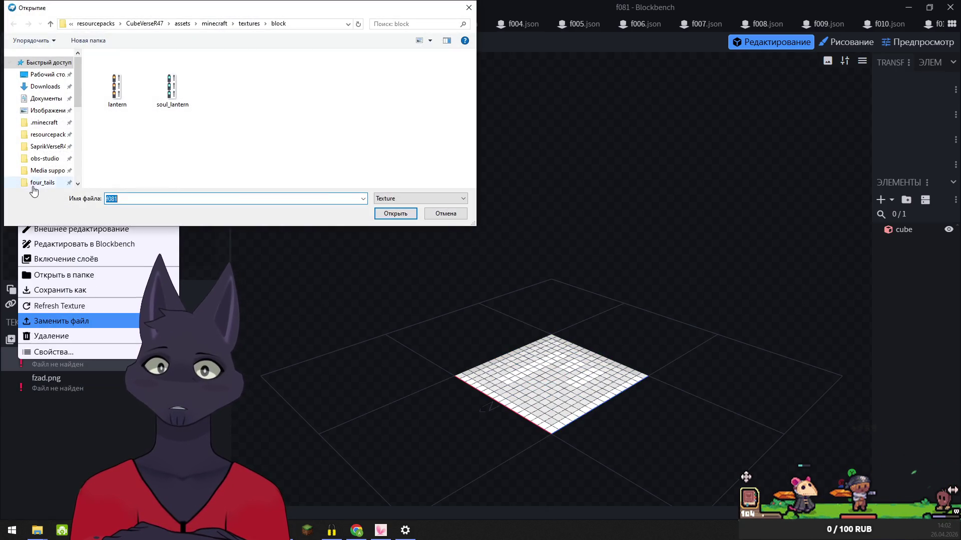
click(43, 183)
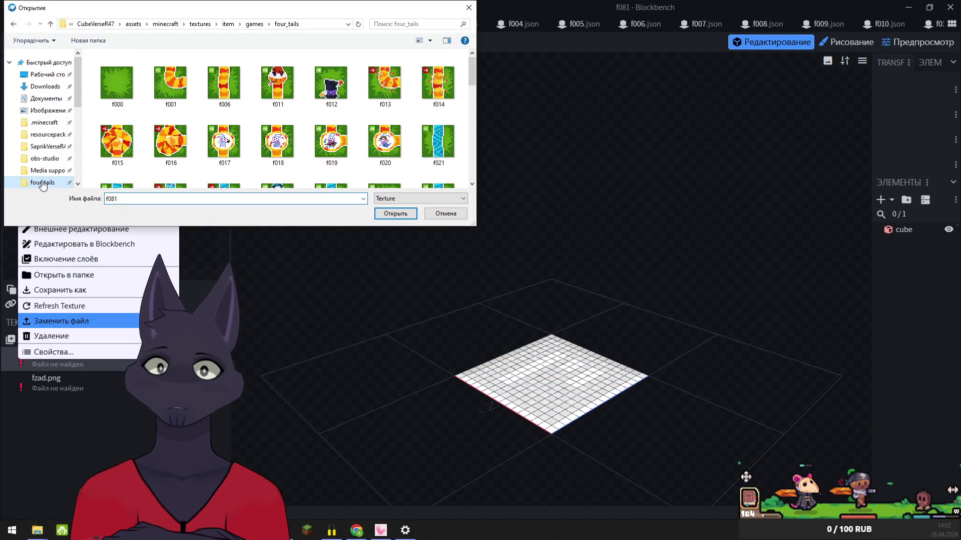
click(396, 215)
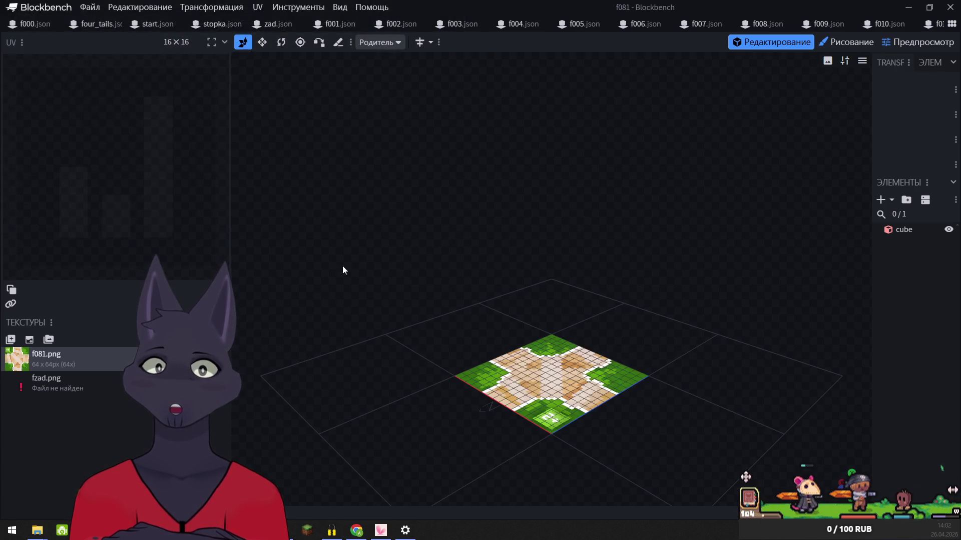
right_click(24, 383)
click(58, 347)
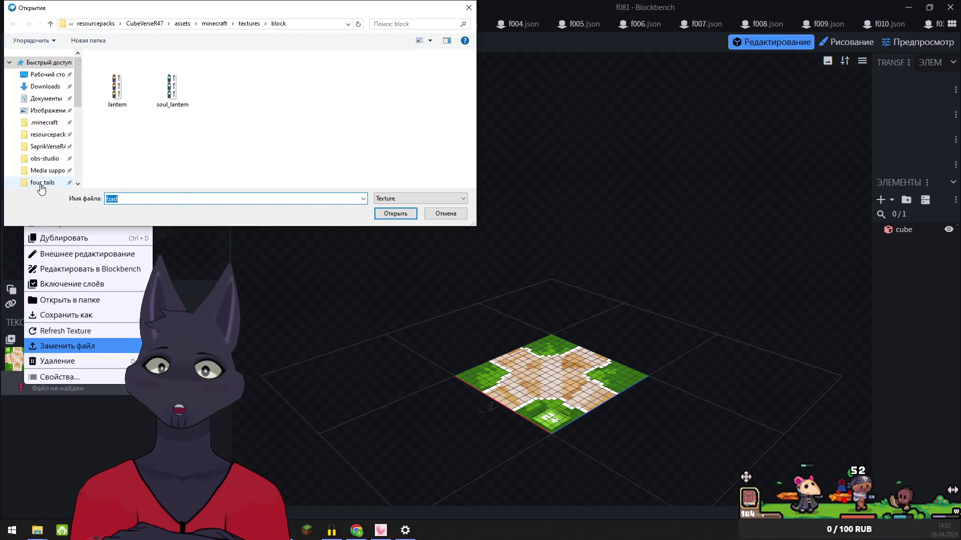
click(41, 184)
click(395, 214)
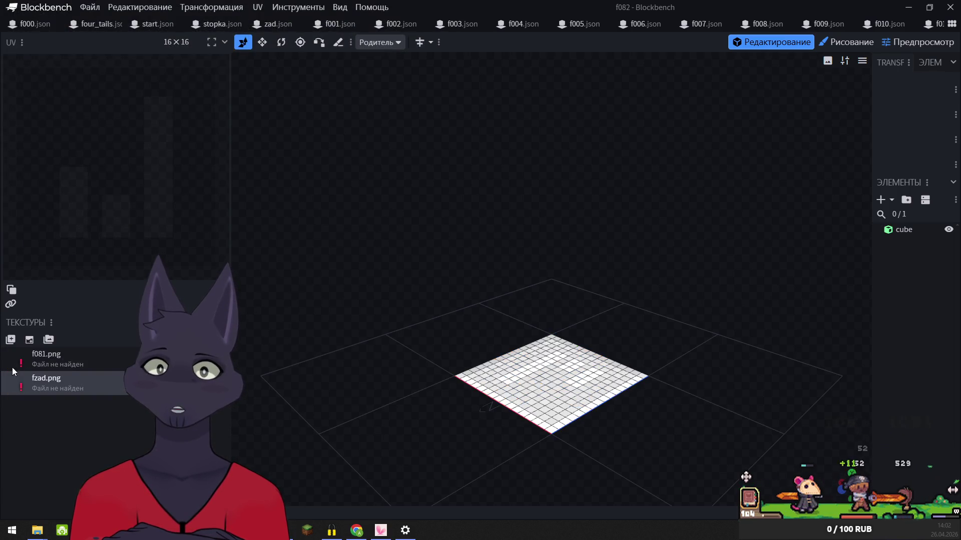
- Relink model f082's f081.png and fzad.png textures from four_tails
right_click(21, 356)
click(63, 317)
click(43, 183)
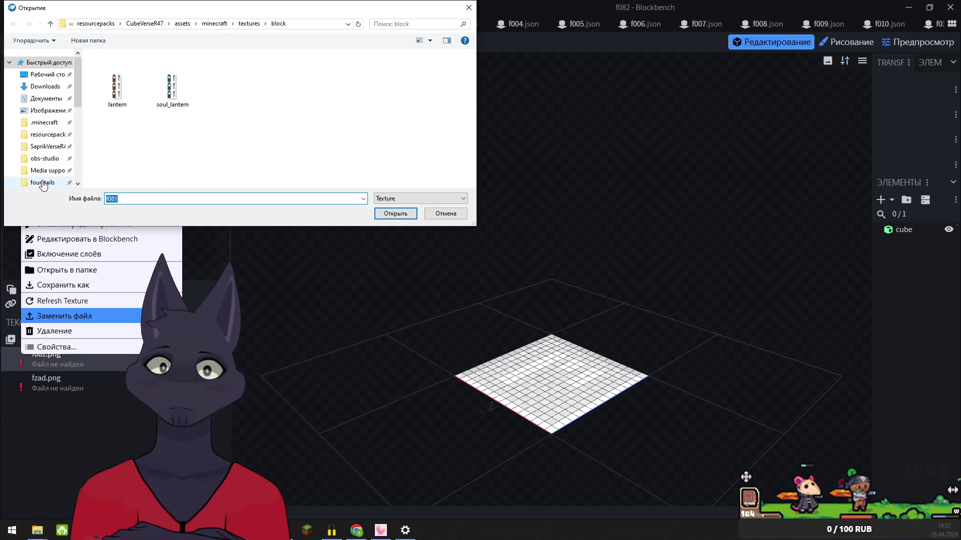
click(388, 217)
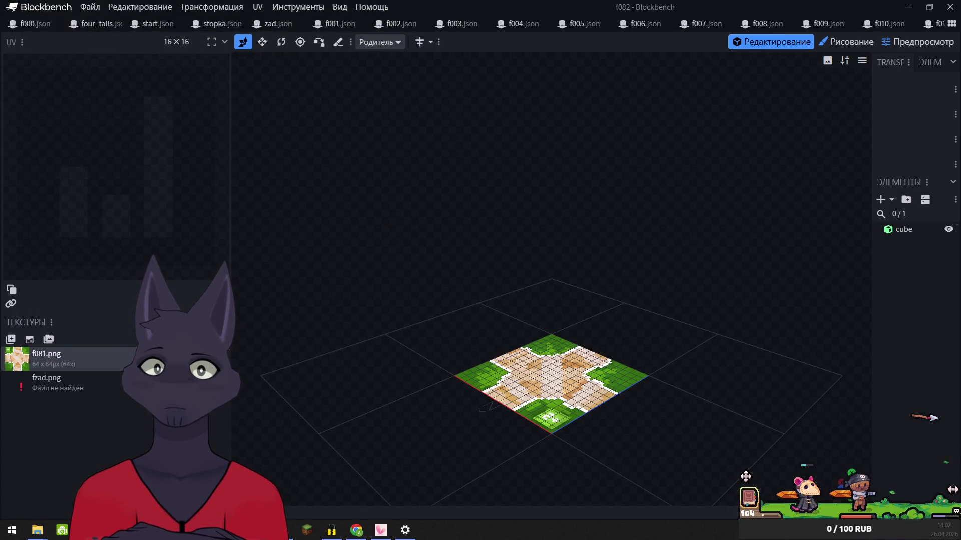
right_click(20, 383)
click(60, 346)
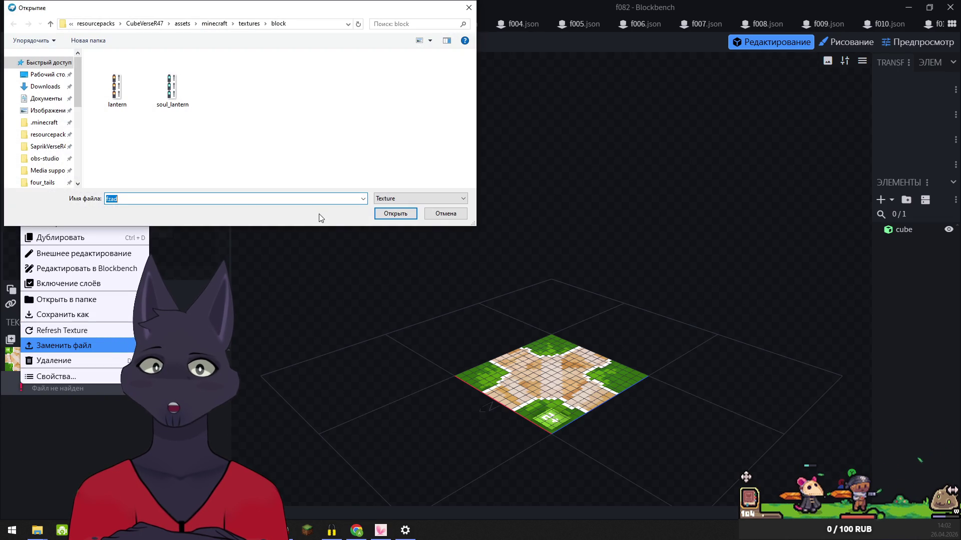
click(41, 185)
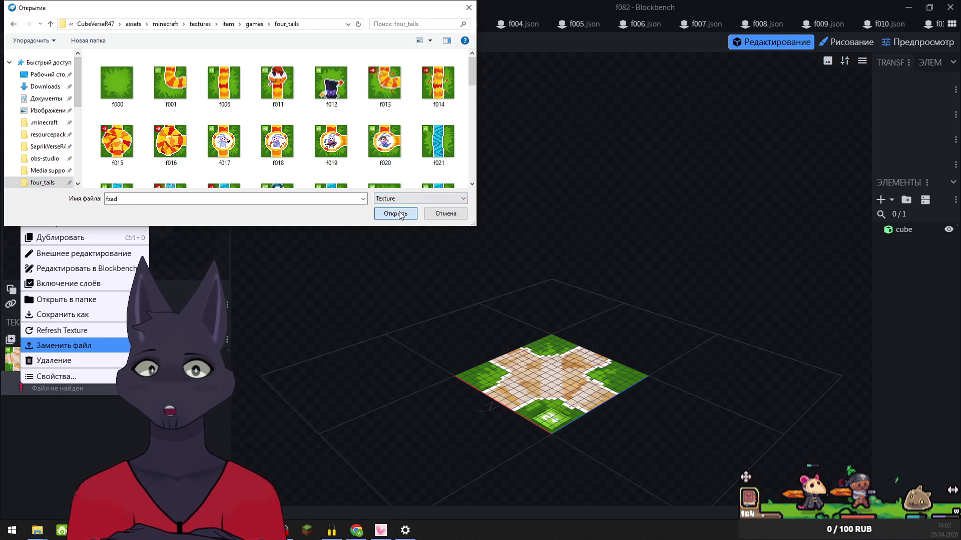
click(393, 214)
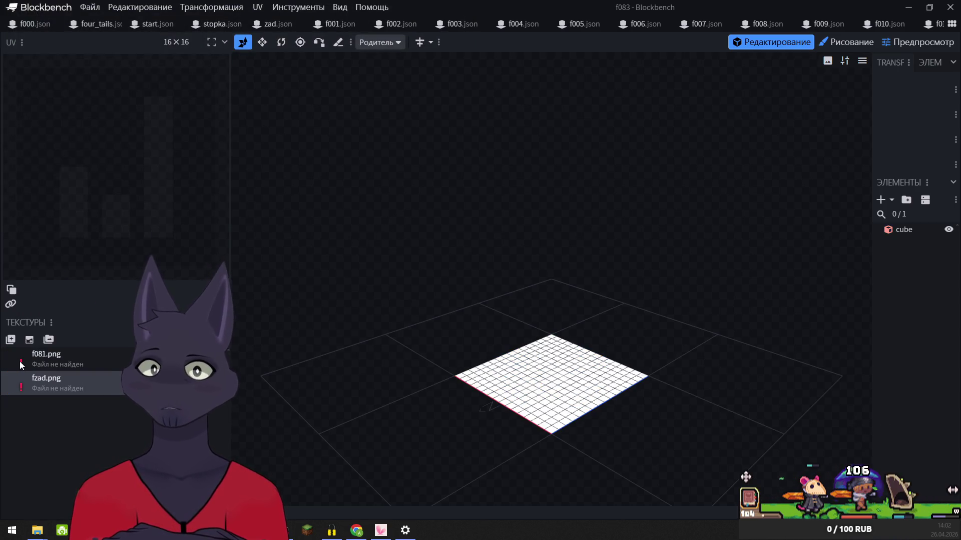
- Relink model f083's f081.png and fzad.png from four_tails, then switch to f084
right_click(47, 358)
click(59, 323)
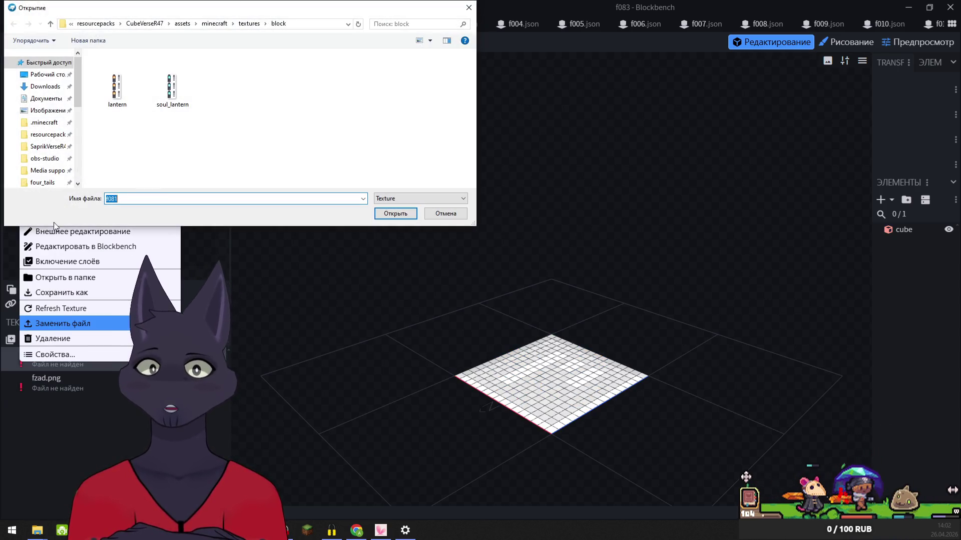
click(41, 182)
click(394, 214)
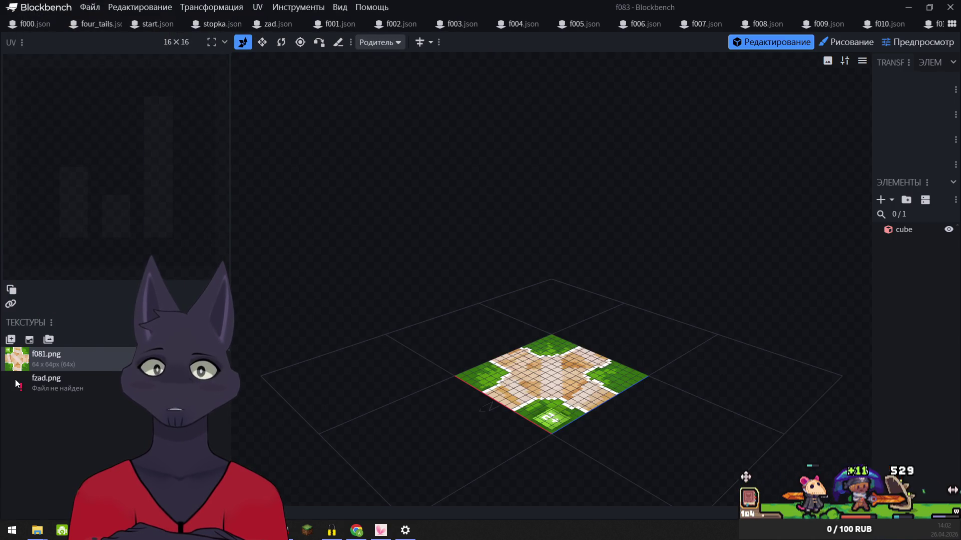
right_click(18, 384)
click(46, 343)
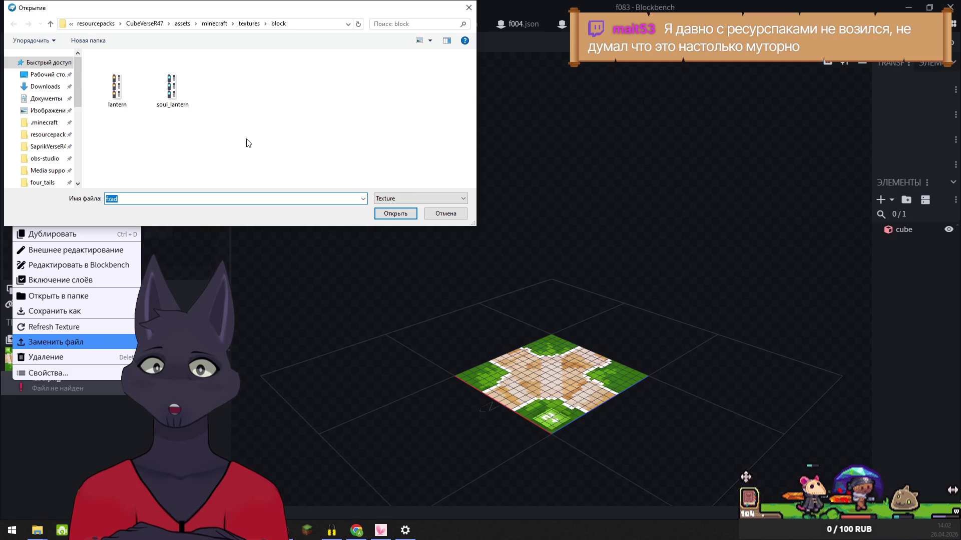
click(43, 182)
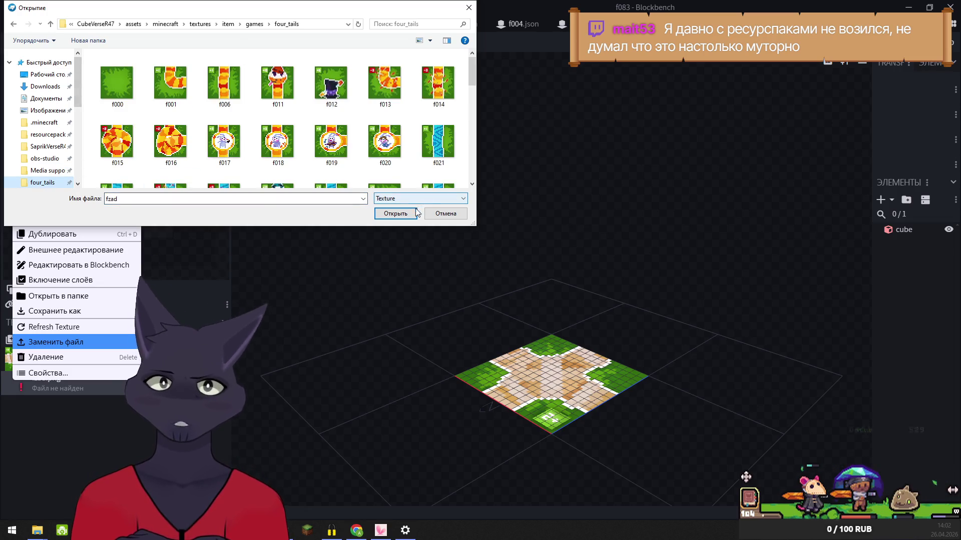
click(391, 214)
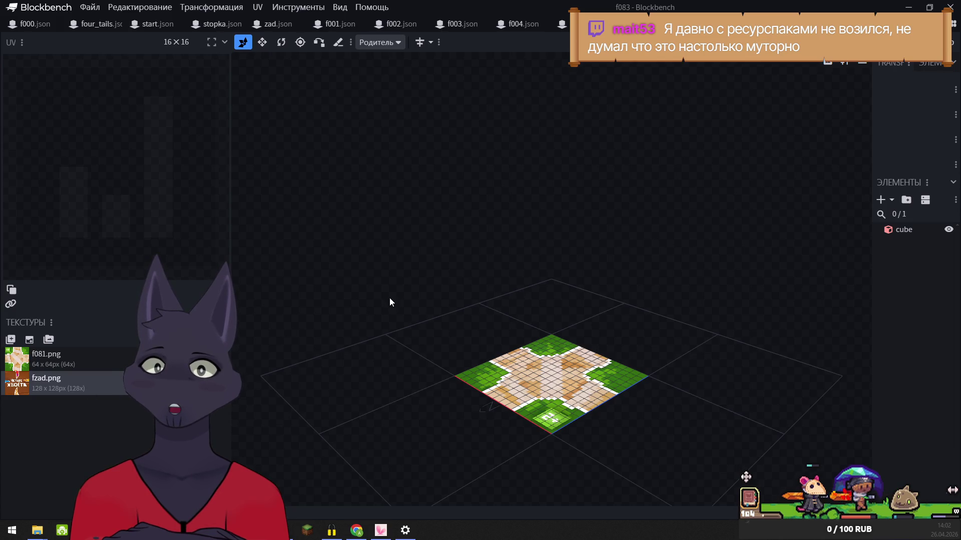
key(ctrl+Tab)
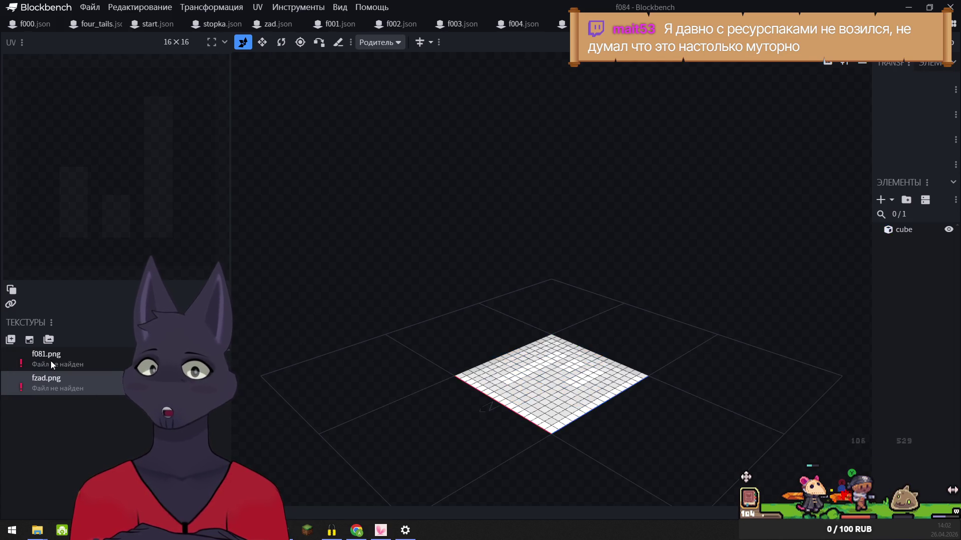
- Point f084's f081.png and fzad.png textures to the four_tails files, then switch to model f085
right_click(16, 353)
click(62, 313)
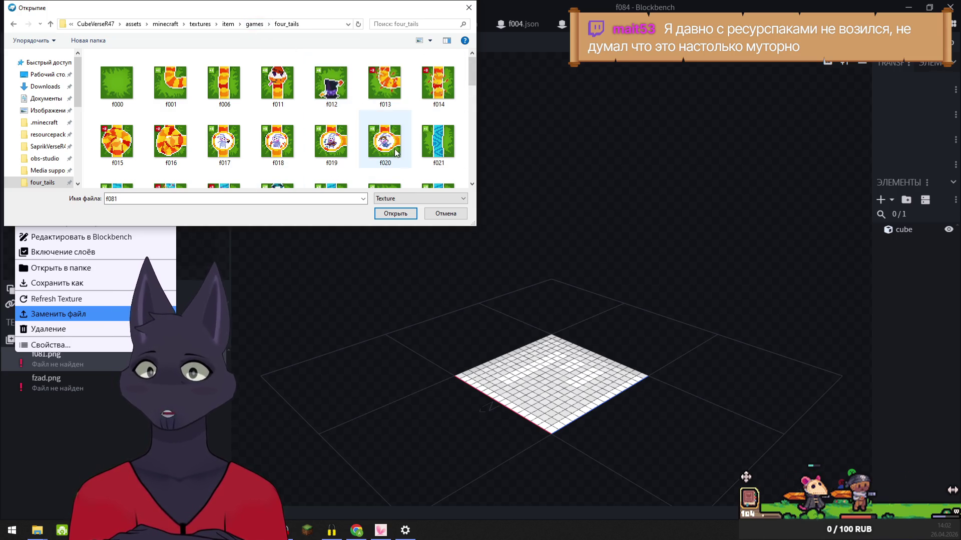
click(395, 214)
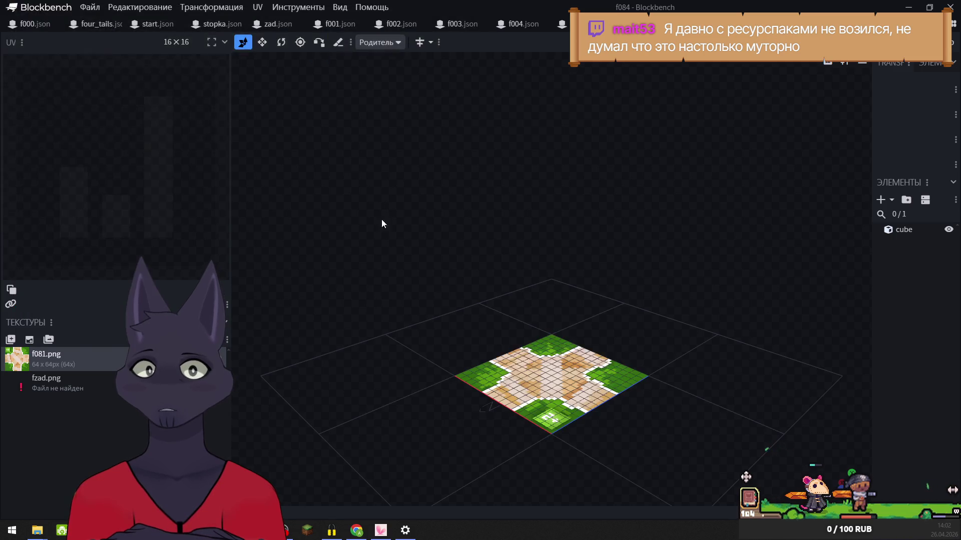
right_click(20, 385)
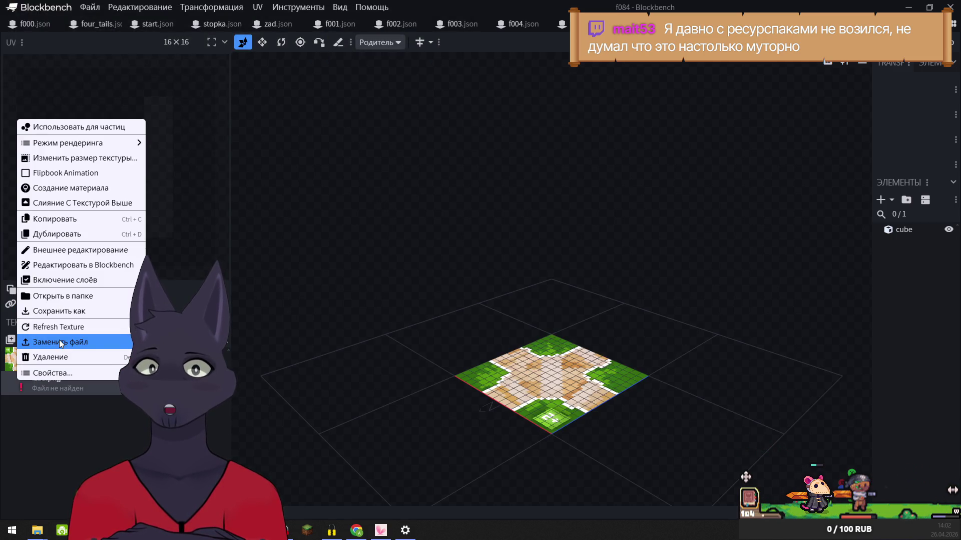
click(60, 343)
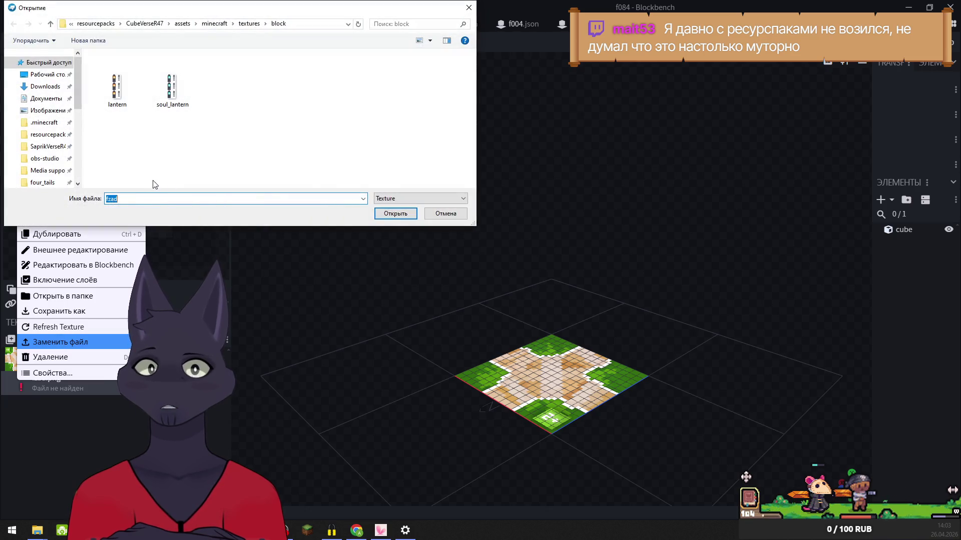
click(49, 184)
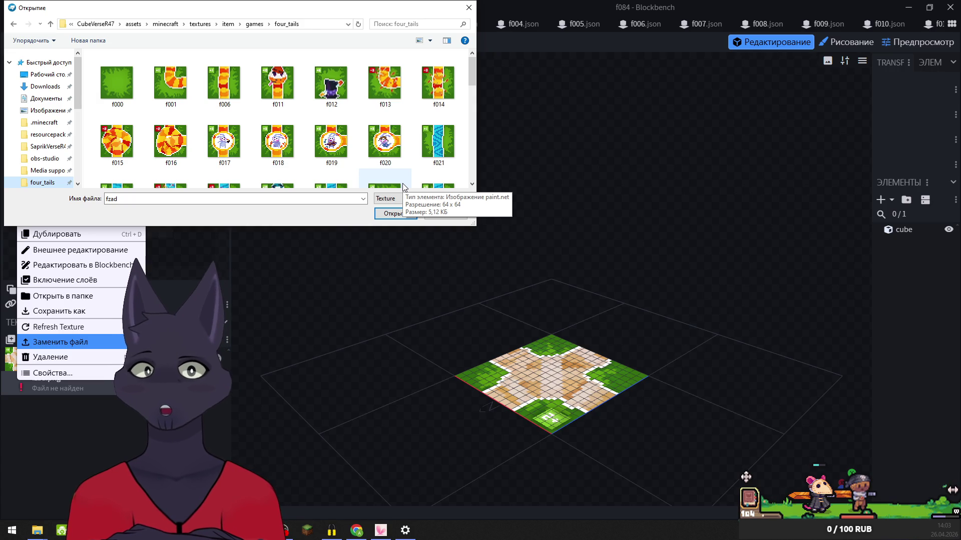
click(395, 214)
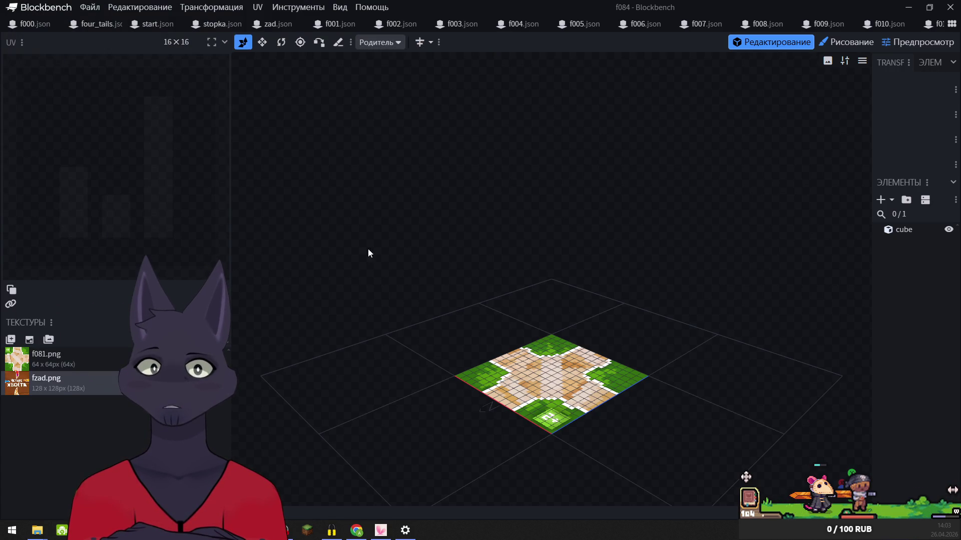
key(ctrl+Tab)
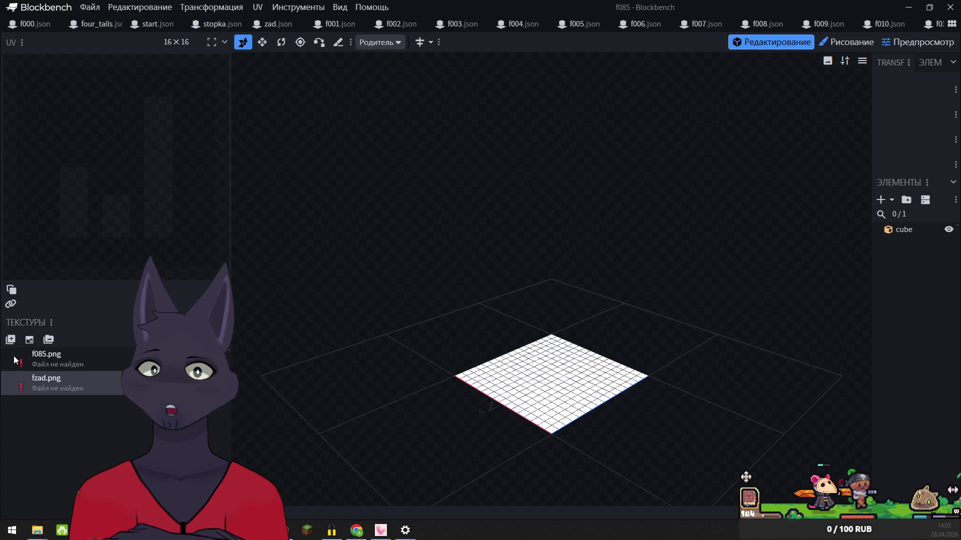
- Relink model f085's f085.png and fzad.png textures from four_tails
right_click(15, 360)
click(56, 317)
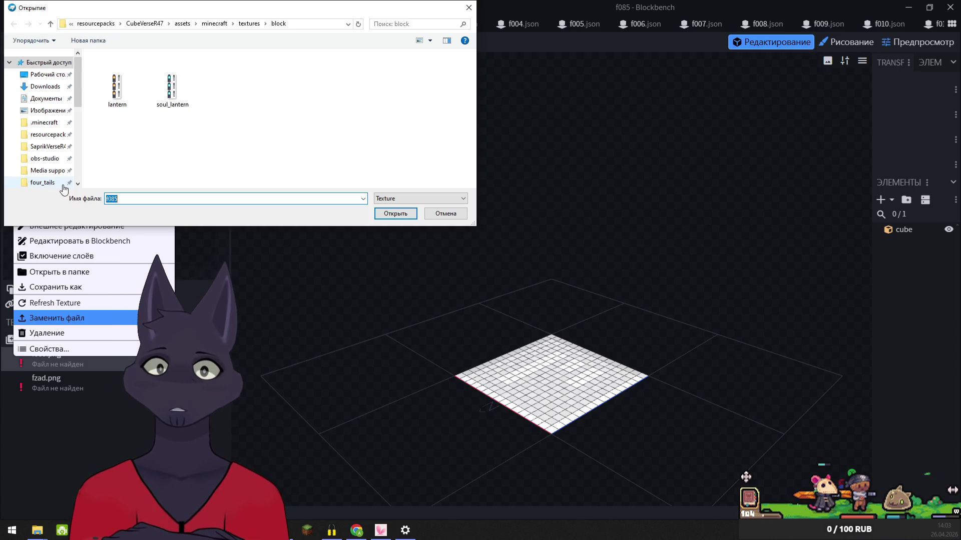
click(53, 183)
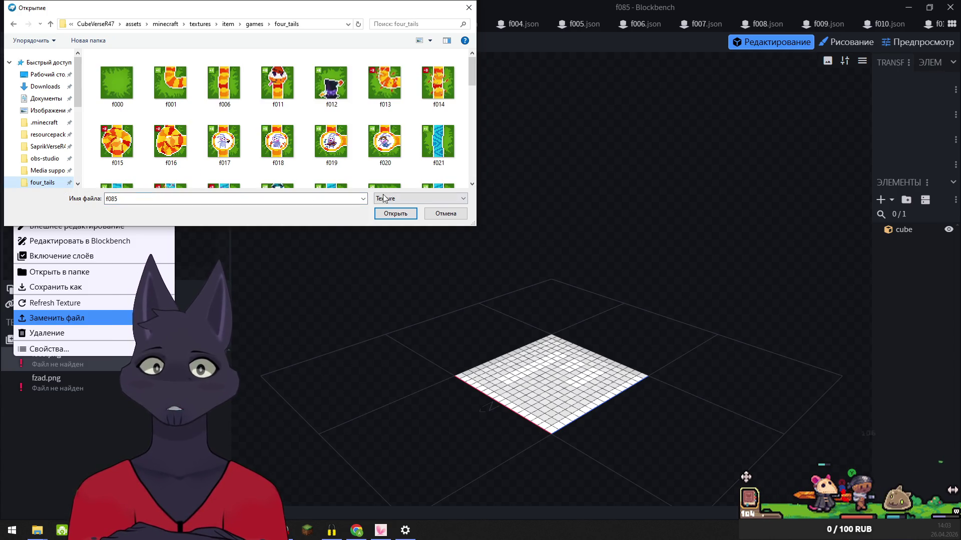
click(389, 214)
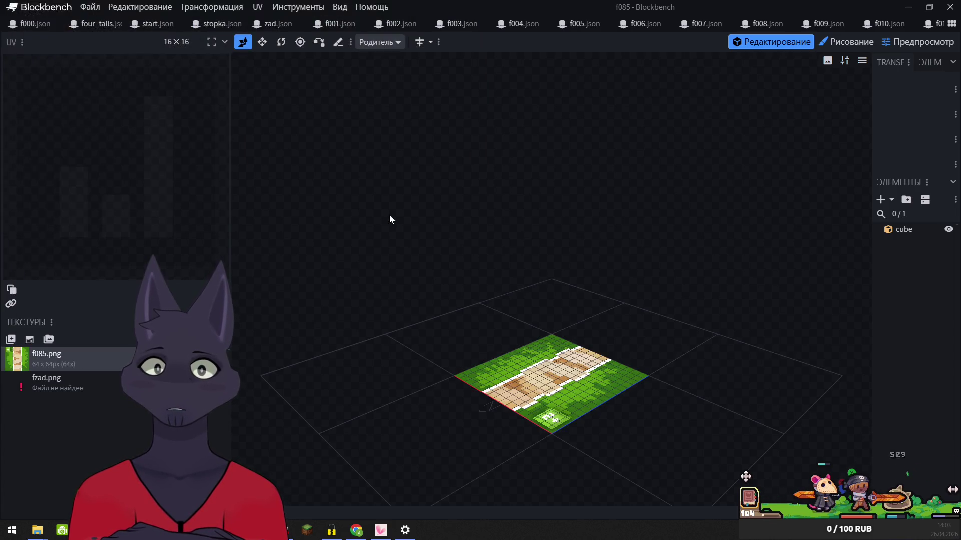
right_click(32, 384)
click(64, 346)
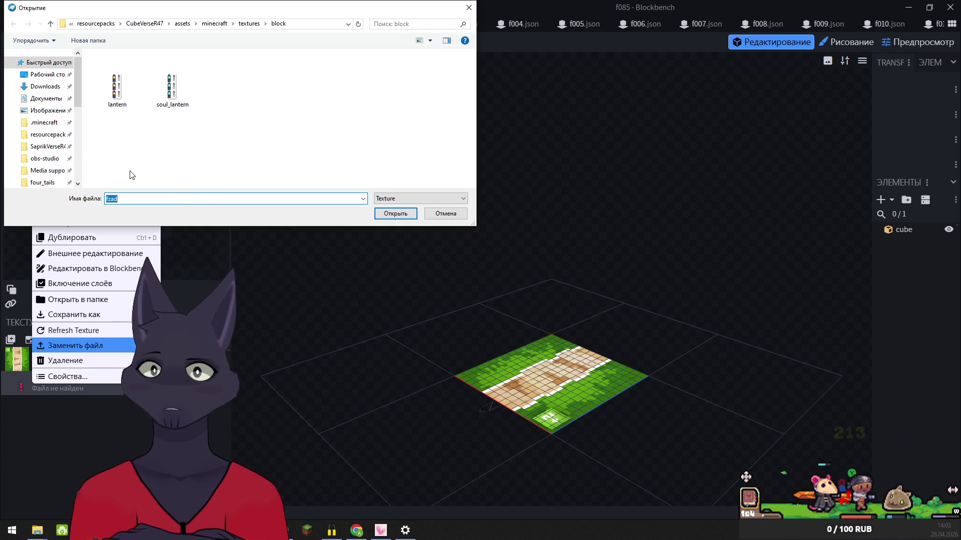
click(37, 184)
click(403, 216)
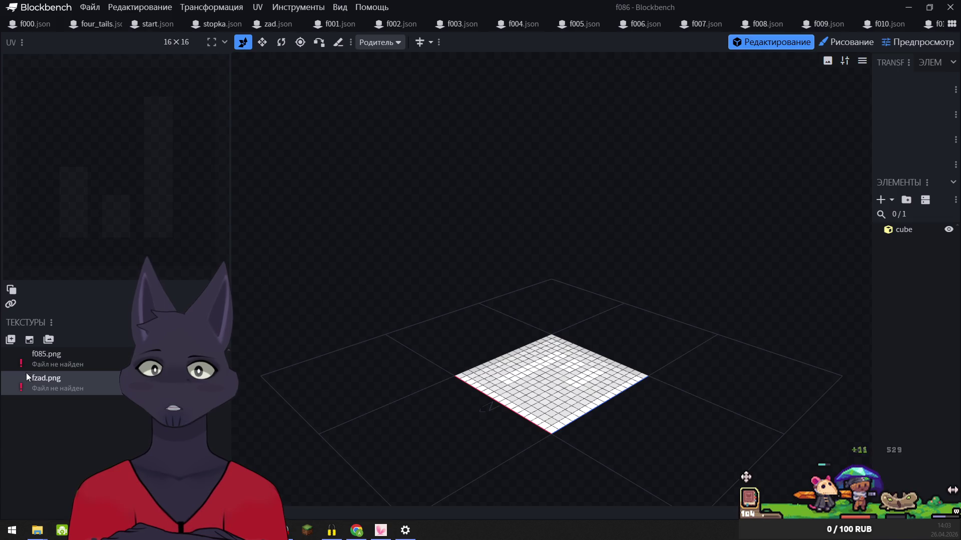
- Relink model f086's f085.png and fzad.png textures from four_tails
right_click(20, 354)
click(54, 317)
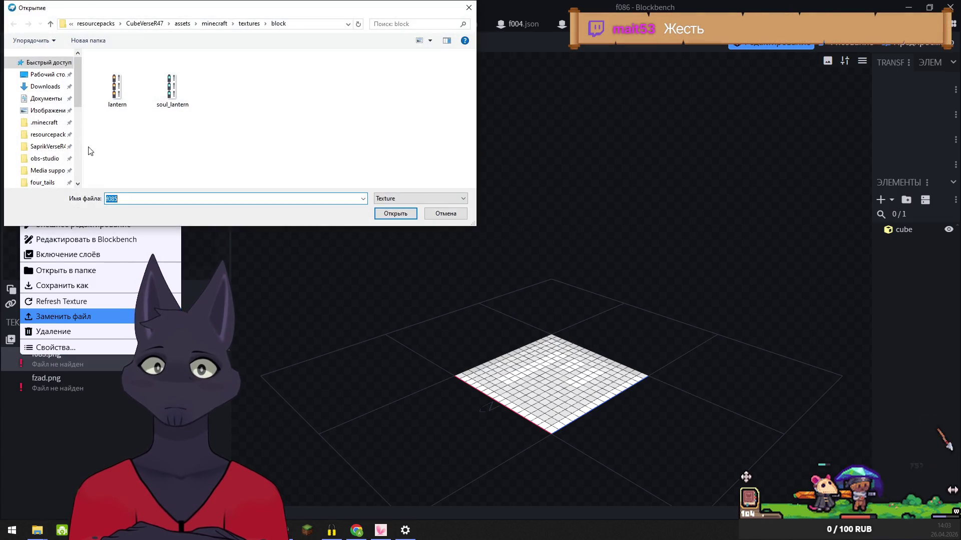
click(36, 183)
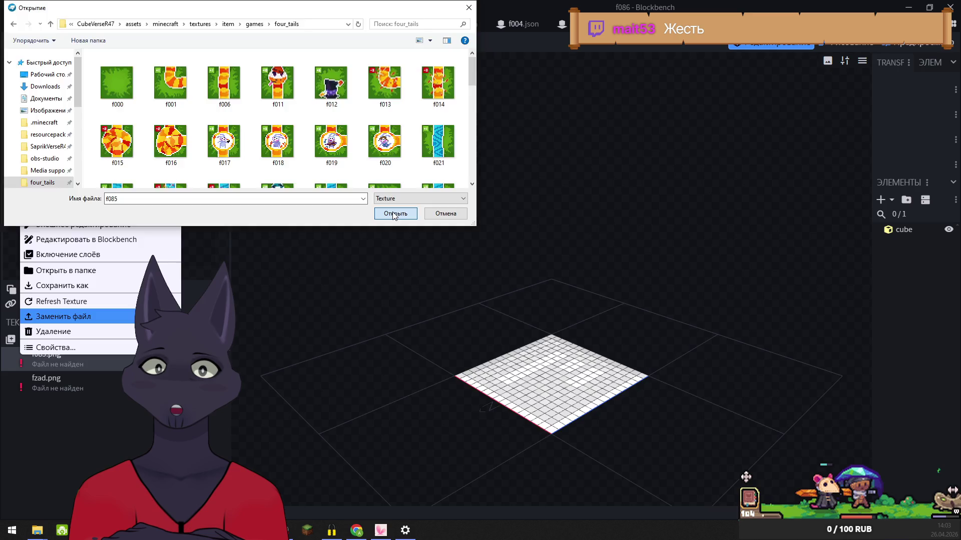
key(Return)
right_click(15, 385)
click(55, 342)
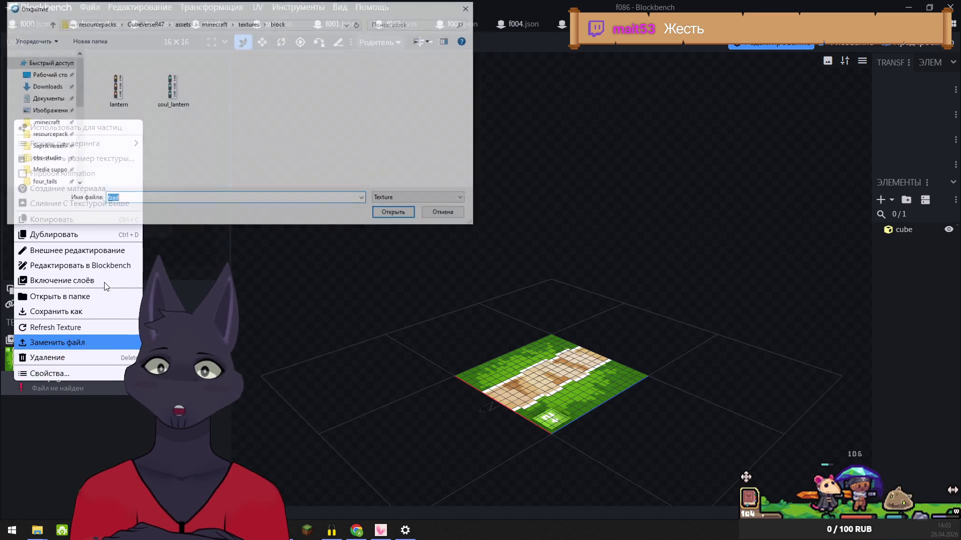
click(43, 185)
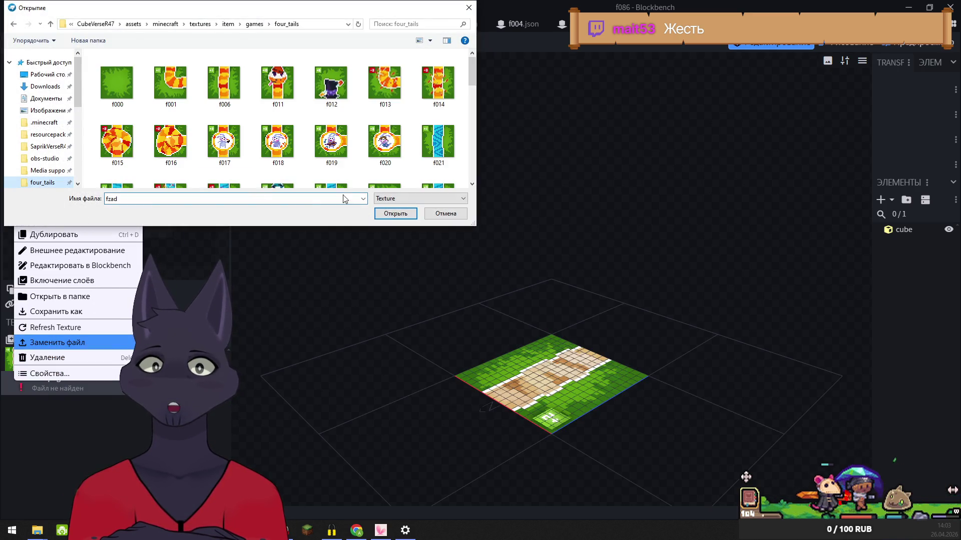
click(395, 214)
- In File Explorer, go from four_tails up to minecraft and open the items folder
mouse_move(37, 529)
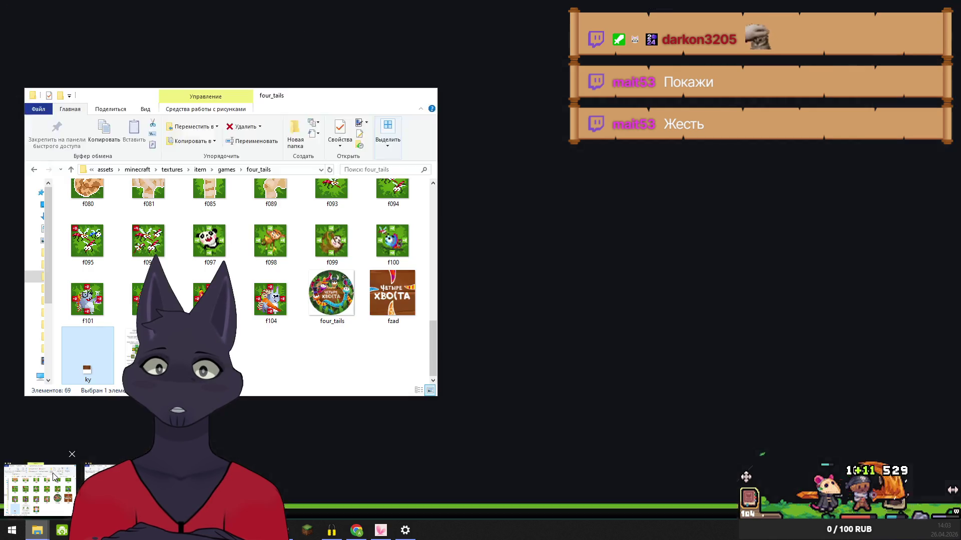
click(40, 488)
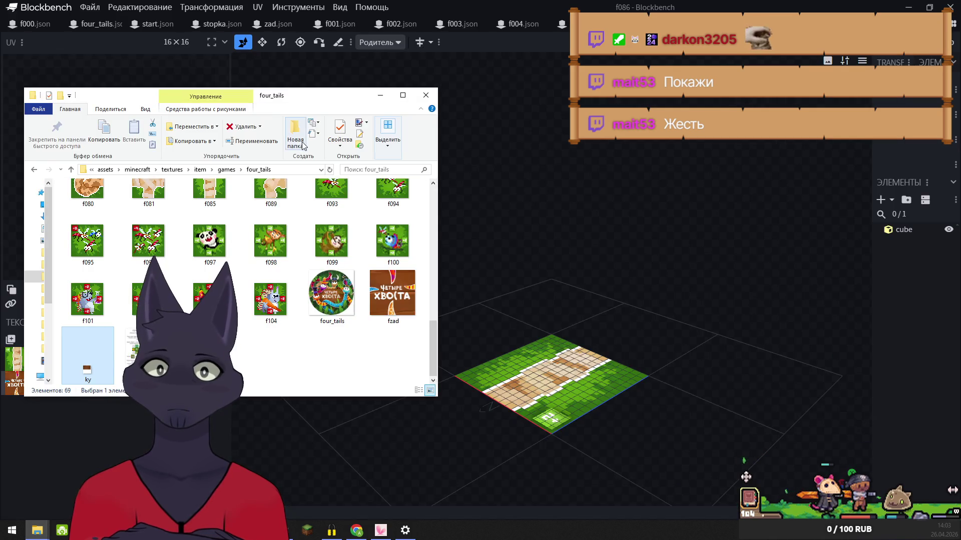
mouse_move(37, 530)
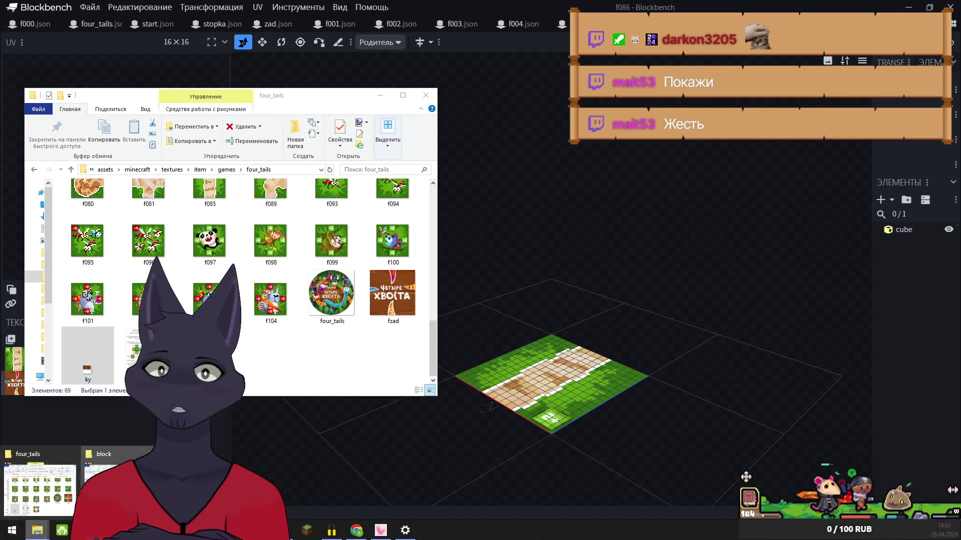
click(90, 483)
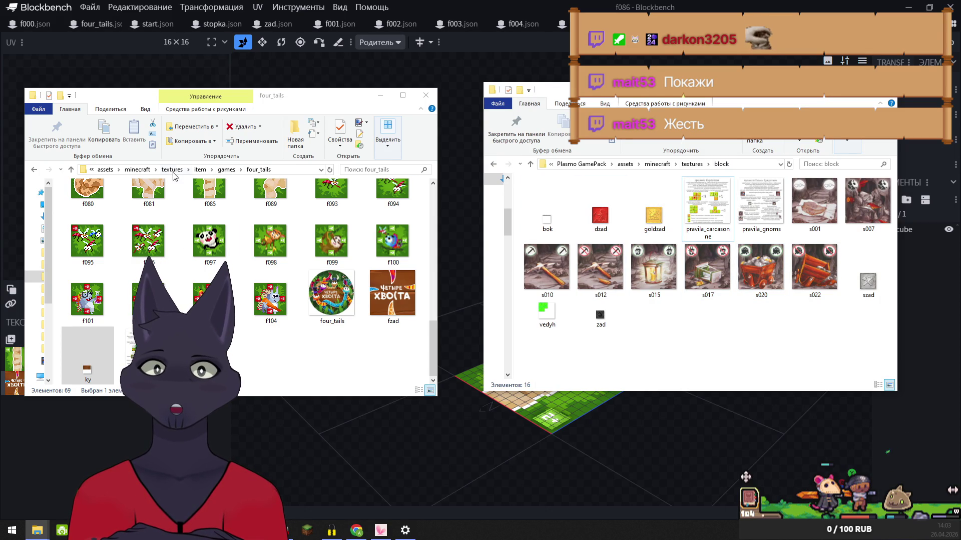
click(200, 170)
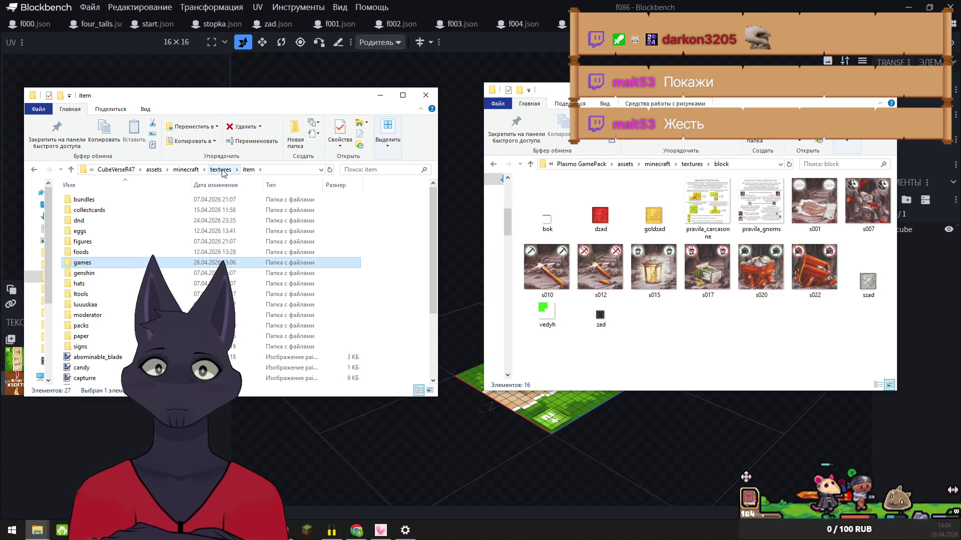
click(184, 170)
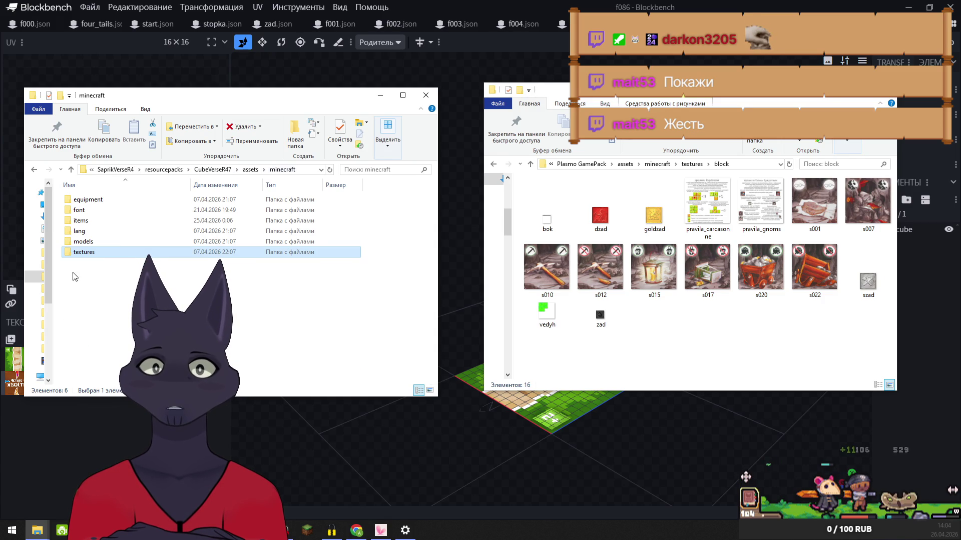
click(82, 222)
double_click(83, 222)
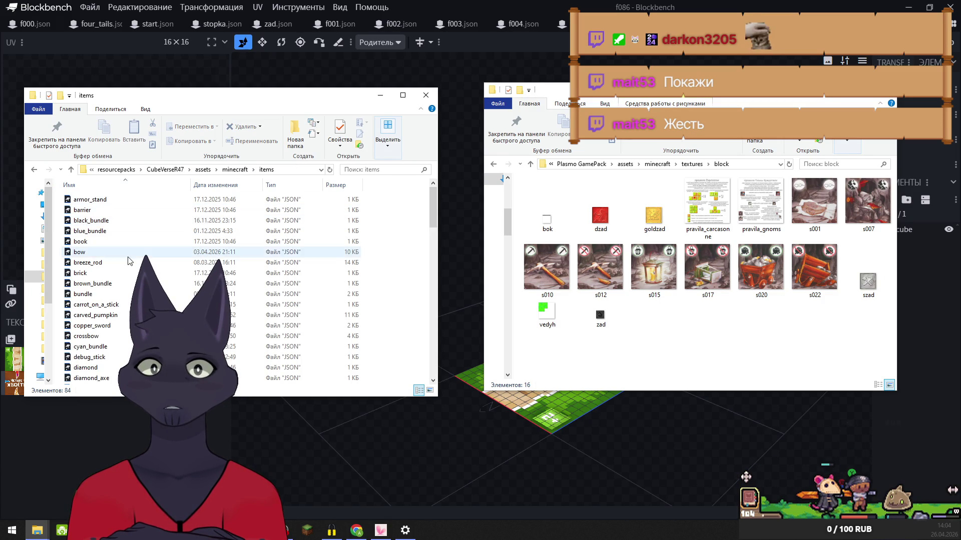
- Open the paper model definition file in Notepad++
scroll(223, 338, down, 8)
scroll(222, 338, down, 10)
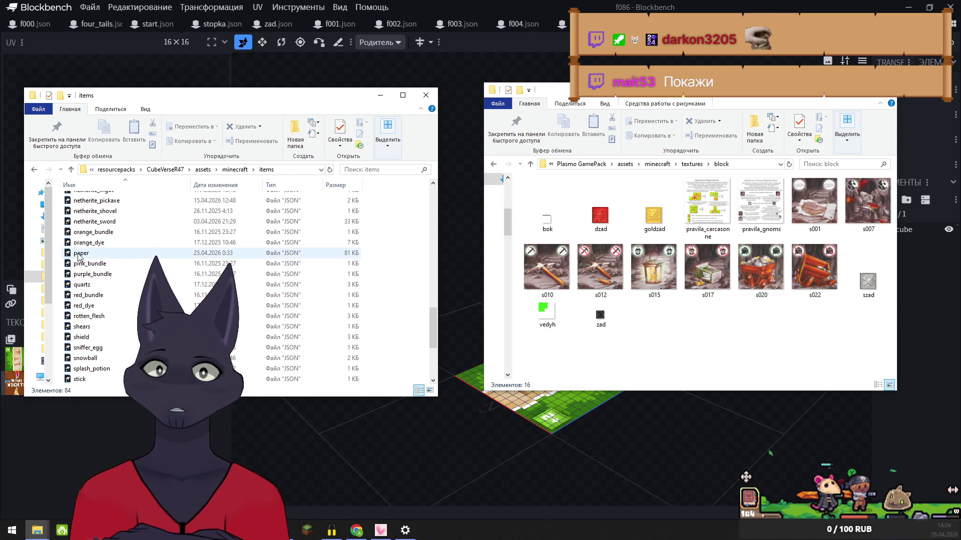
right_click(77, 254)
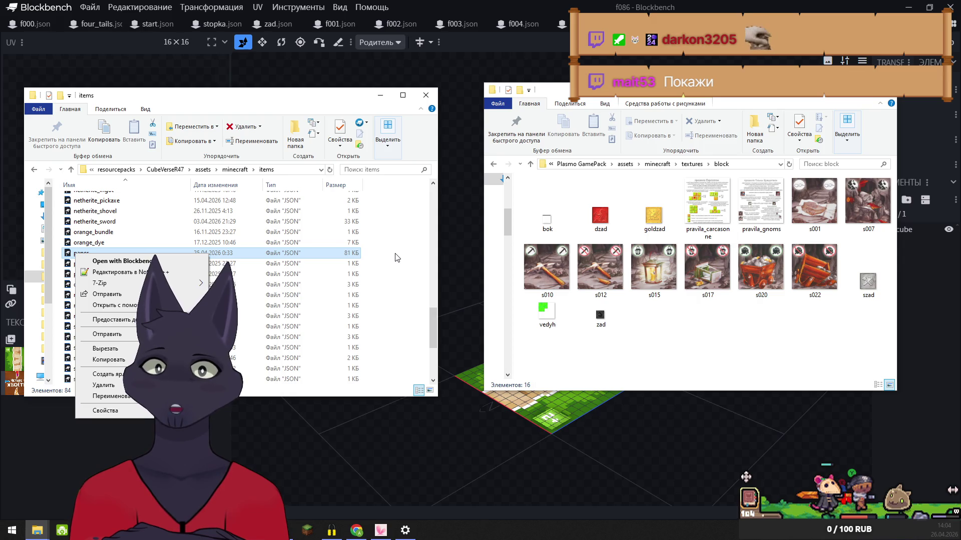
click(111, 273)
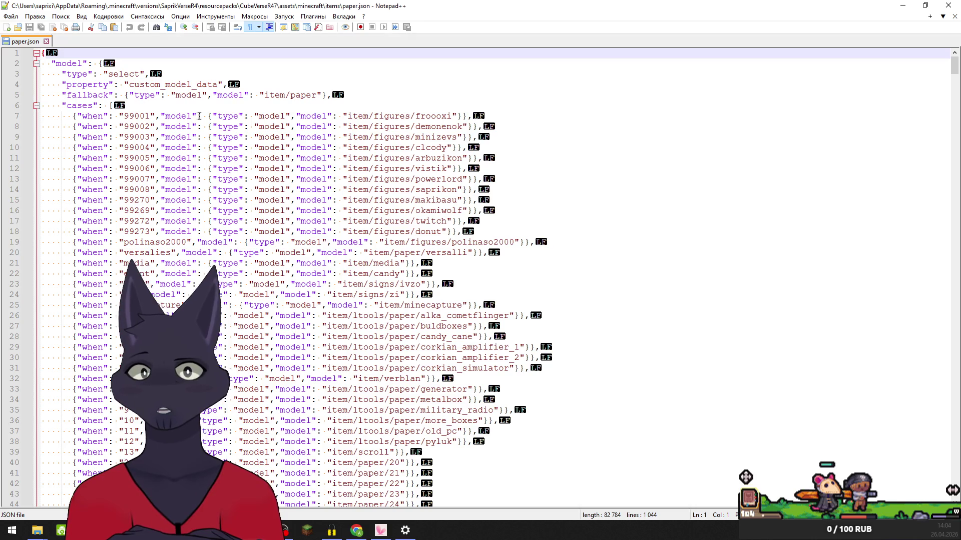
- Inspect the custom_model_data value, paper fallback model and model cases in paper.json
mouse_move(949, 69)
mouse_down()
mouse_move(936, 509)
mouse_move(928, 375)
mouse_move(888, 218)
mouse_move(914, 59)
mouse_move(898, 143)
mouse_move(906, 390)
mouse_move(946, 457)
mouse_move(922, 507)
mouse_move(946, 432)
mouse_move(957, 62)
mouse_up()
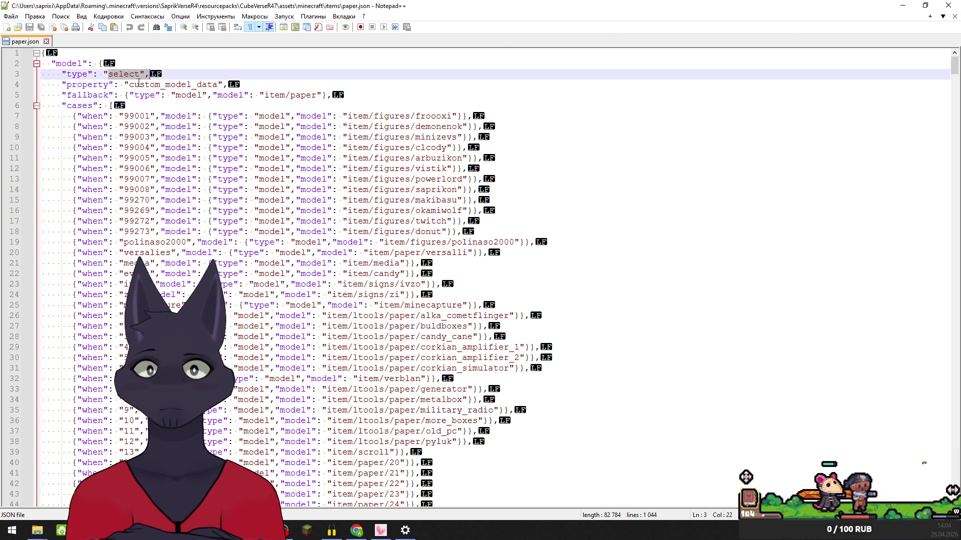
drag(129, 84, 264, 84)
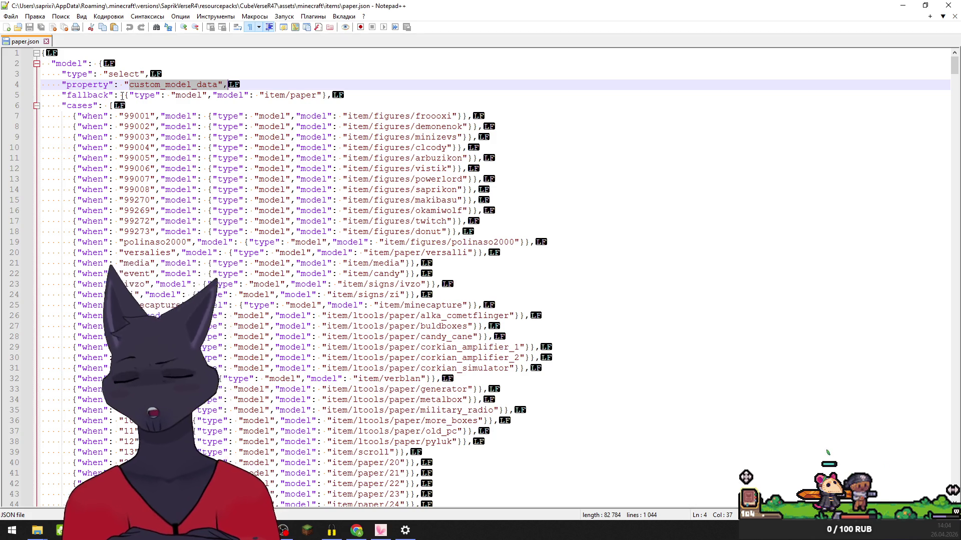
drag(122, 95, 330, 94)
click(286, 95)
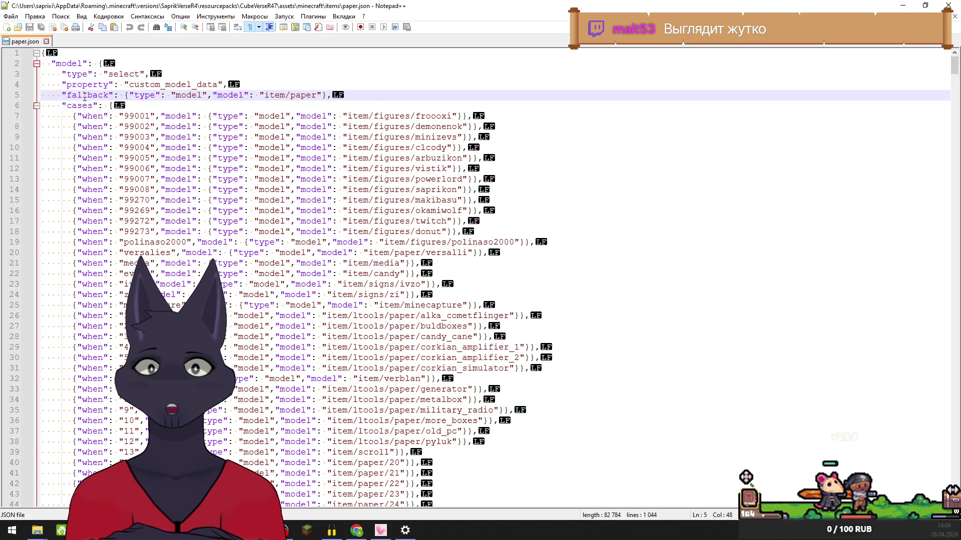
mouse_move(82, 110)
mouse_down()
mouse_move(80, 123)
mouse_move(264, 280)
mouse_move(264, 470)
mouse_up()
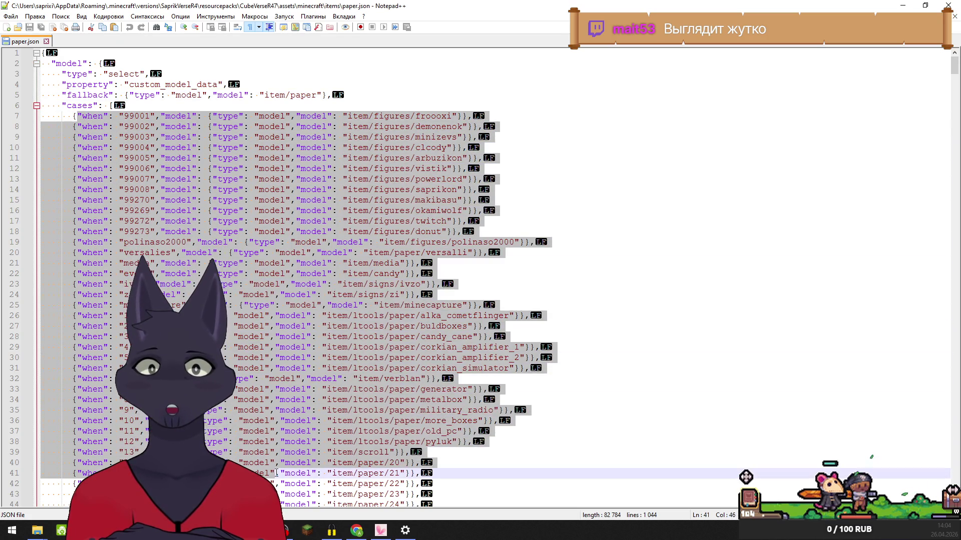
click(262, 242)
double_click(296, 96)
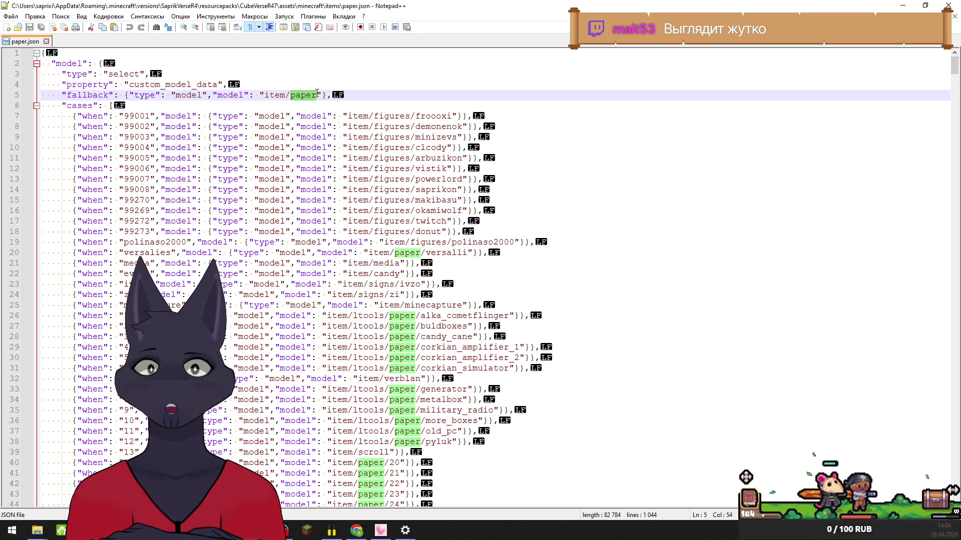
click(263, 105)
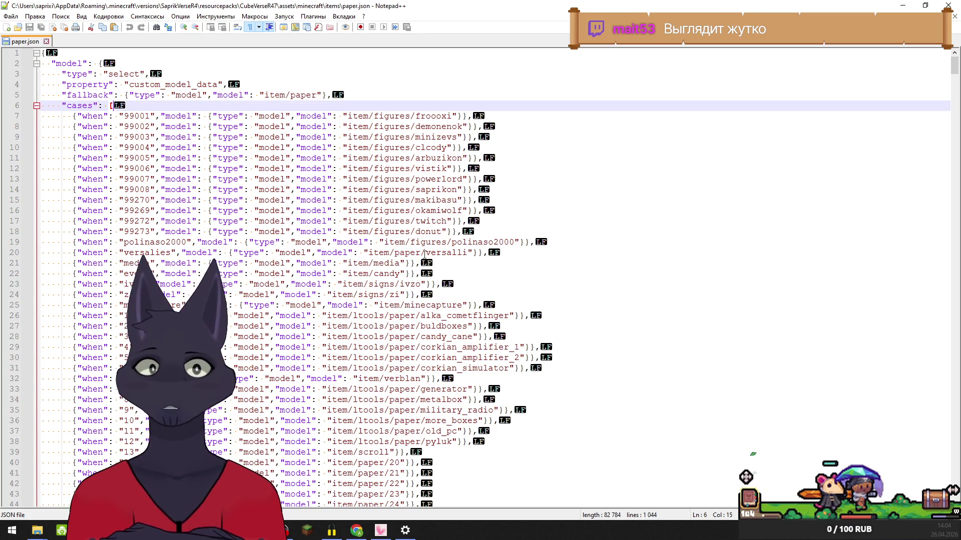
- Select the full '47' entry on line 67, then switch back to Blockbench
scroll(249, 263, down, 18)
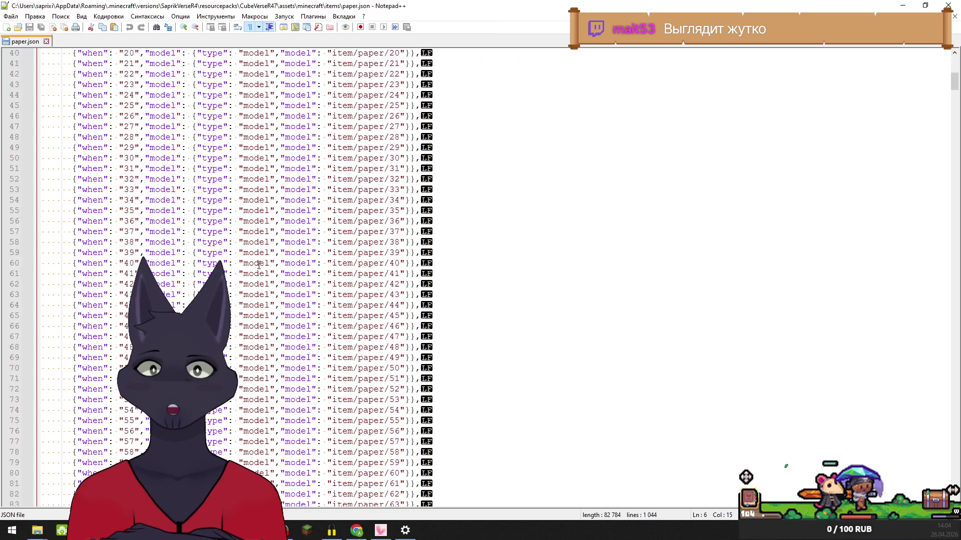
drag(66, 179, 134, 183)
click(216, 180)
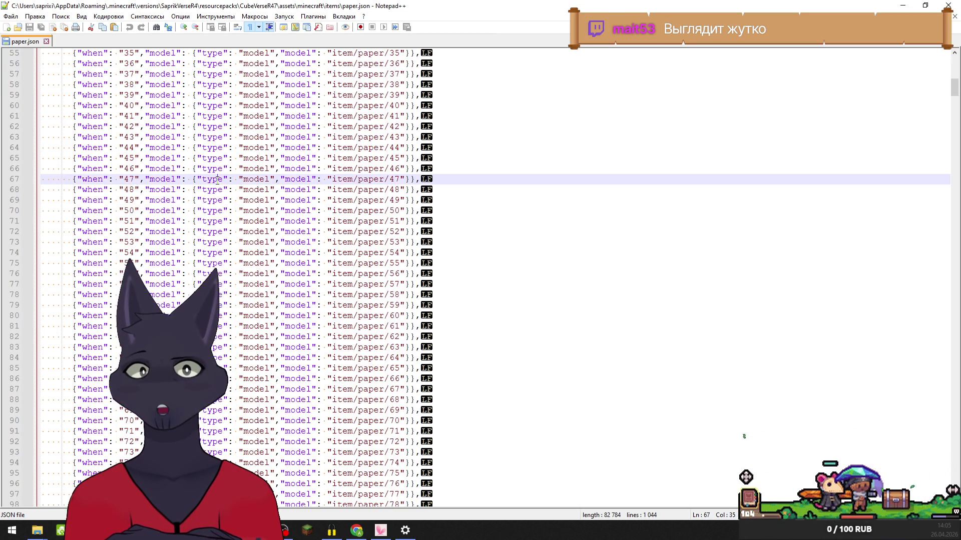
mouse_move(277, 179)
mouse_down()
mouse_move(381, 178)
mouse_move(334, 180)
mouse_up()
click(406, 178)
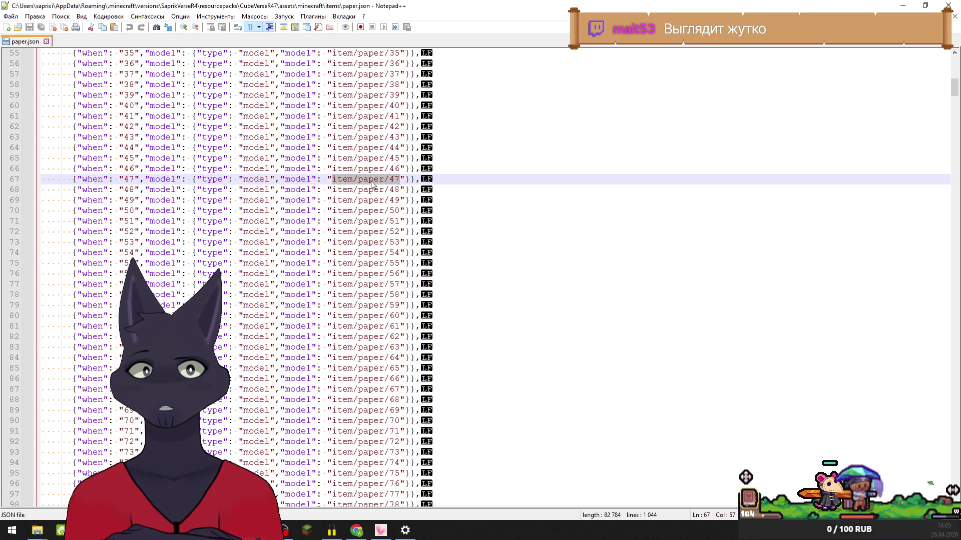
mouse_move(419, 179)
mouse_down()
mouse_move(75, 190)
mouse_move(64, 181)
mouse_up()
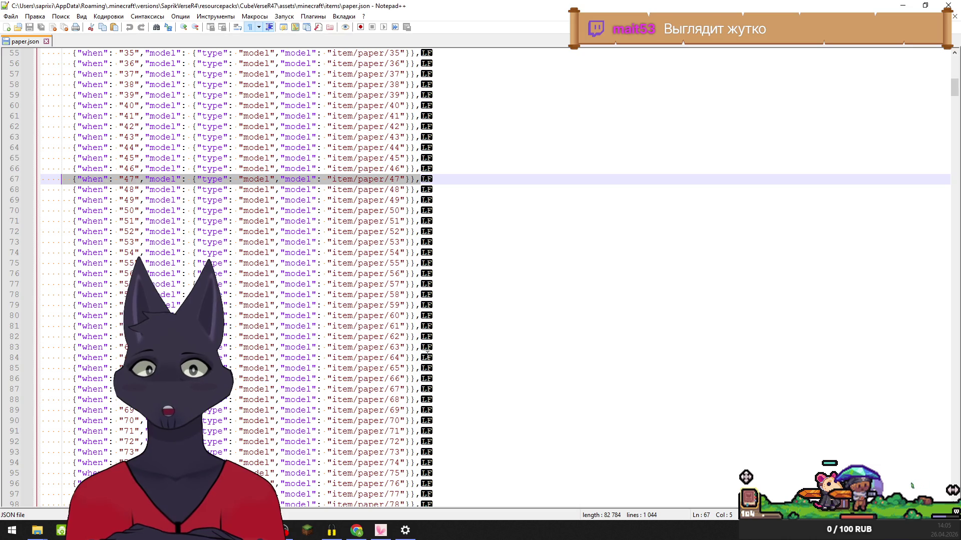
key(alt+Tab)
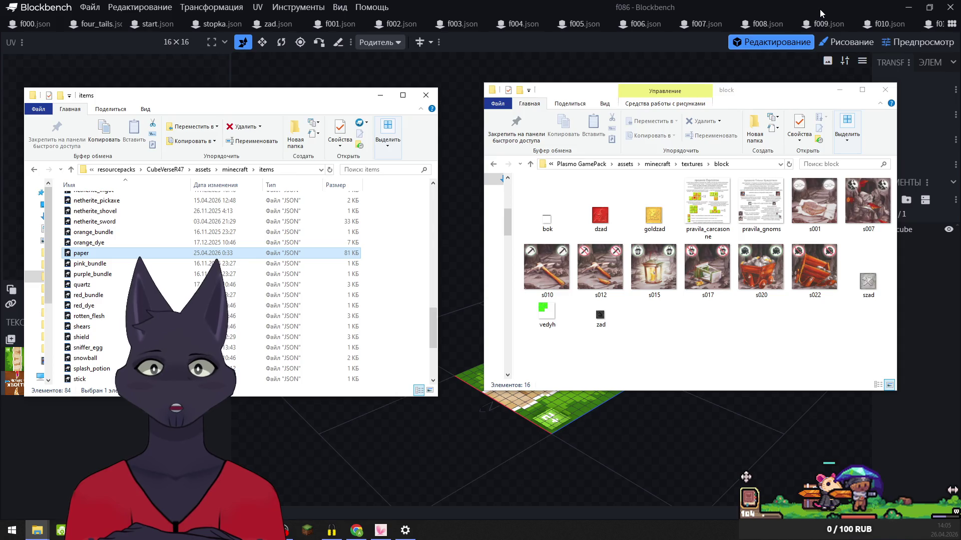
- Relink model f087's missing f085.png tile texture and fzad.png to files in four_tails
click(820, 9)
key(ctrl+Tab)
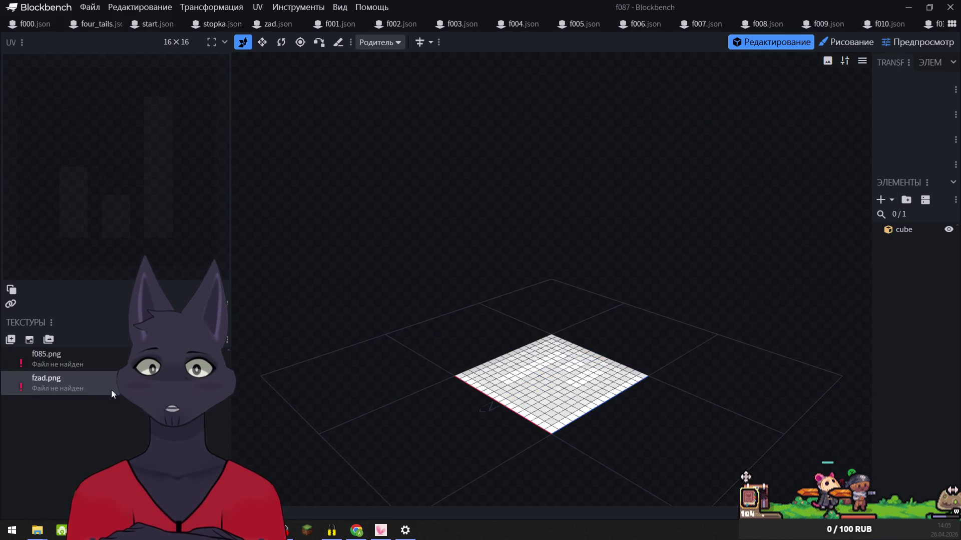
right_click(15, 358)
click(57, 317)
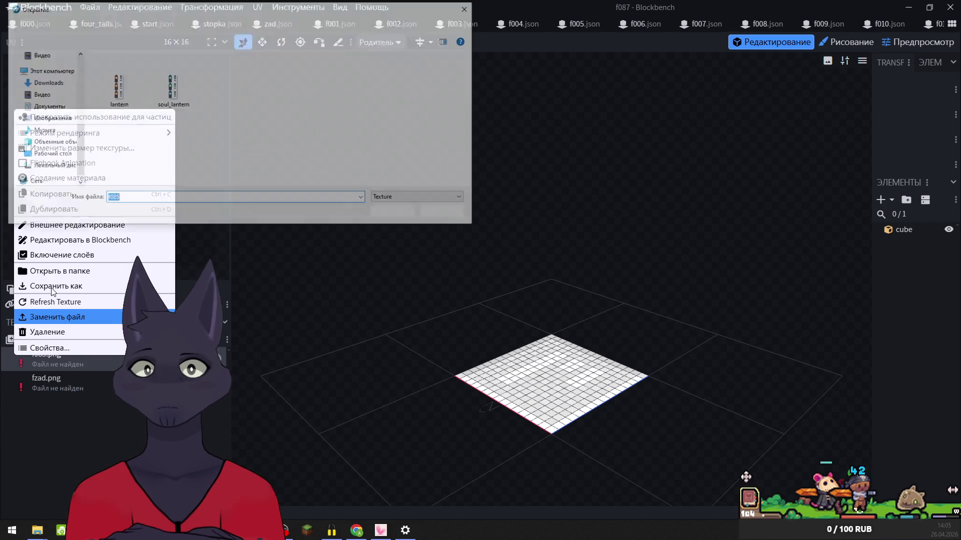
click(43, 182)
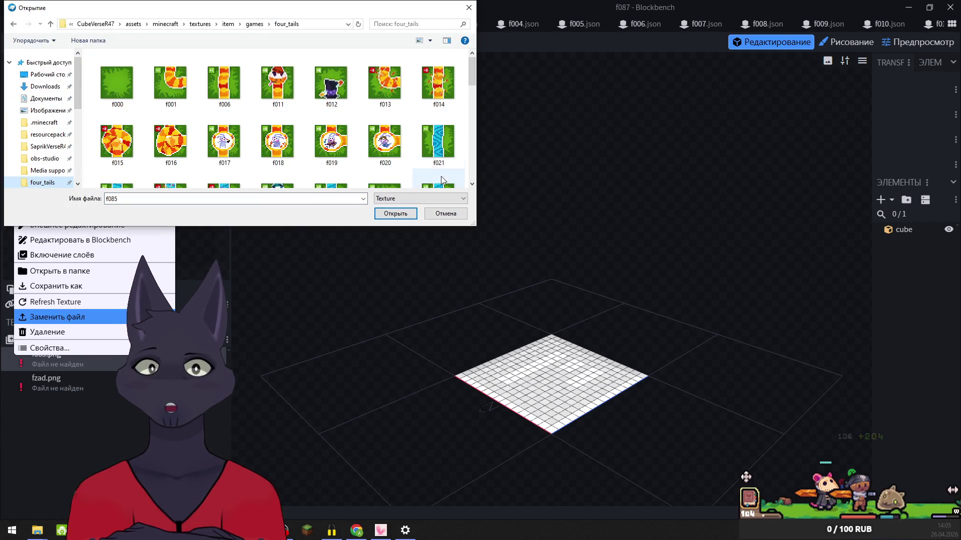
click(396, 214)
right_click(31, 386)
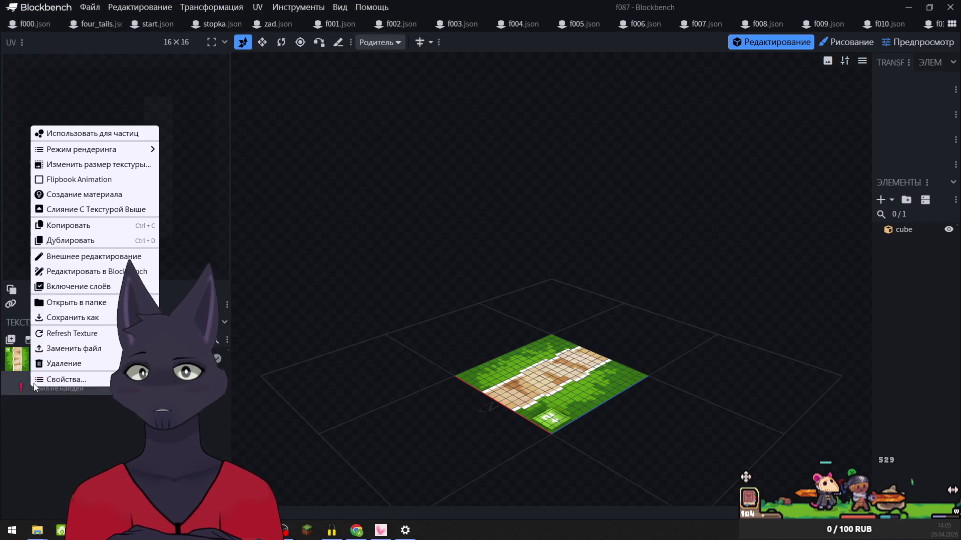
click(62, 349)
click(42, 182)
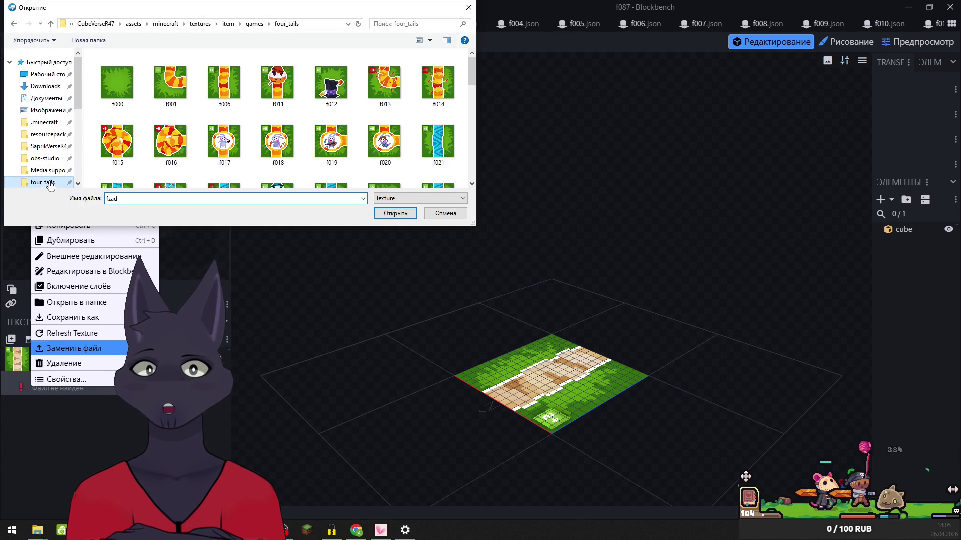
click(396, 213)
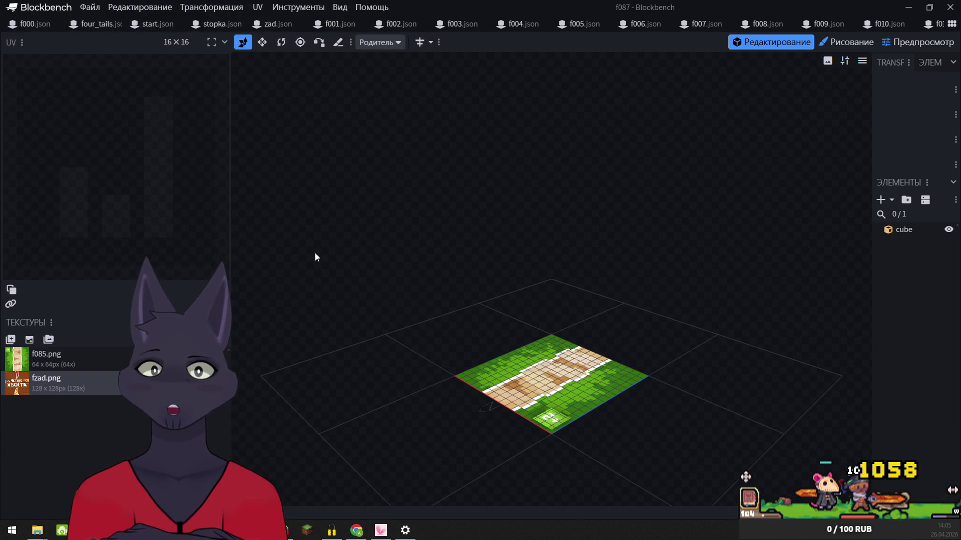
- Relink model f088's tile texture and the 128x128 fzad.png from four_tails
right_click(15, 362)
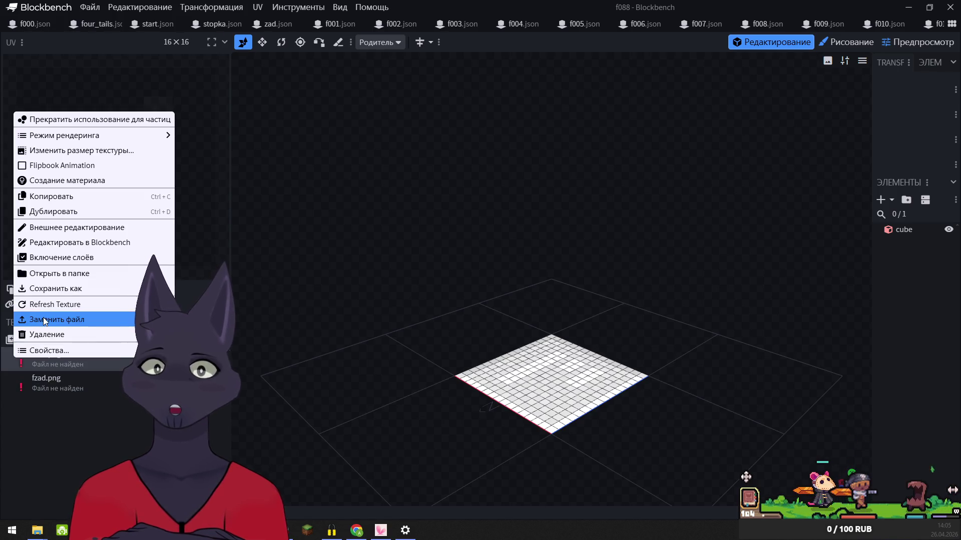
click(57, 319)
click(44, 182)
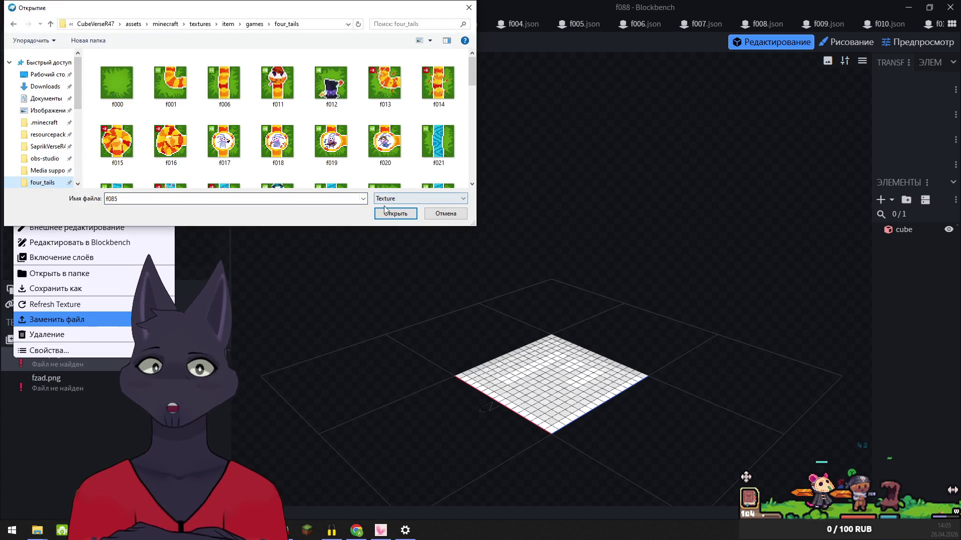
click(395, 213)
right_click(22, 380)
click(56, 342)
click(44, 183)
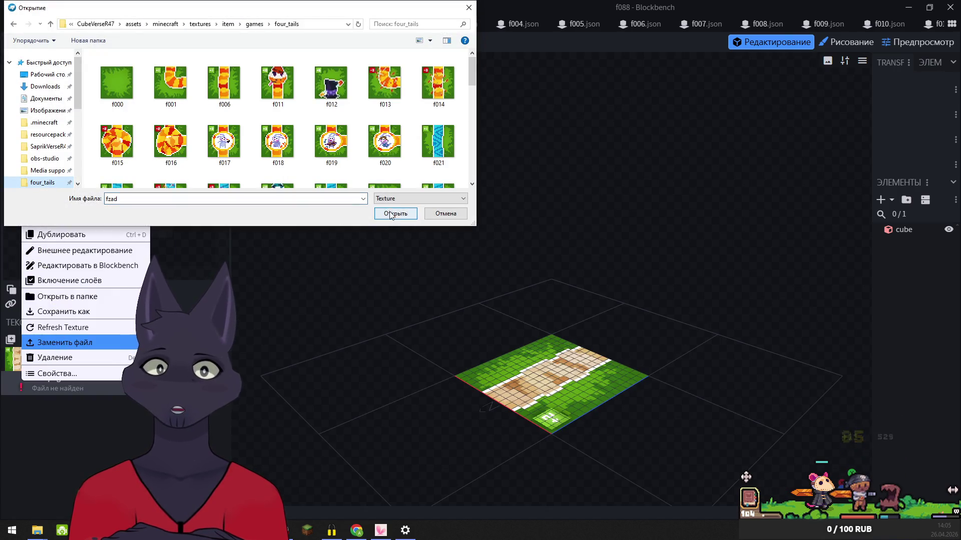
click(393, 211)
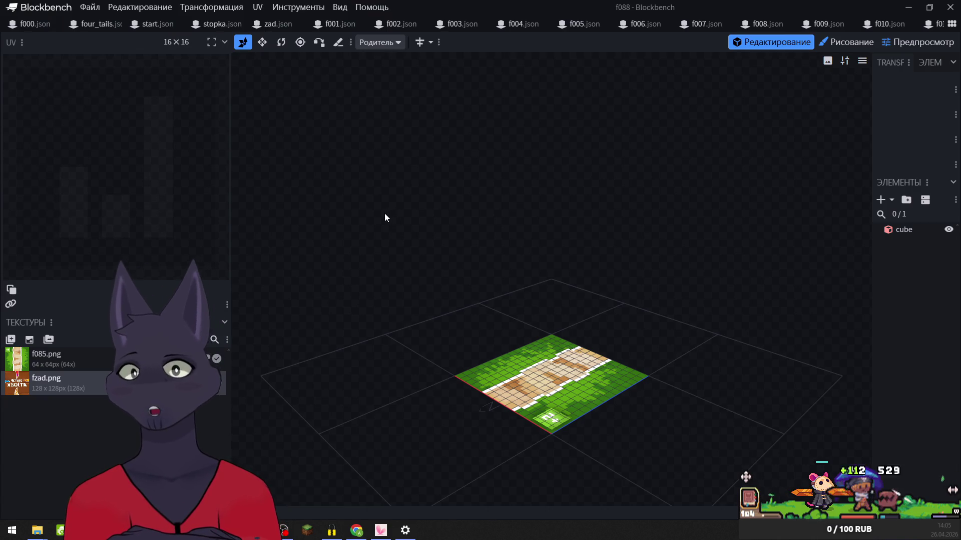
- Relink model f089's f089.png and fzad.png textures from four_tails, then go to f090
key(ctrl+Tab)
right_click(19, 361)
click(59, 321)
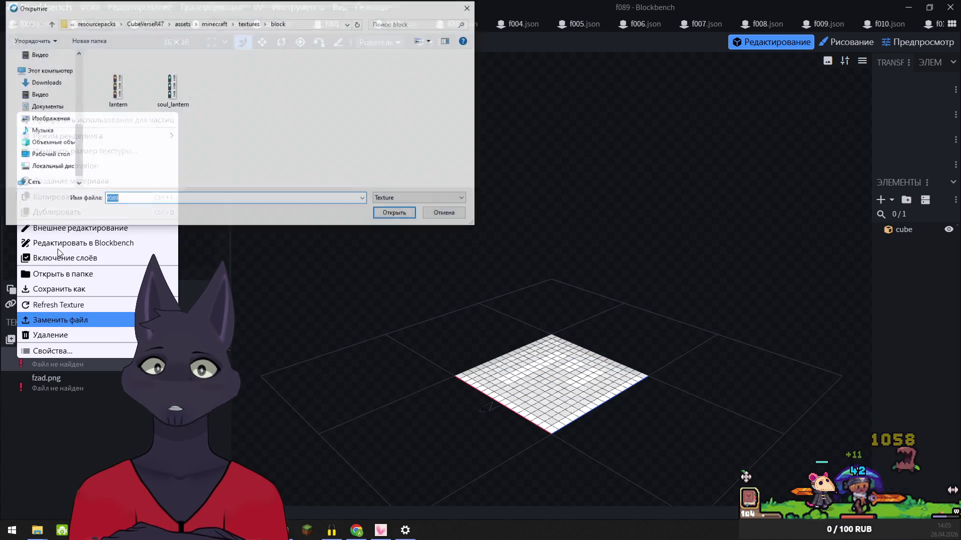
click(407, 217)
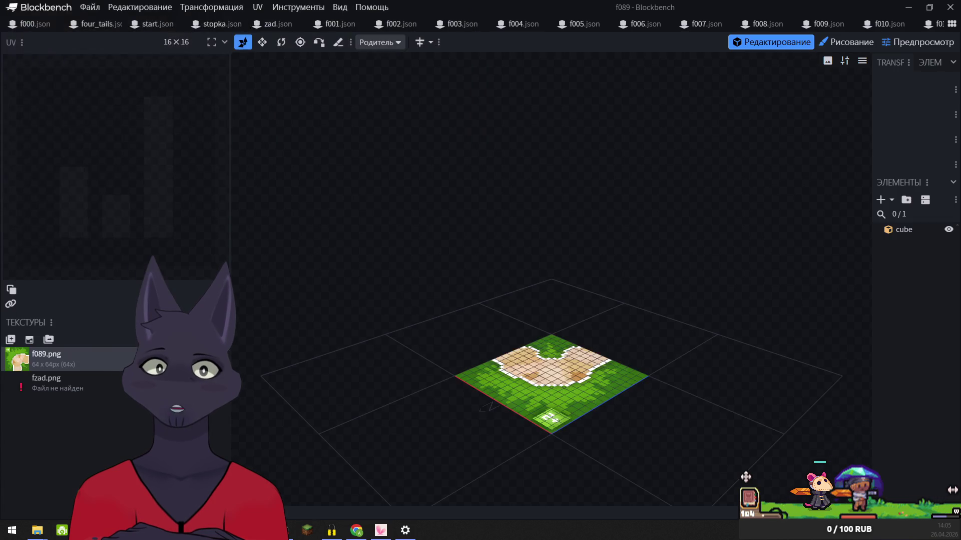
right_click(19, 385)
click(60, 346)
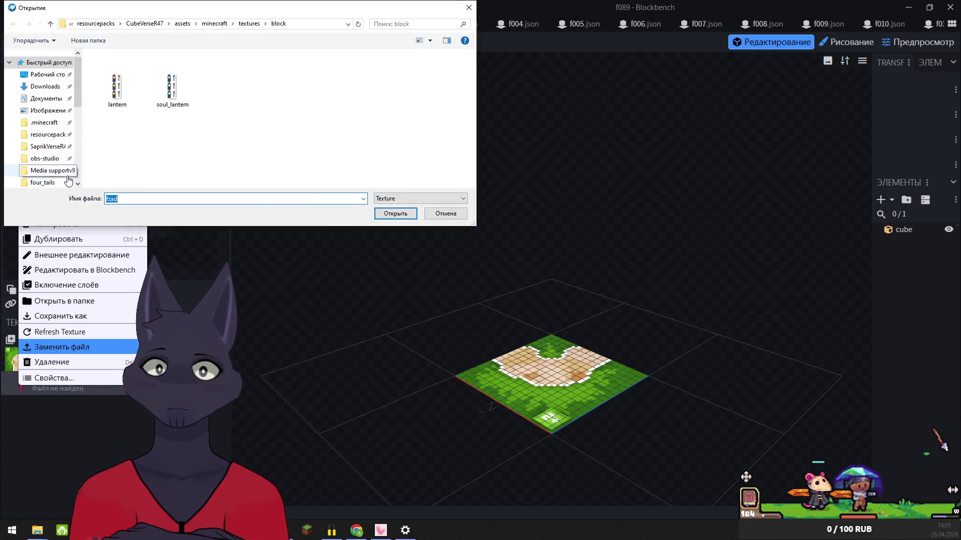
click(40, 182)
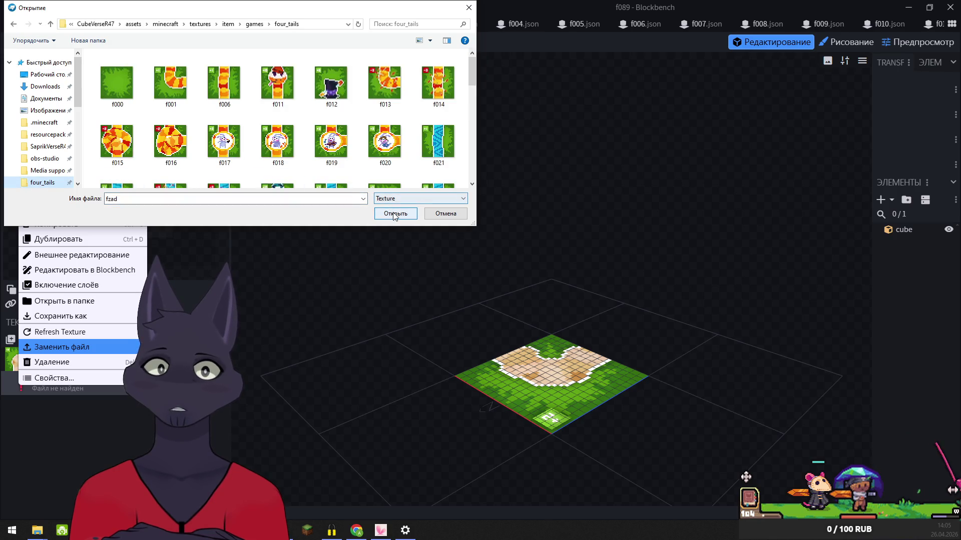
click(394, 214)
key(ctrl+Tab)
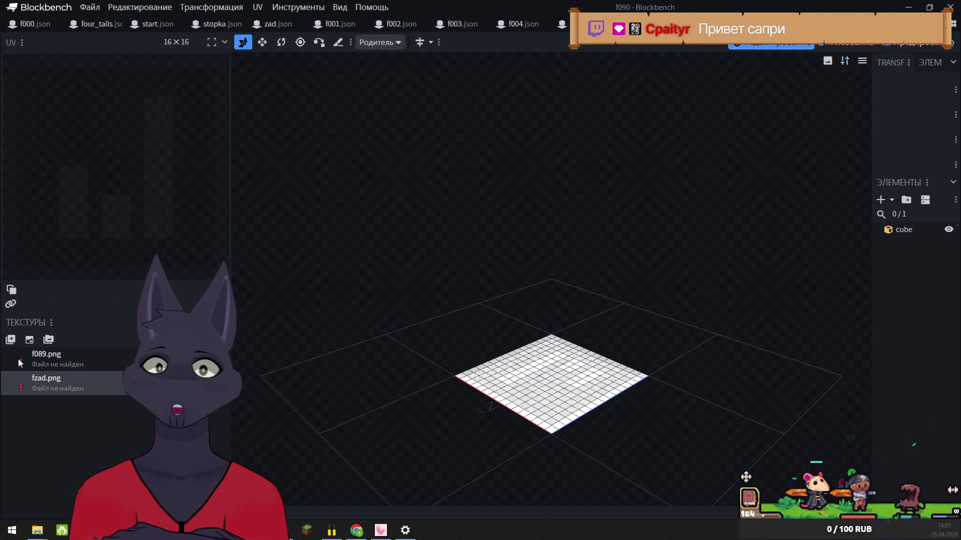
- Relink model f090's tile texture and fzad.png to files in four_tails
right_click(19, 361)
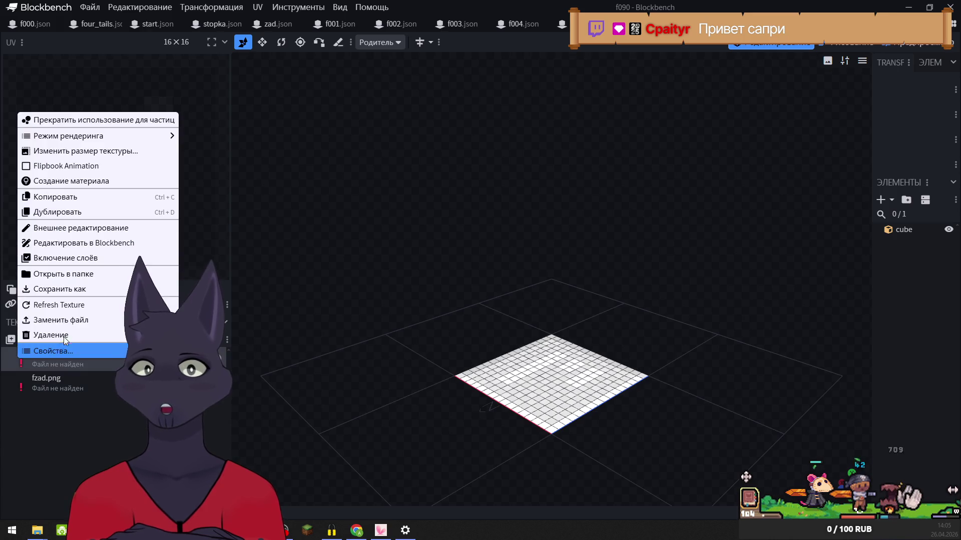
click(66, 320)
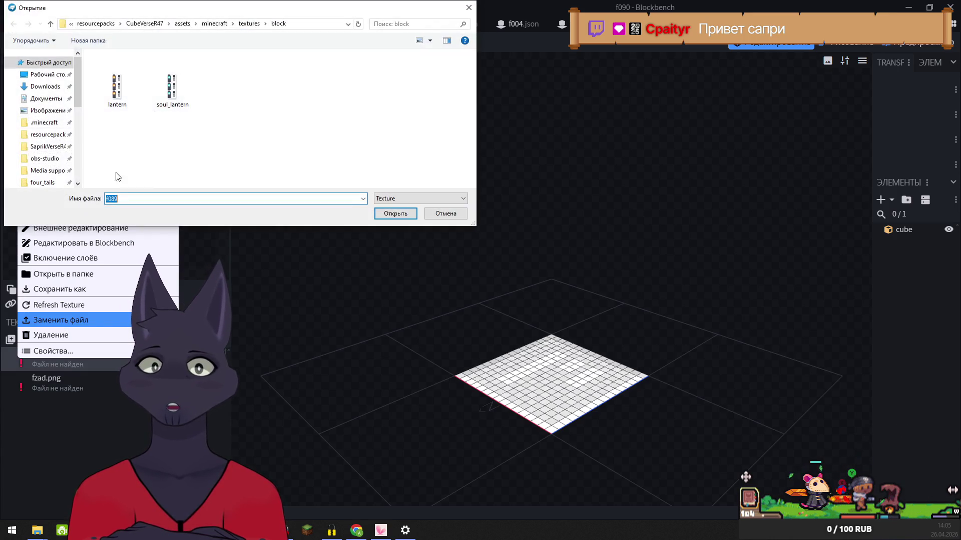
click(39, 183)
click(396, 213)
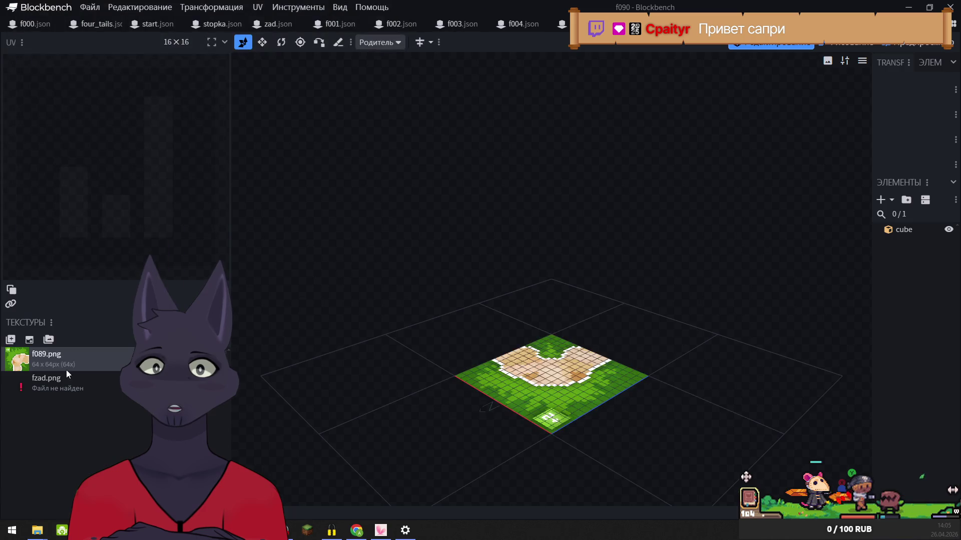
right_click(23, 383)
click(62, 339)
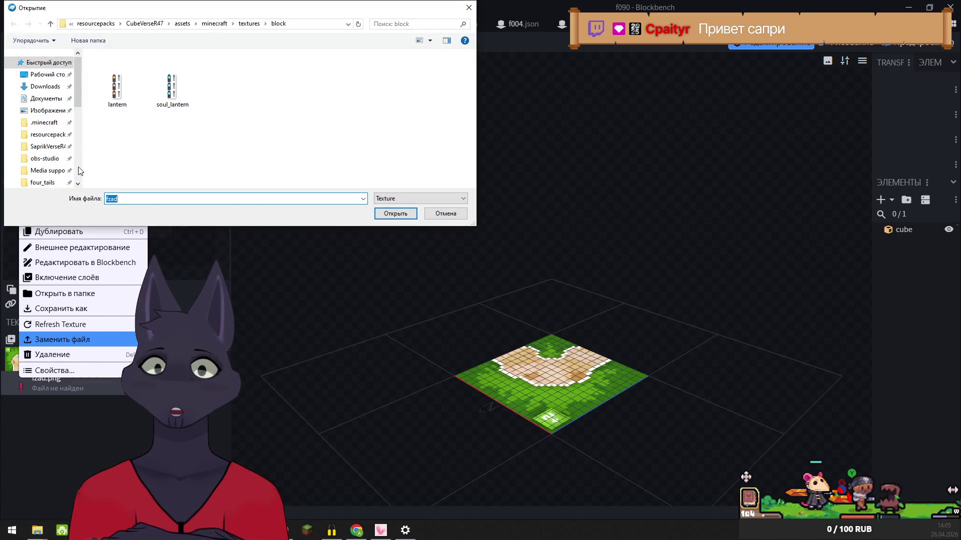
click(40, 183)
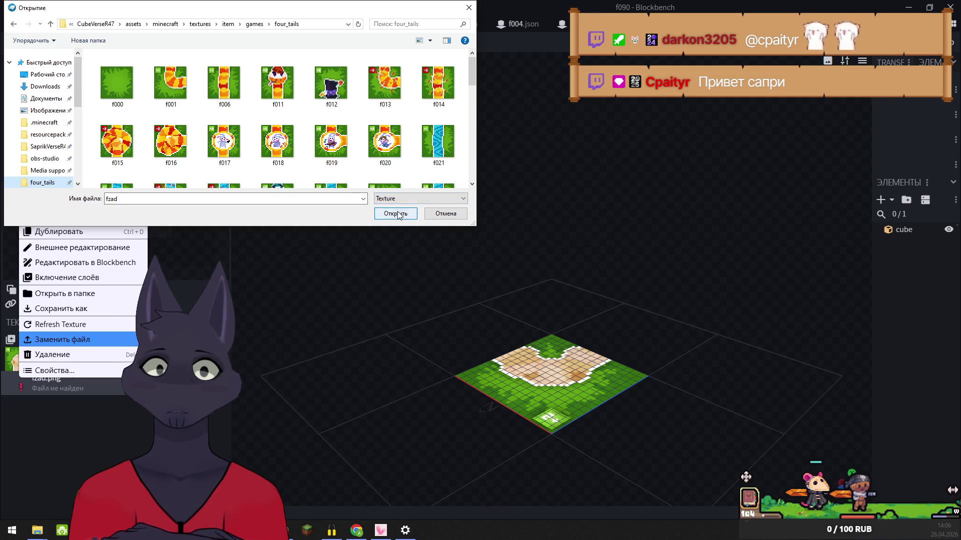
click(395, 213)
- Relink model f091's tile texture and fzad.png from the four_tails folder
right_click(33, 353)
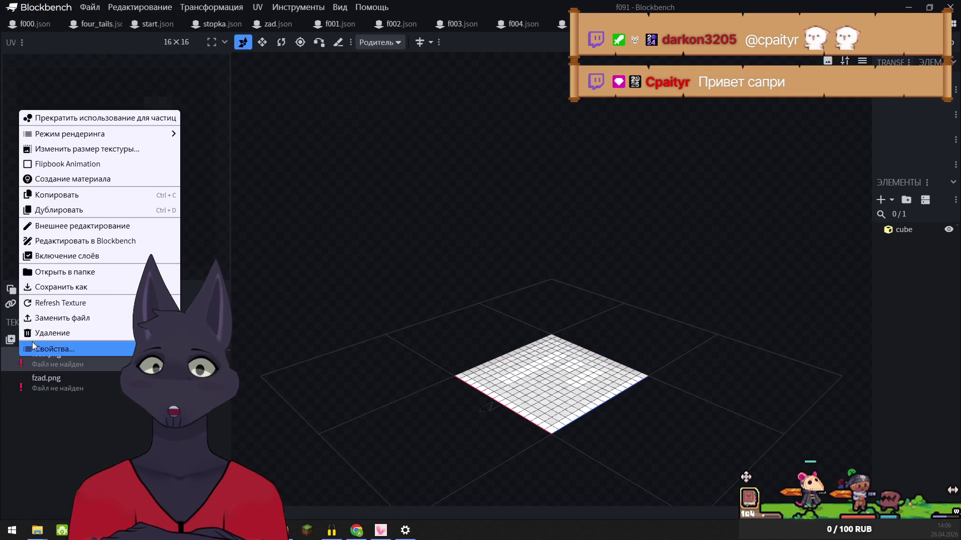
click(62, 318)
click(43, 183)
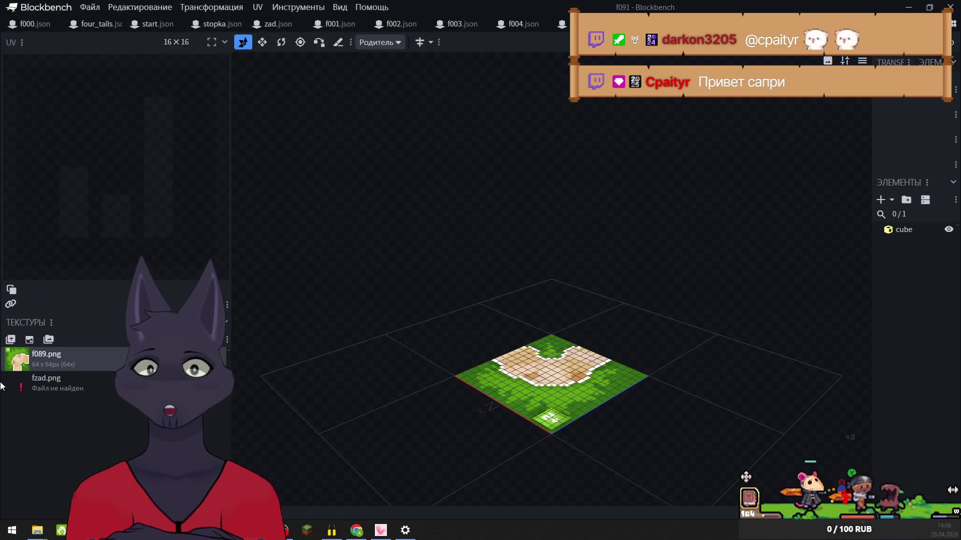
right_click(22, 389)
click(60, 347)
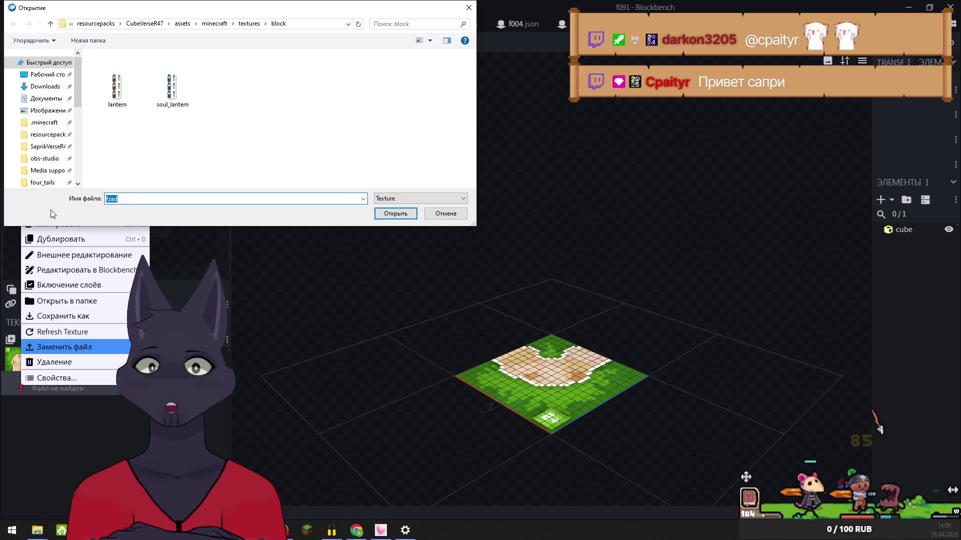
click(39, 183)
click(396, 214)
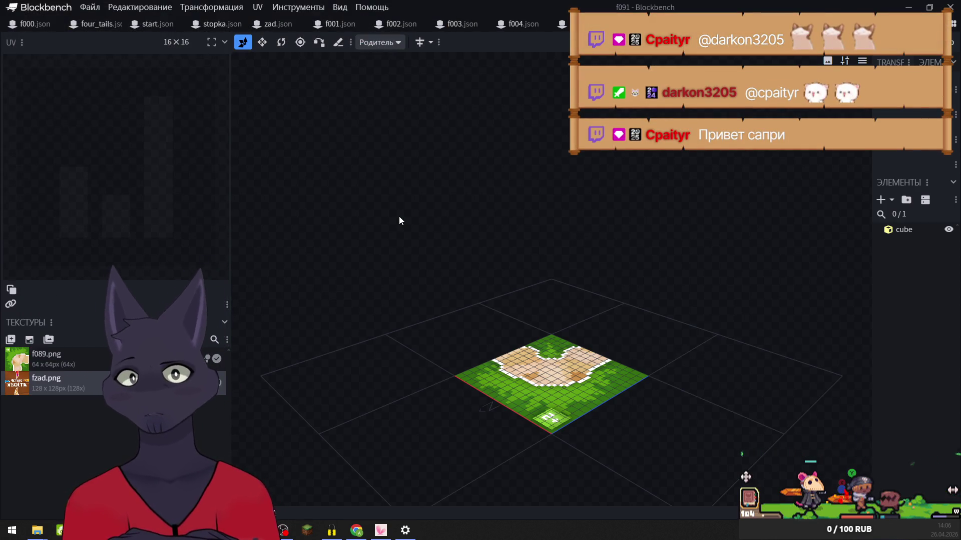
- On model f092, relink the tile image and fzad.png from four_tails
key(ctrl+Tab)
right_click(36, 355)
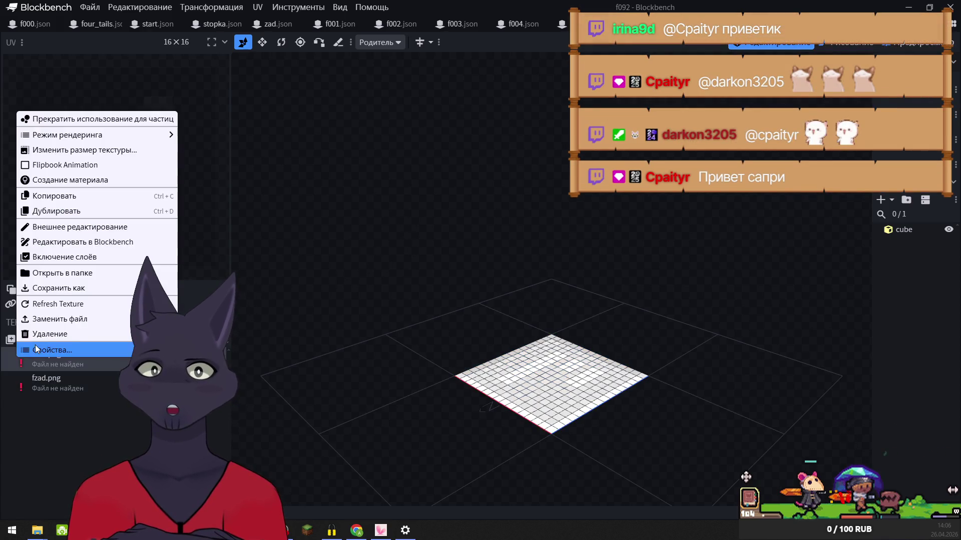
click(55, 320)
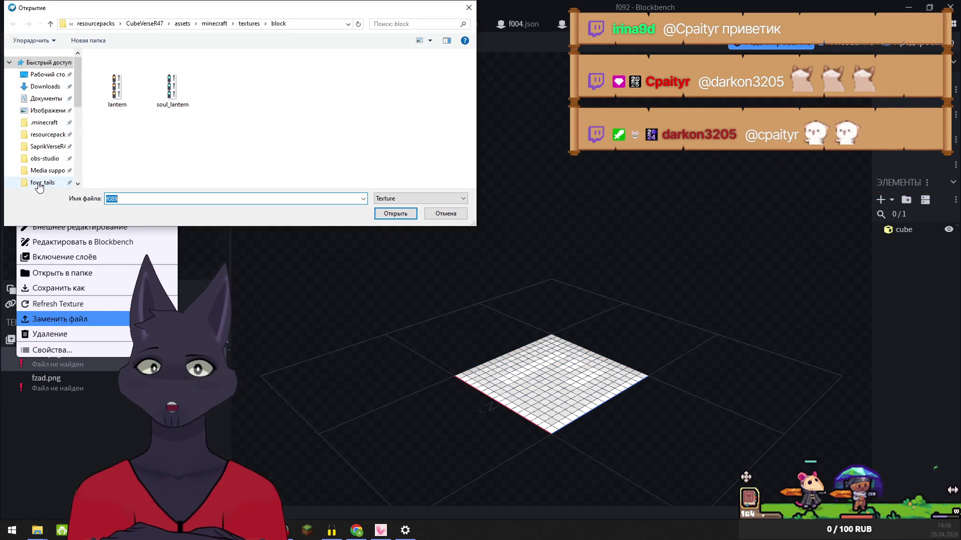
click(39, 183)
click(387, 145)
click(395, 214)
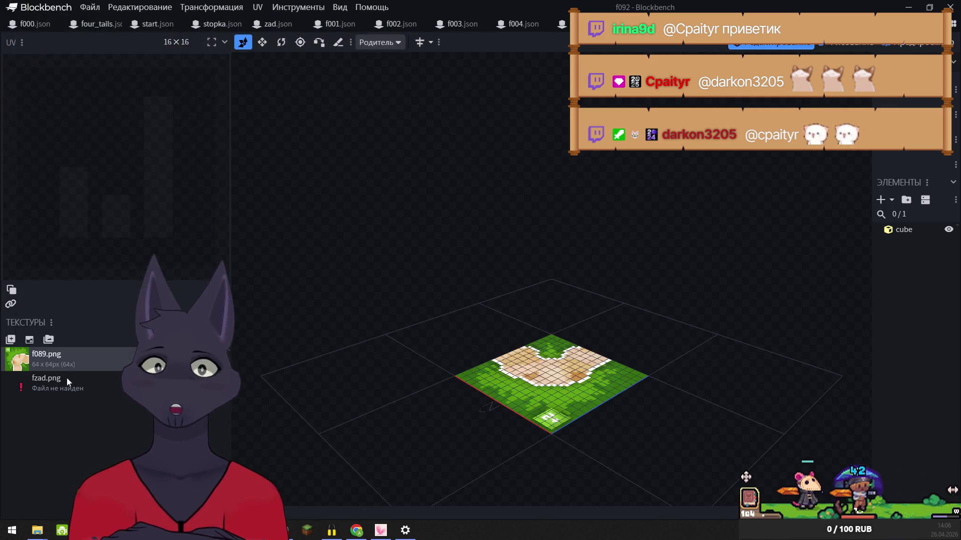
right_click(11, 388)
click(54, 346)
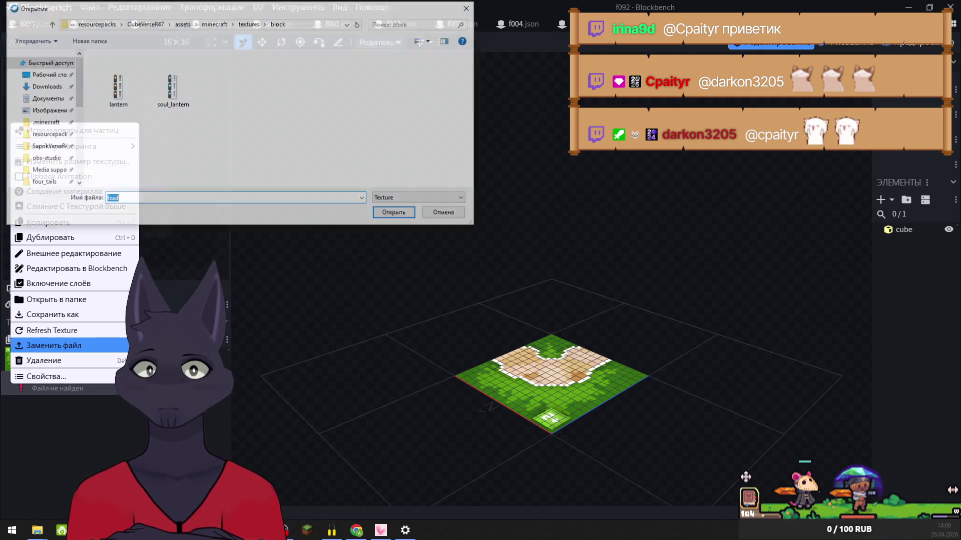
click(43, 183)
click(123, 147)
click(395, 213)
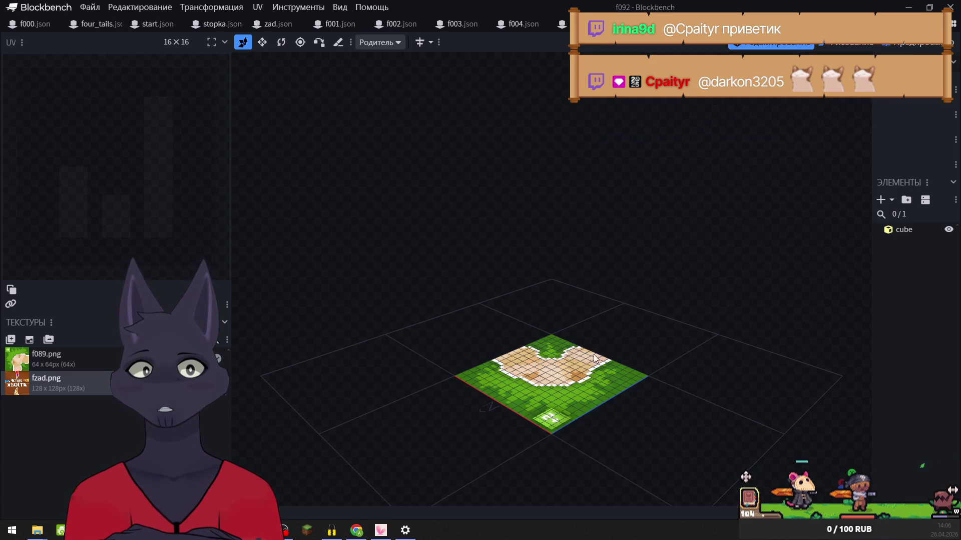
- Relink model f093's f093.png tile texture and fzad.png to four_tails files
key(ctrl+Tab)
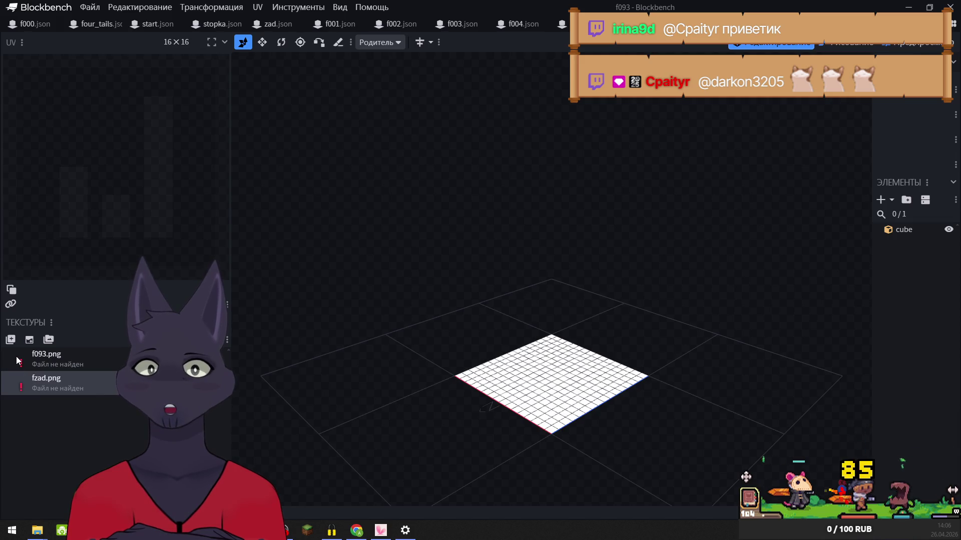
right_click(19, 359)
click(60, 319)
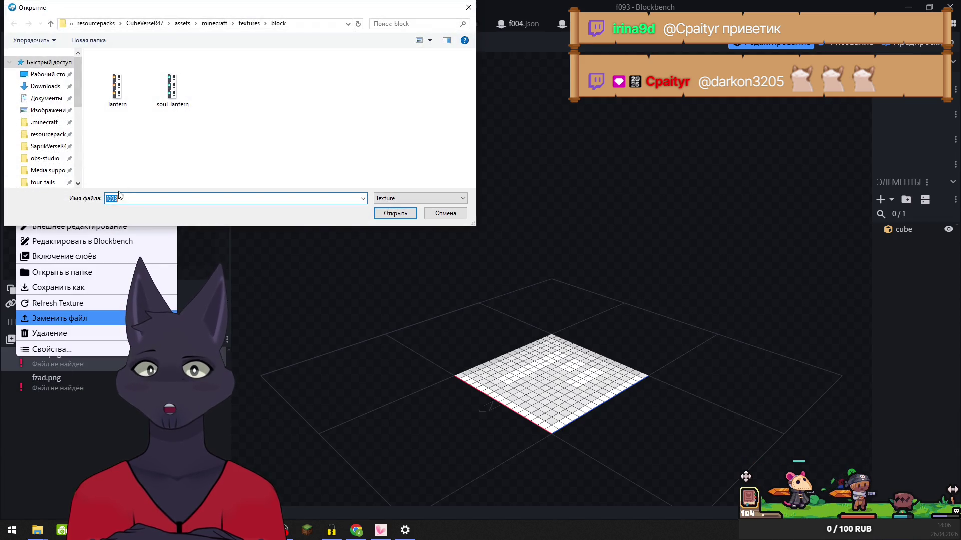
click(42, 183)
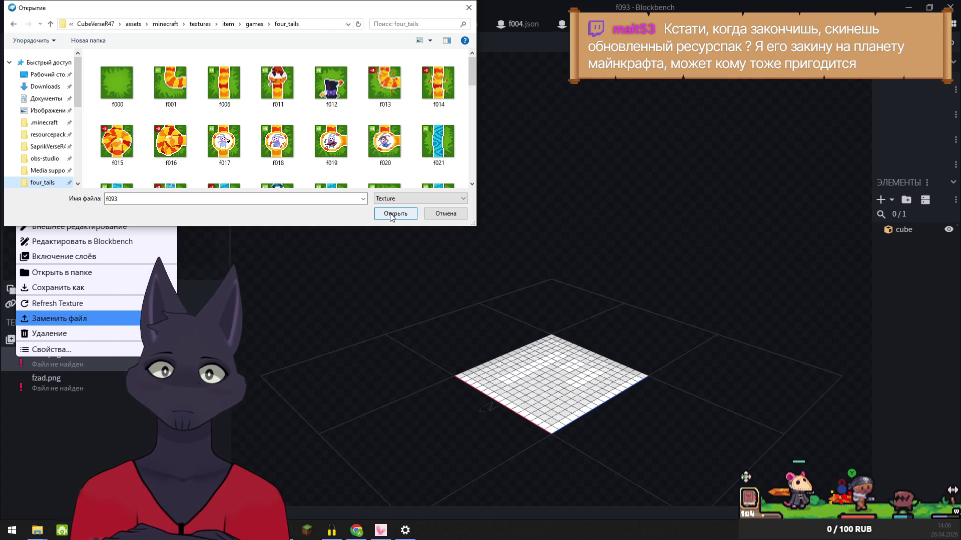
click(391, 215)
right_click(27, 384)
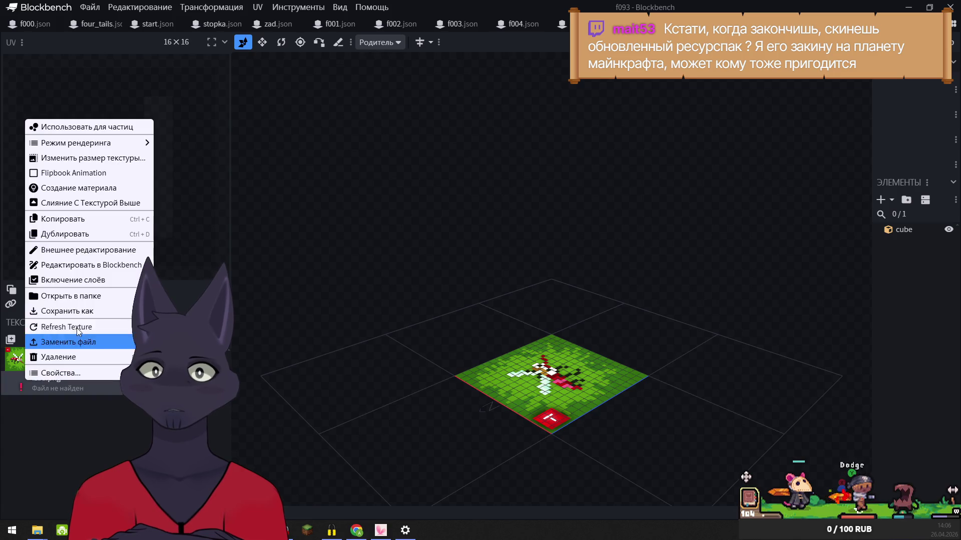
click(70, 342)
click(42, 183)
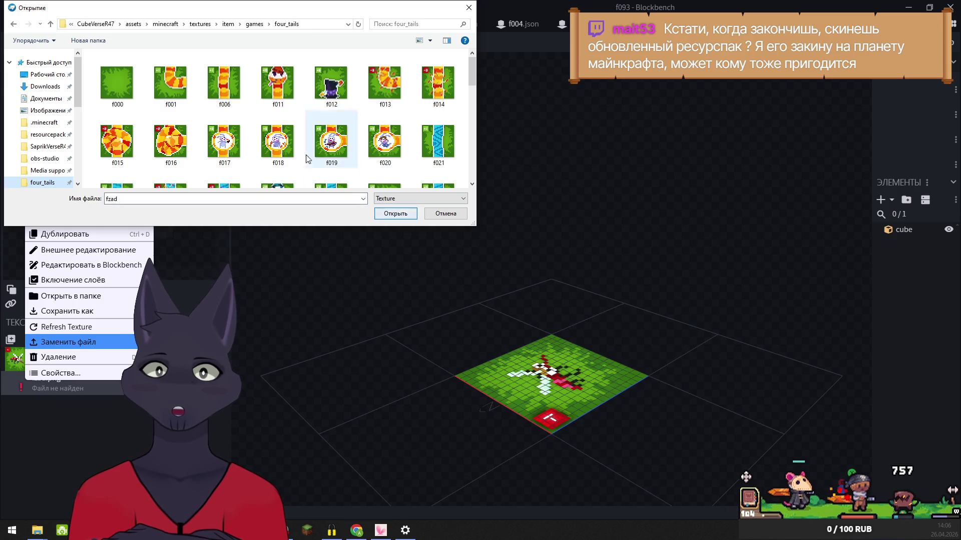
click(396, 218)
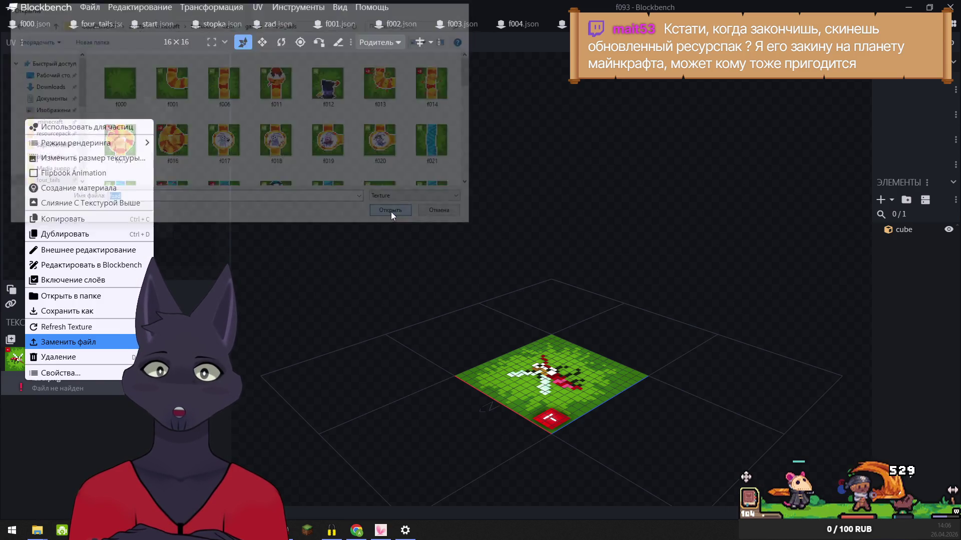
- Relink model f094's f094.png and fzad.png textures from four_tails
right_click(17, 364)
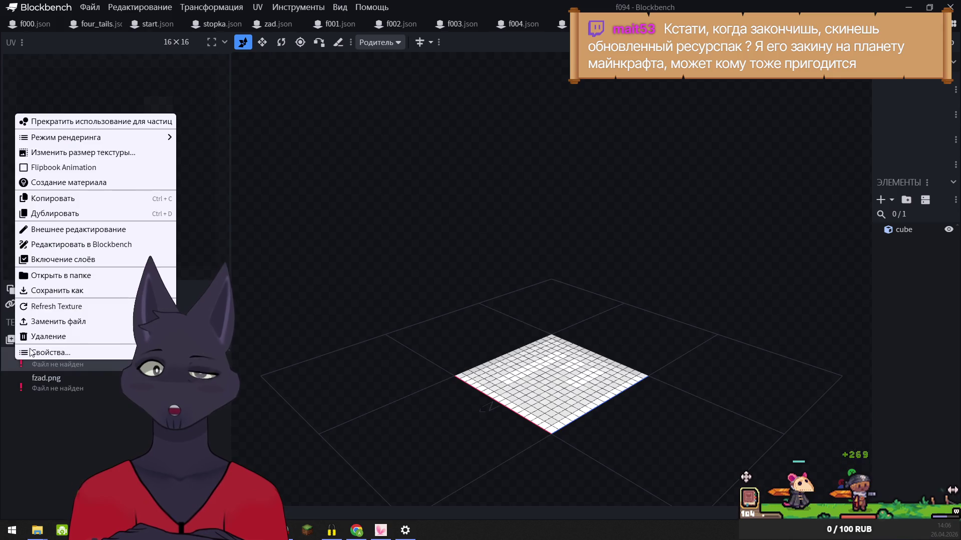
click(63, 321)
click(41, 182)
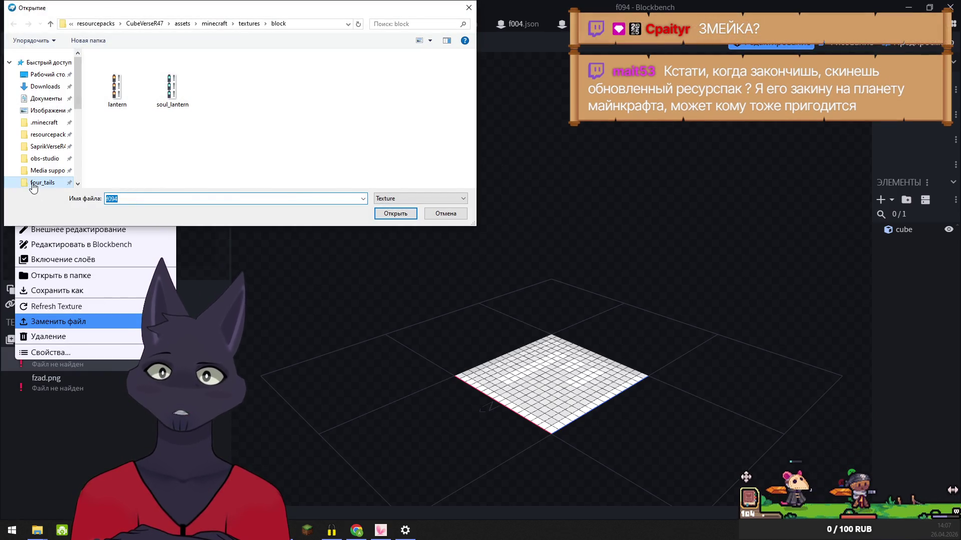
click(399, 218)
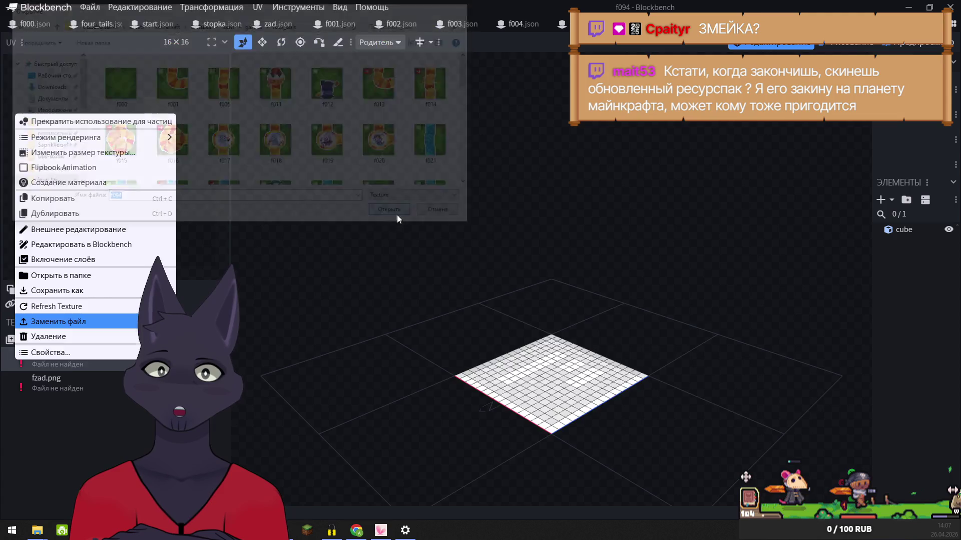
right_click(21, 385)
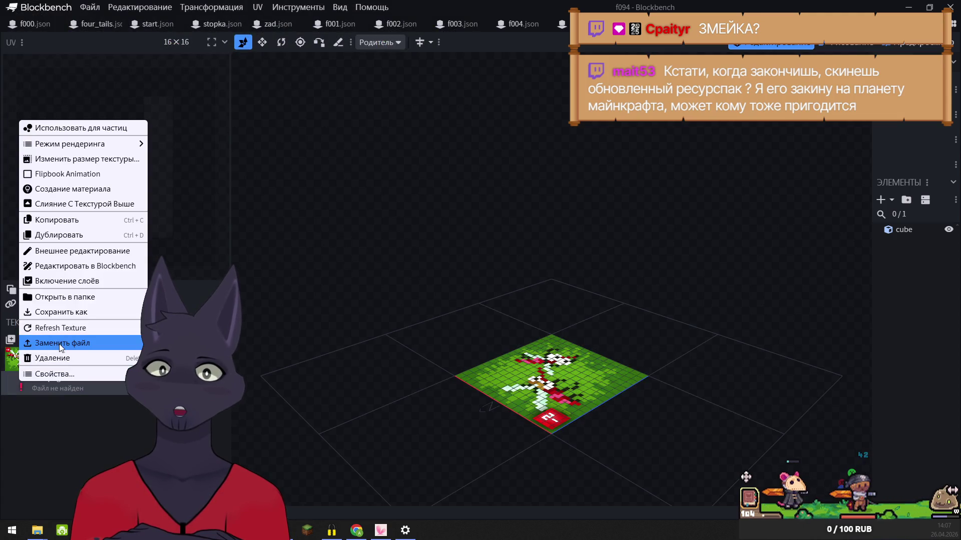
click(62, 346)
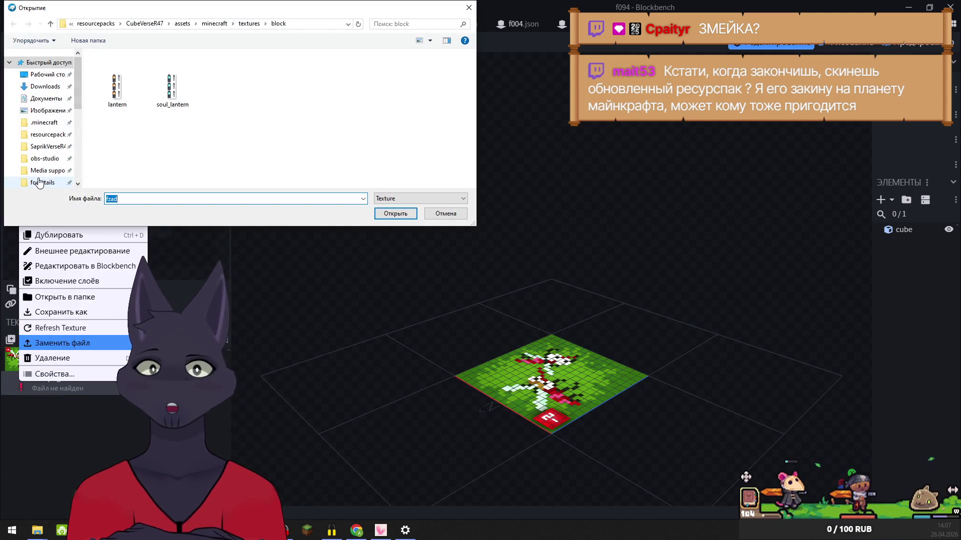
click(394, 210)
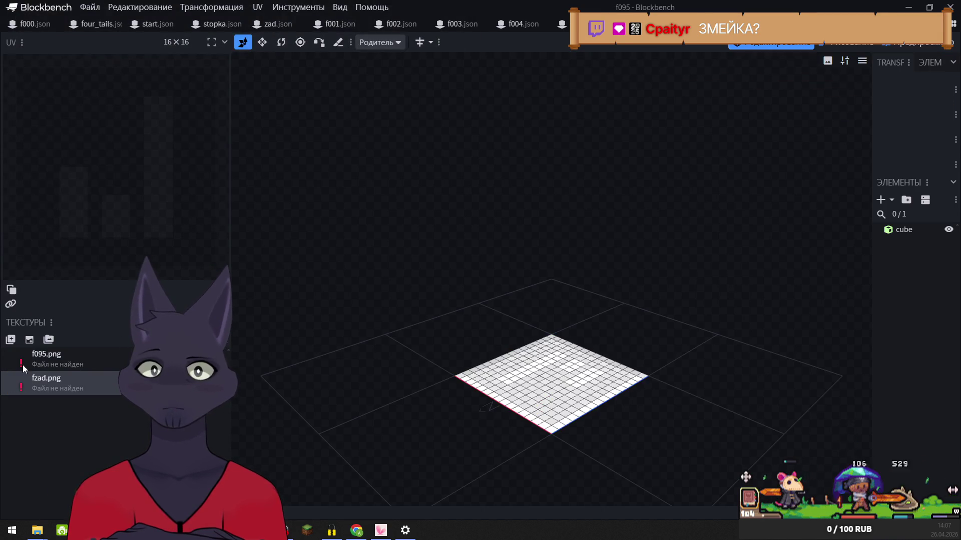
- Relink model f095's f095.png and the 128x128 fzad.png from four_tails
right_click(20, 363)
click(60, 320)
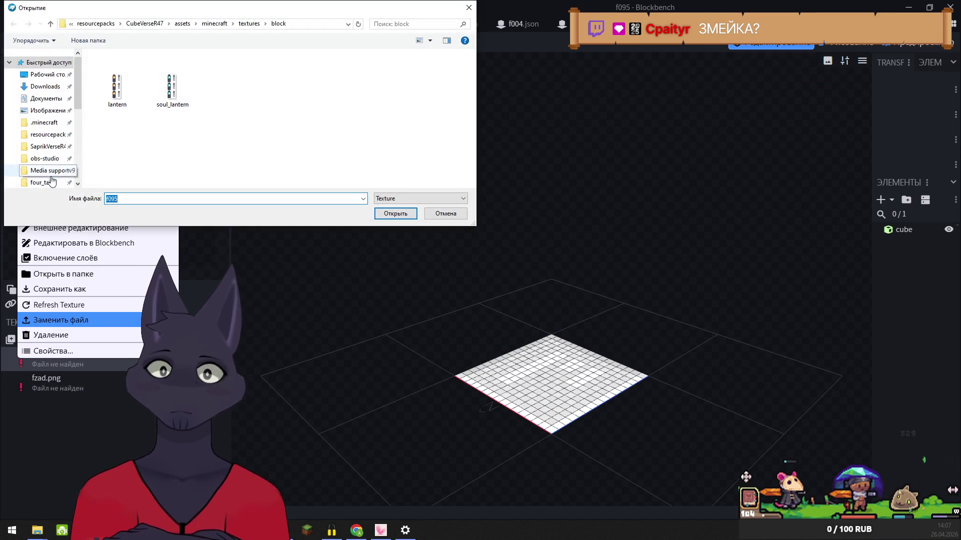
click(395, 215)
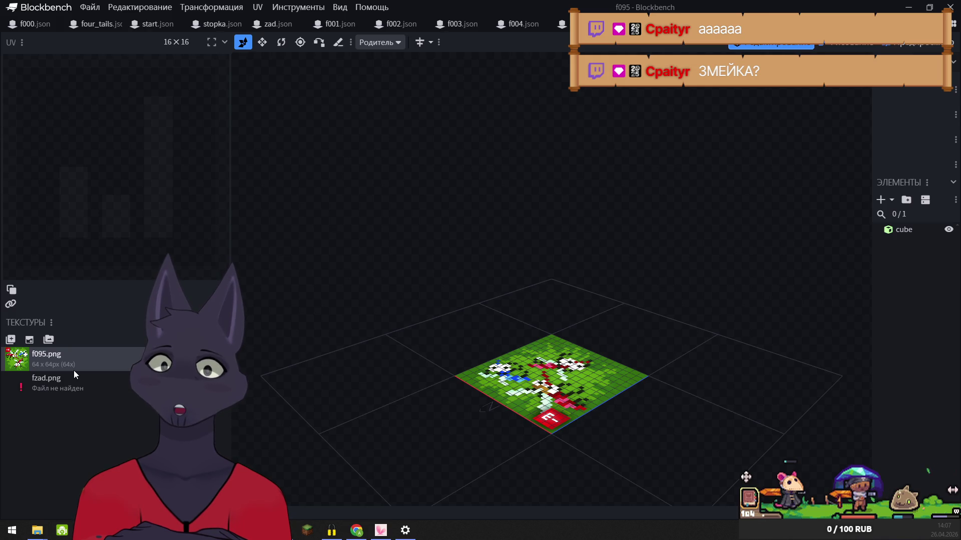
right_click(17, 391)
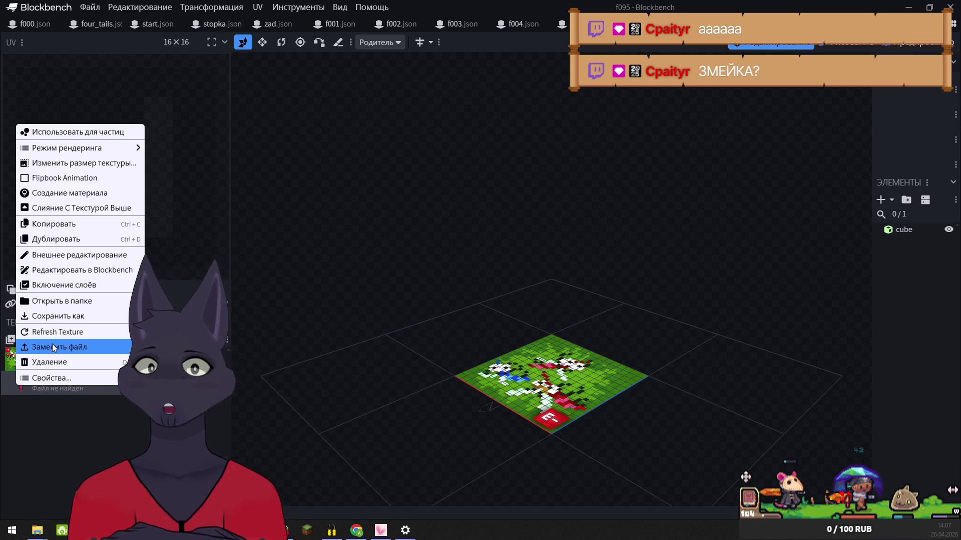
click(55, 346)
click(42, 182)
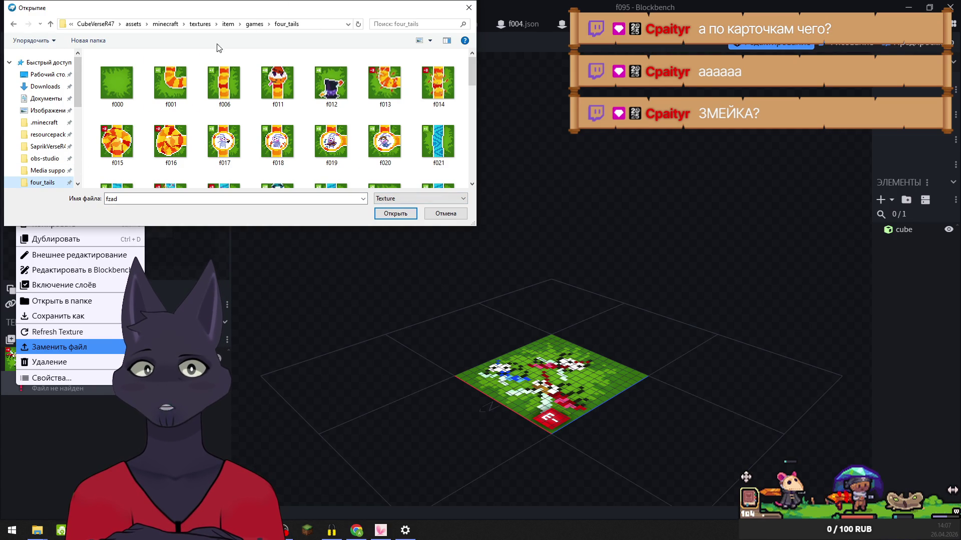
click(402, 215)
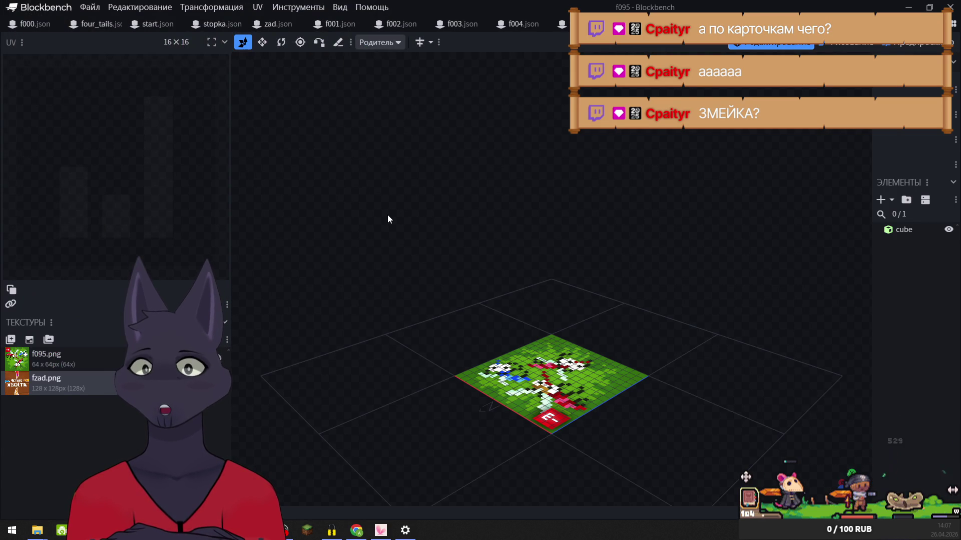
- Relink model f096's f096.png and fzad.png textures from four_tails
key(ctrl+Tab)
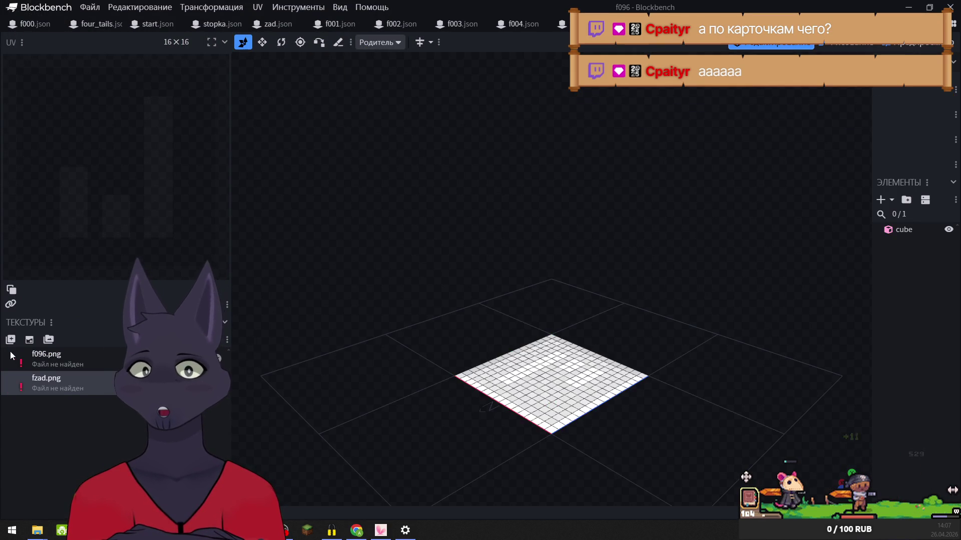
right_click(16, 359)
click(57, 319)
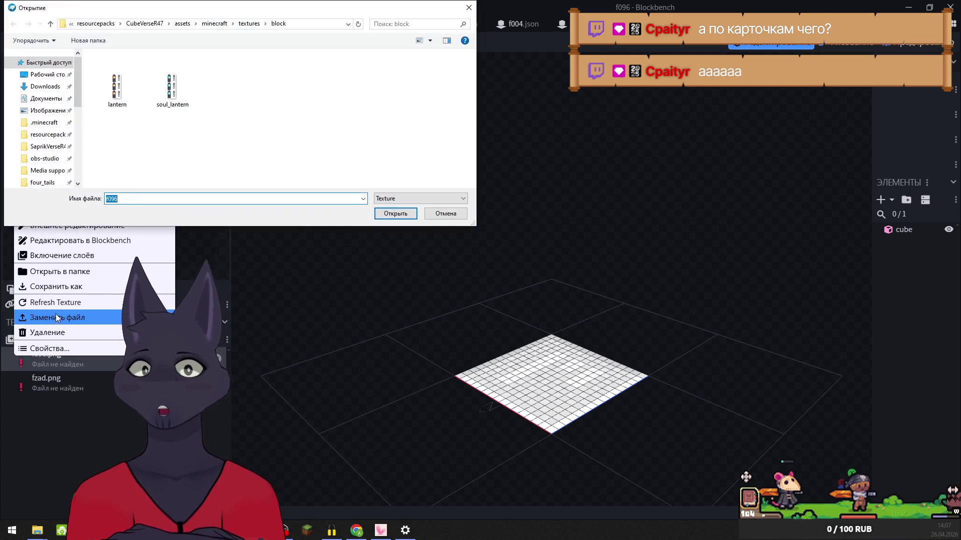
click(42, 182)
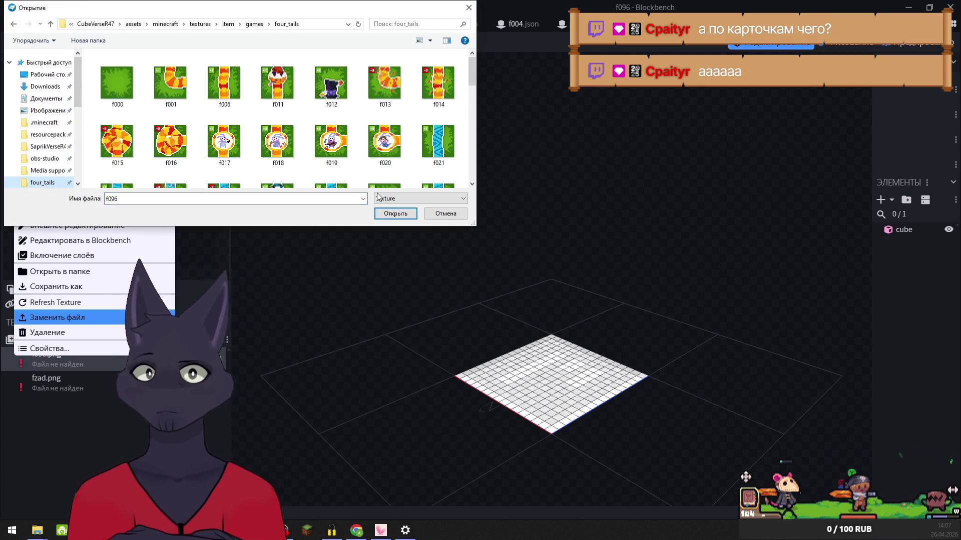
click(400, 215)
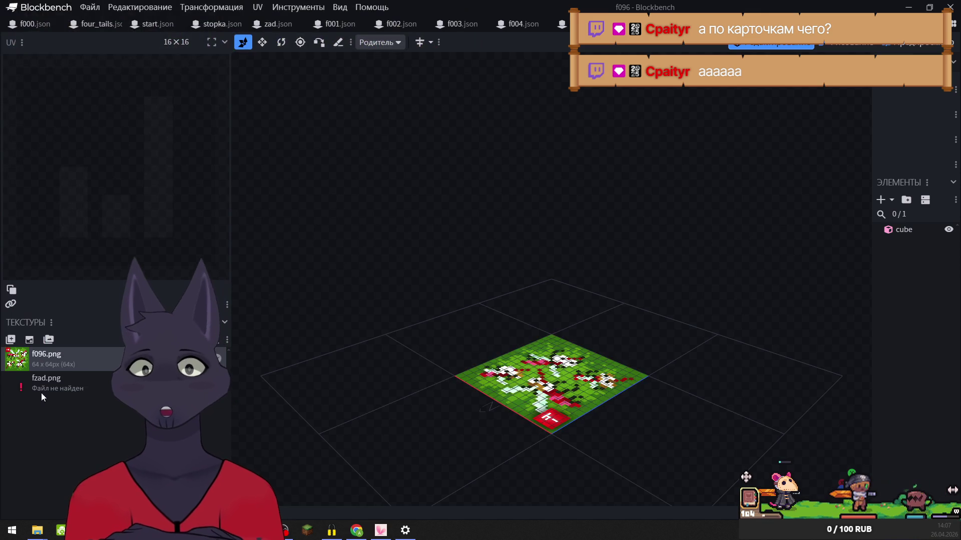
right_click(21, 387)
click(74, 344)
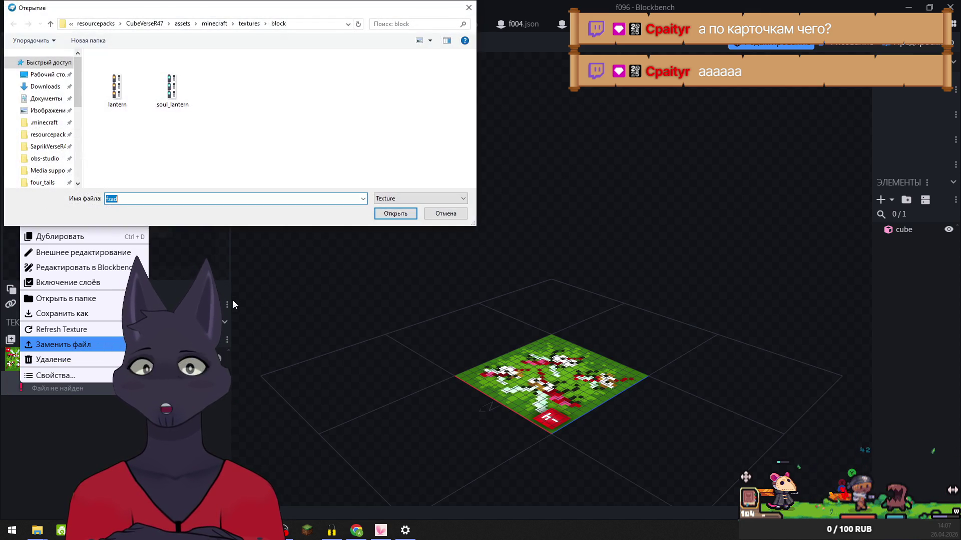
click(42, 182)
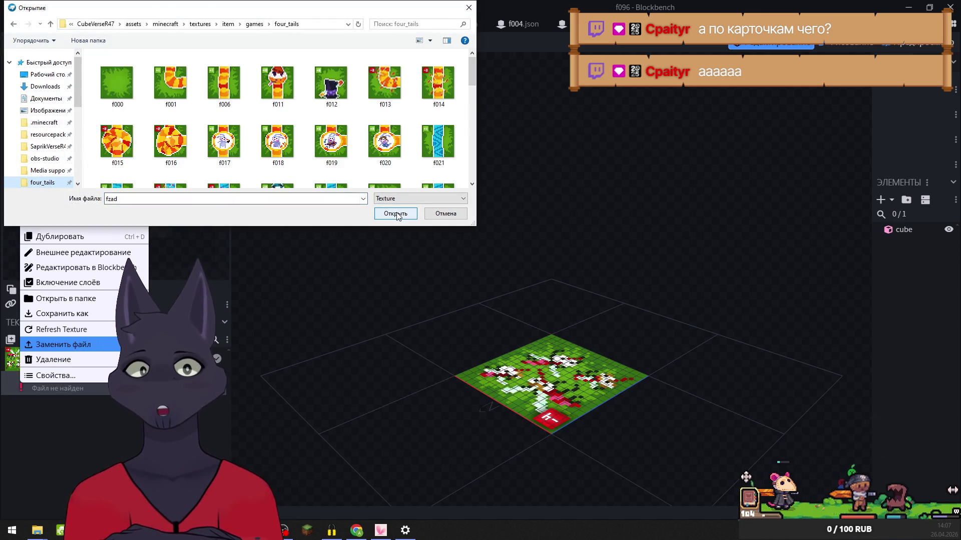
click(398, 214)
- Relink model f097's f097 and fzad textures from four_tails, then go to f098
key(ctrl+Tab)
right_click(20, 356)
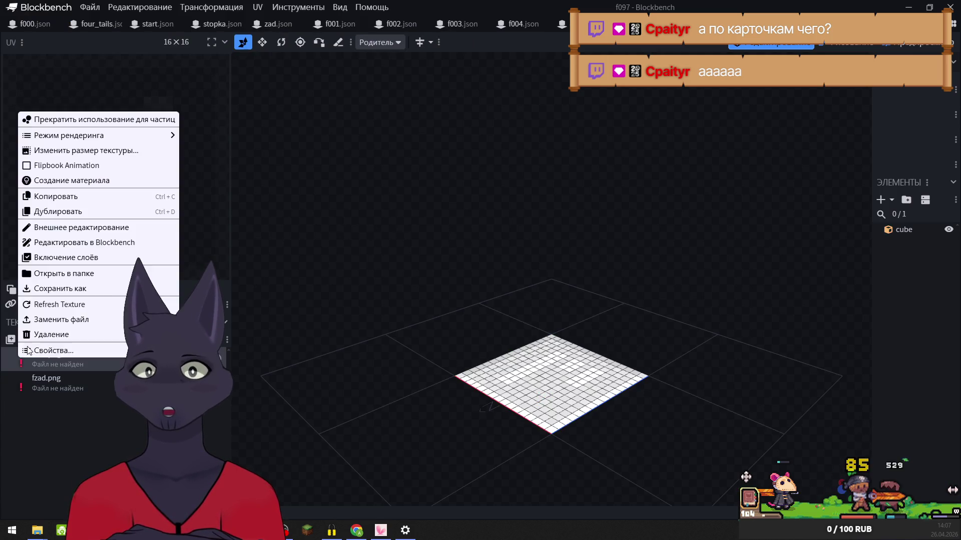
click(80, 319)
click(42, 183)
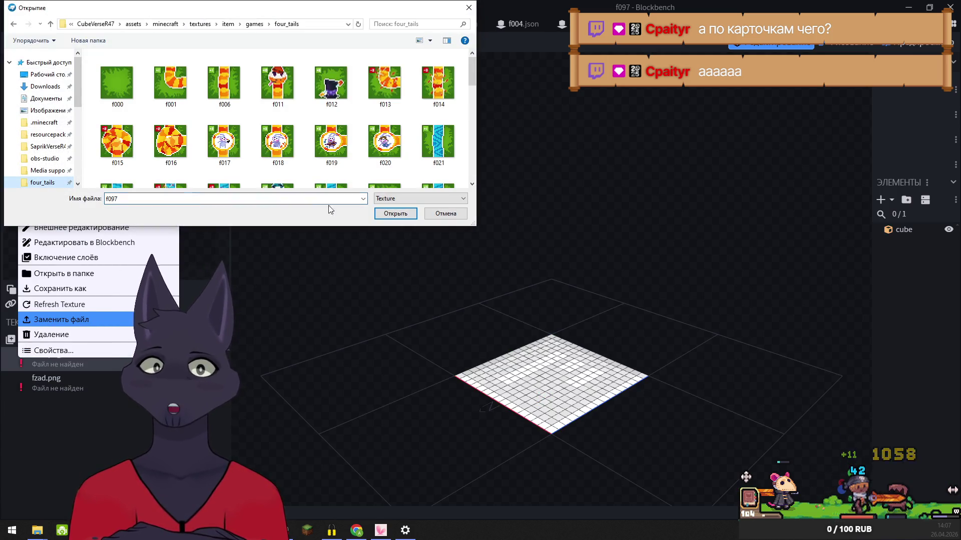
key(Return)
right_click(20, 388)
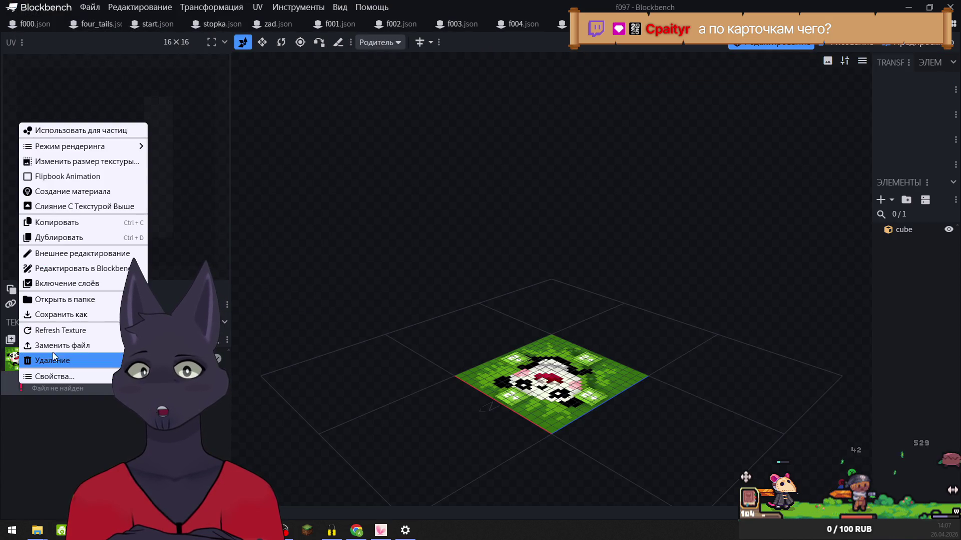
click(53, 346)
click(42, 184)
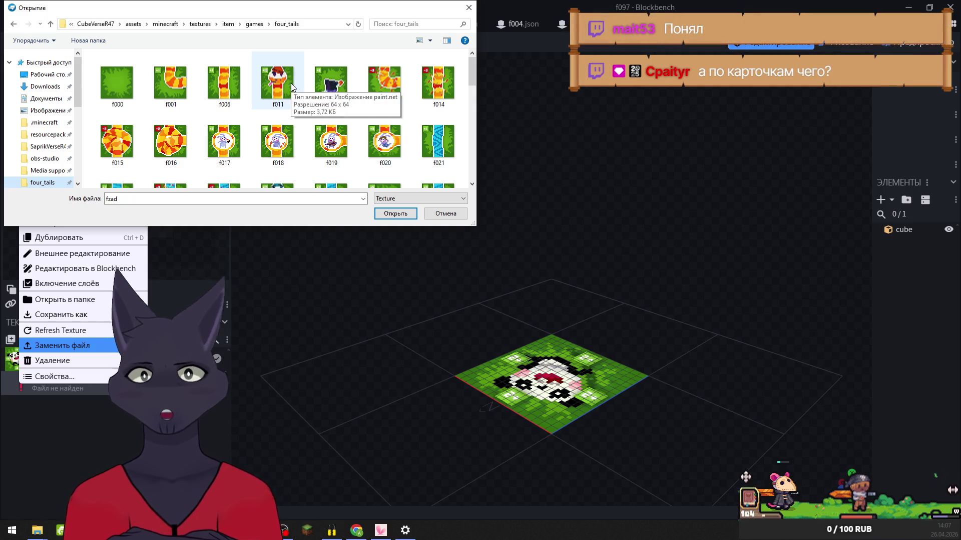
click(395, 213)
key(ctrl+Tab)
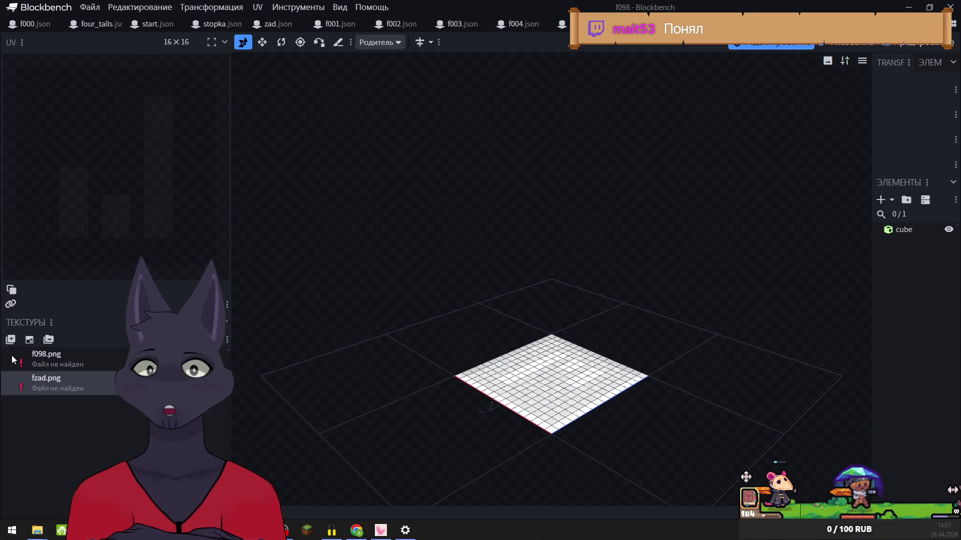
- Relink model f098's f098 image and fzad back texture from four_tails
right_click(13, 360)
click(54, 317)
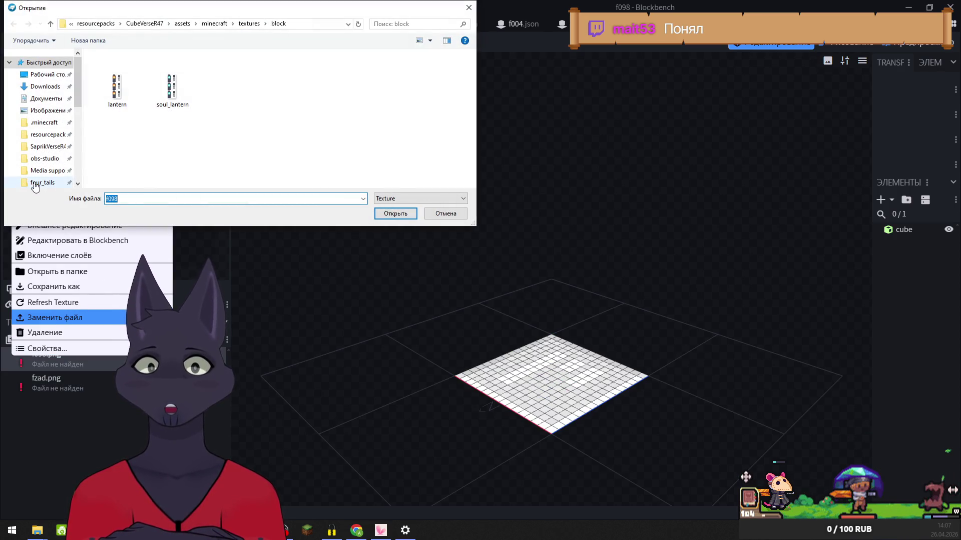
click(34, 183)
click(400, 216)
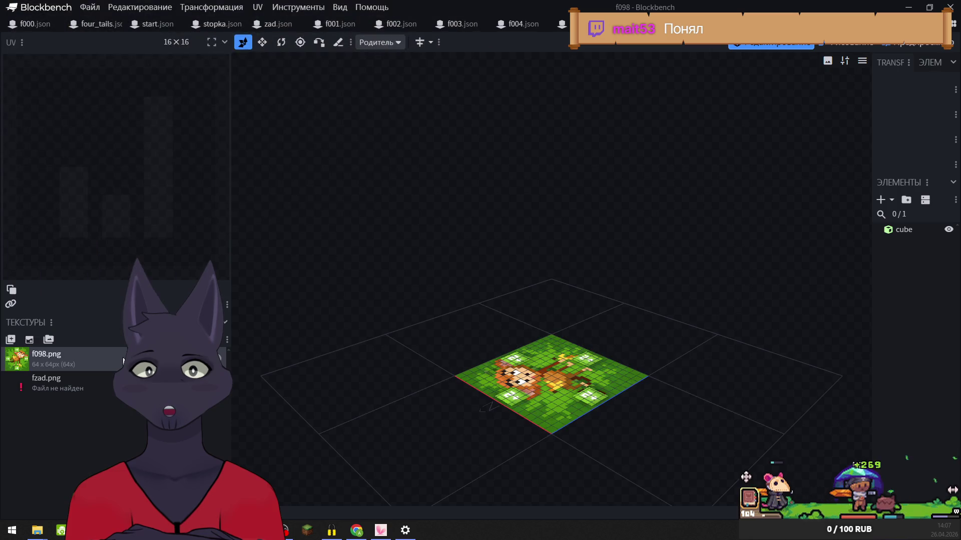
right_click(15, 394)
click(60, 343)
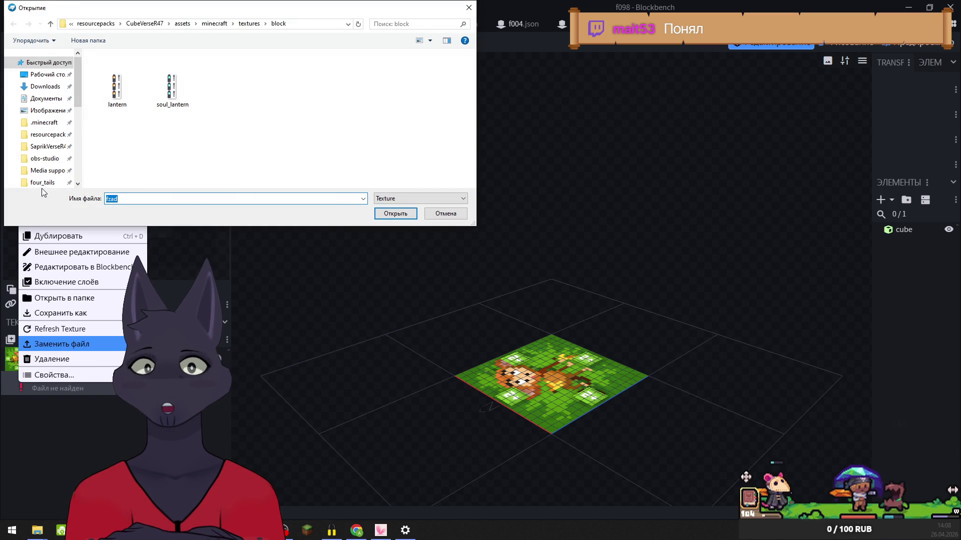
click(43, 183)
click(391, 214)
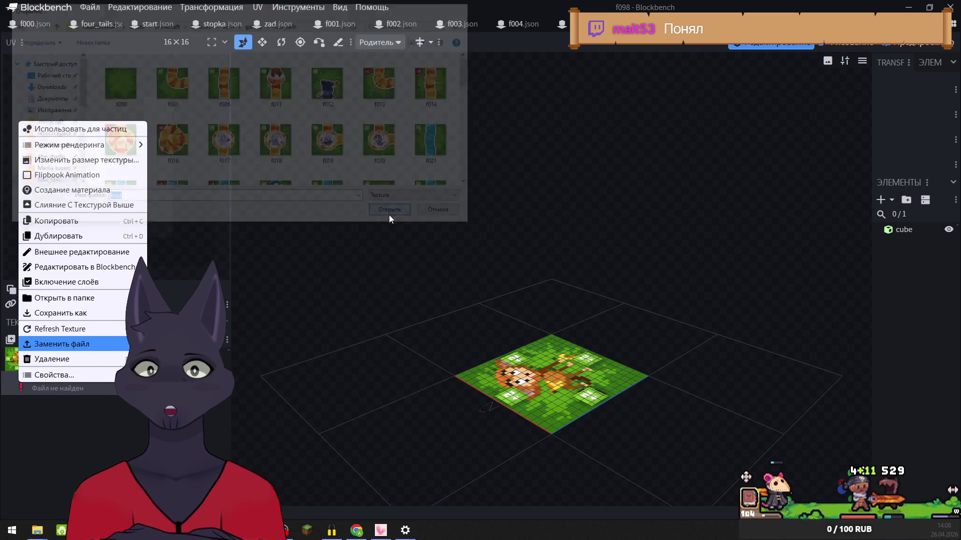
- Relink model f099's f099.png and fzad.png, then start on f100's missing texture
right_click(19, 365)
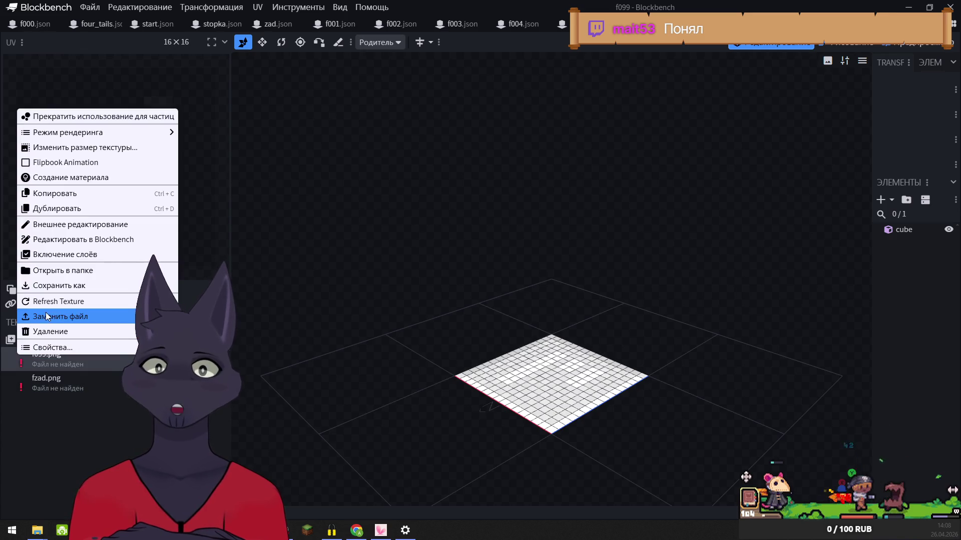
click(47, 317)
click(33, 185)
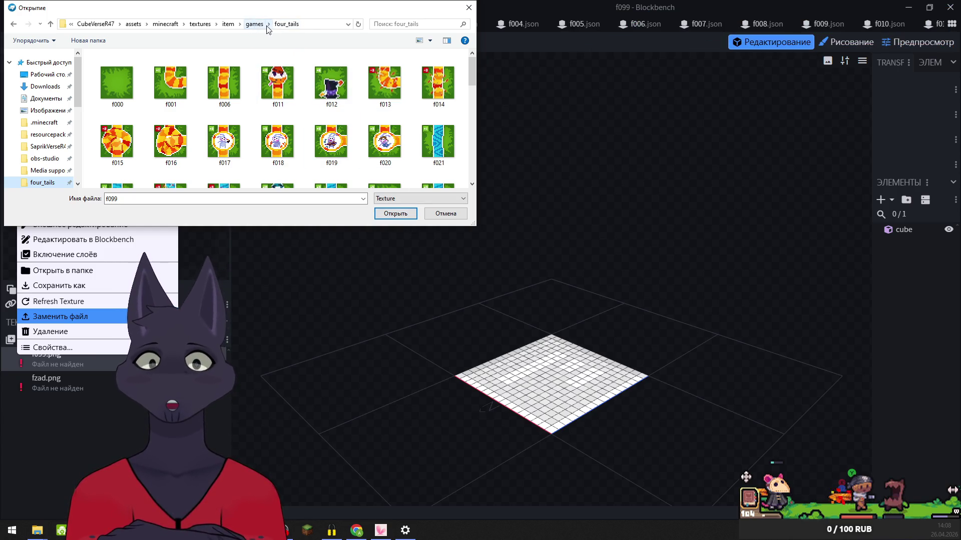
click(410, 214)
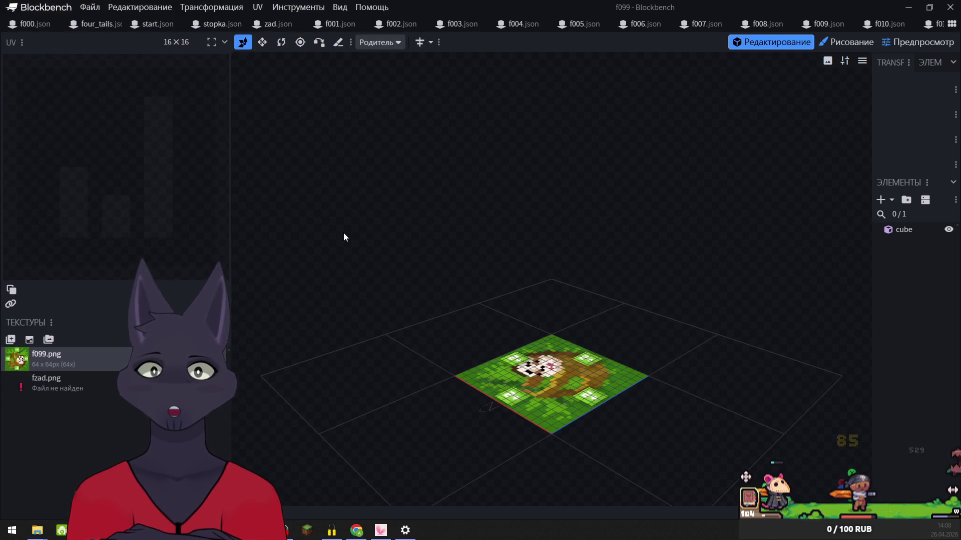
right_click(13, 383)
click(55, 345)
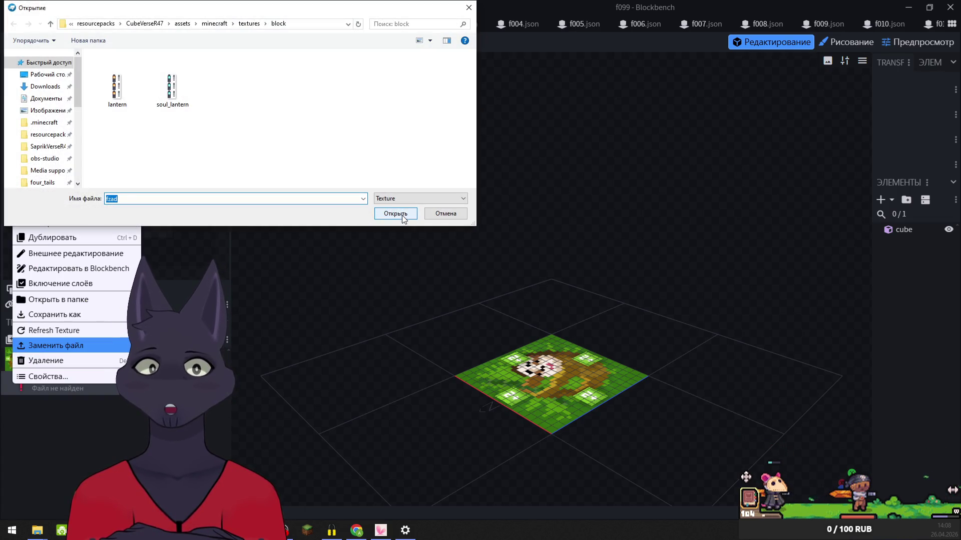
click(42, 183)
click(395, 214)
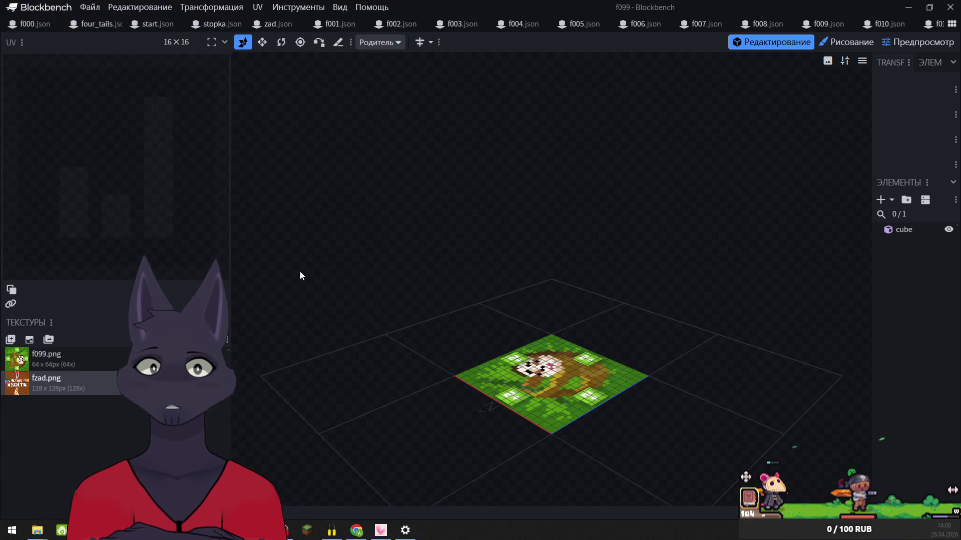
right_click(25, 370)
- Relink the f100 tile texture and fzad.png to the four_tails textures folder
click(60, 325)
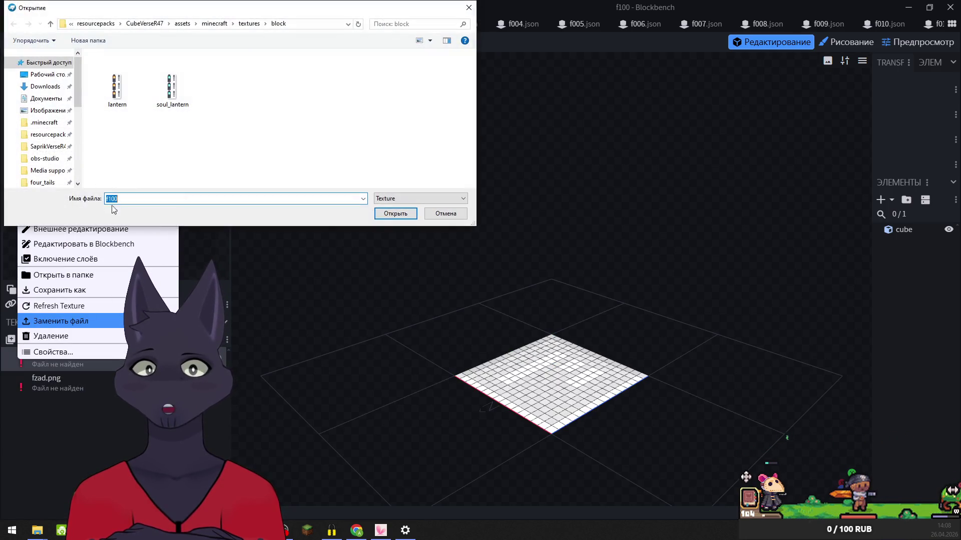
click(44, 183)
click(394, 213)
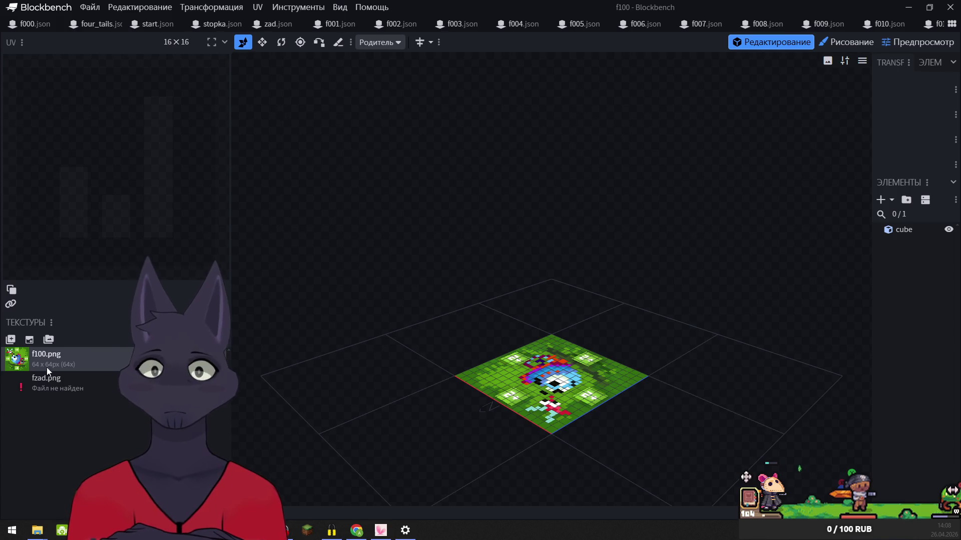
right_click(20, 385)
click(54, 346)
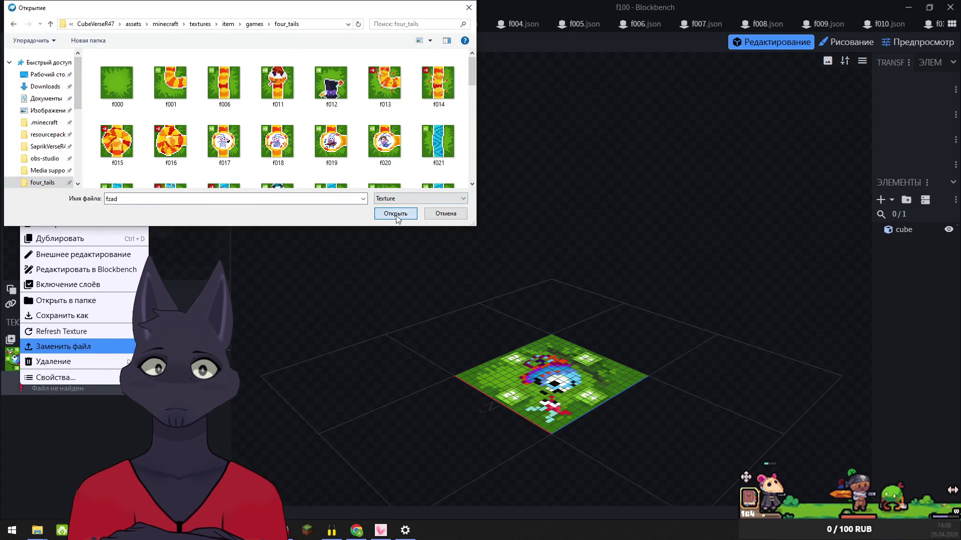
click(395, 215)
- In the f101 model, relink the f101 texture and fzad.png from four_tails
key(ctrl+Tab)
right_click(45, 358)
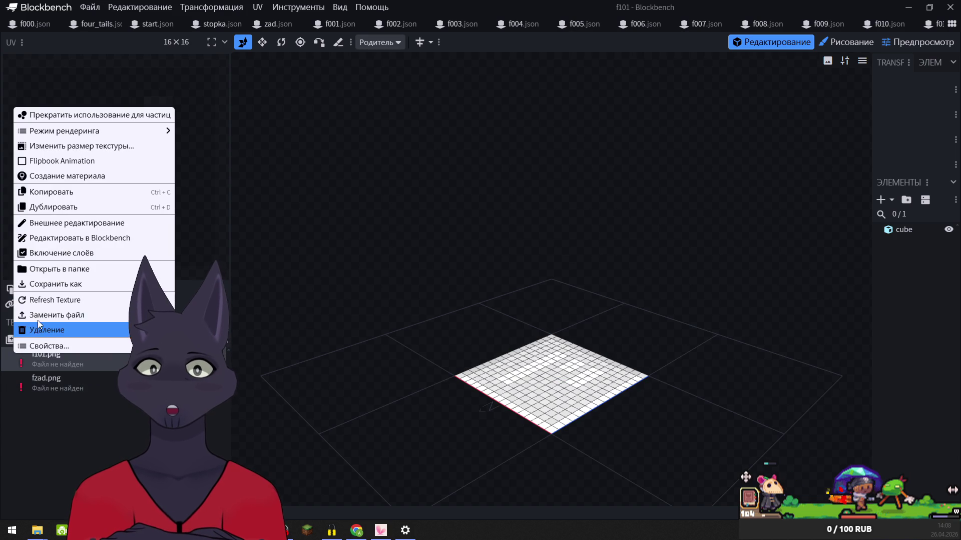
click(50, 315)
click(32, 183)
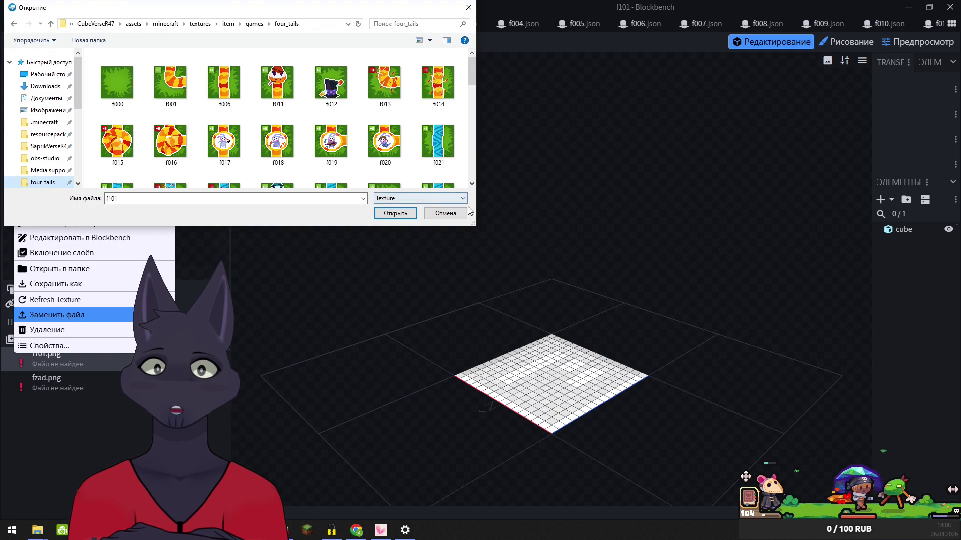
click(393, 214)
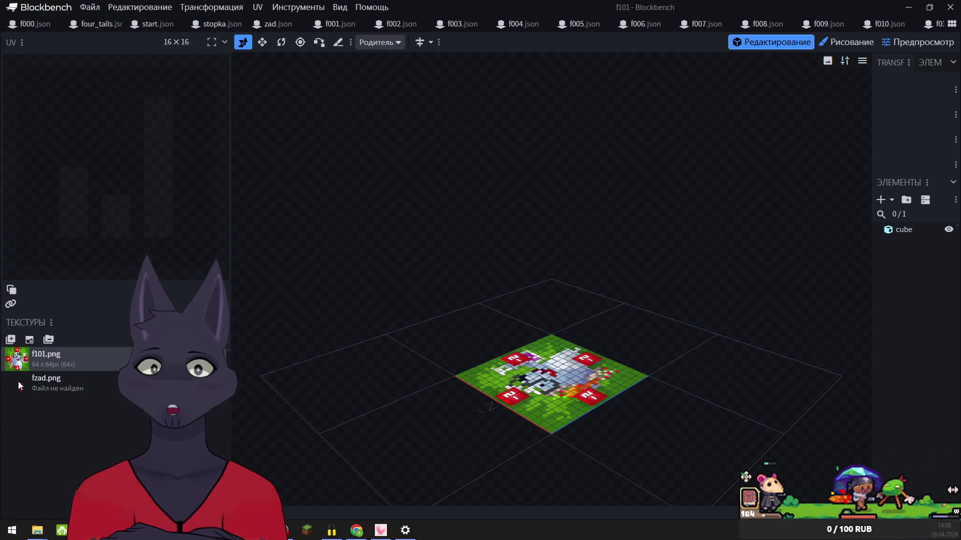
right_click(21, 386)
click(50, 343)
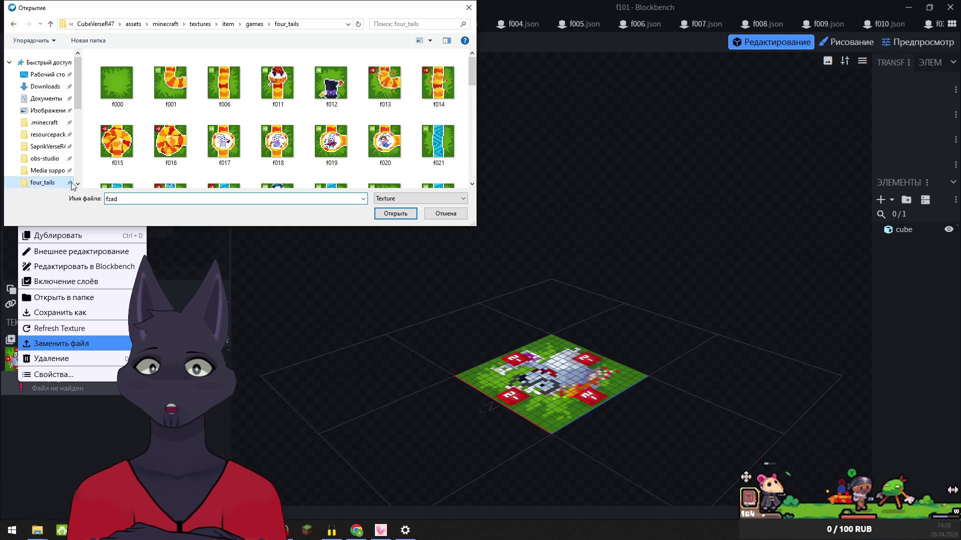
click(395, 213)
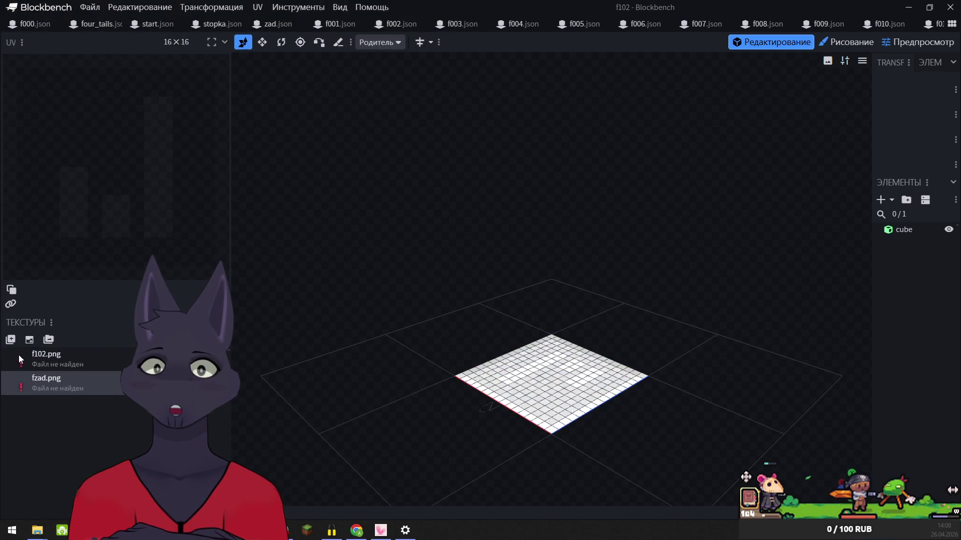
- Relink the f102 texture and fzad.png, typing 'fzad' as the file name
right_click(20, 359)
click(74, 316)
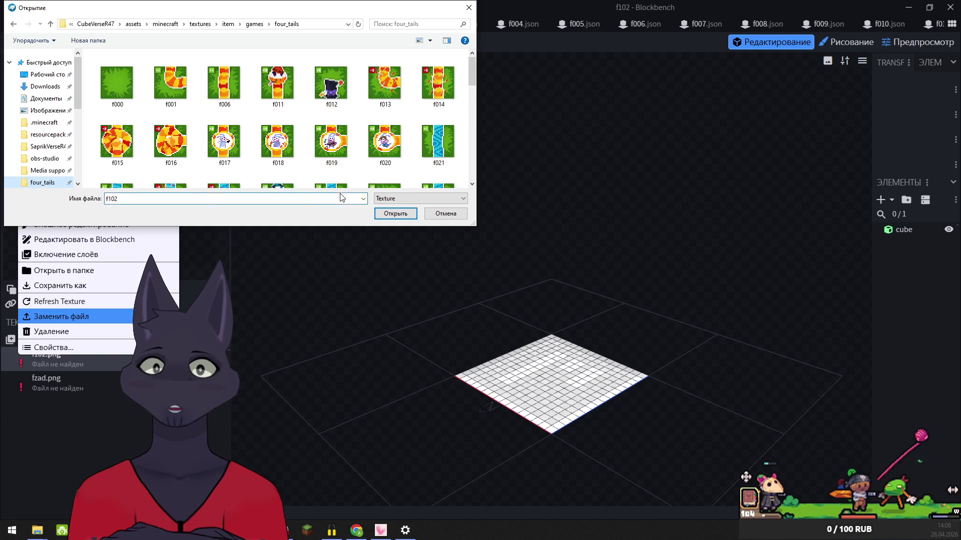
click(395, 214)
right_click(20, 387)
click(56, 343)
click(42, 182)
click(240, 198)
text(fzad)
click(381, 214)
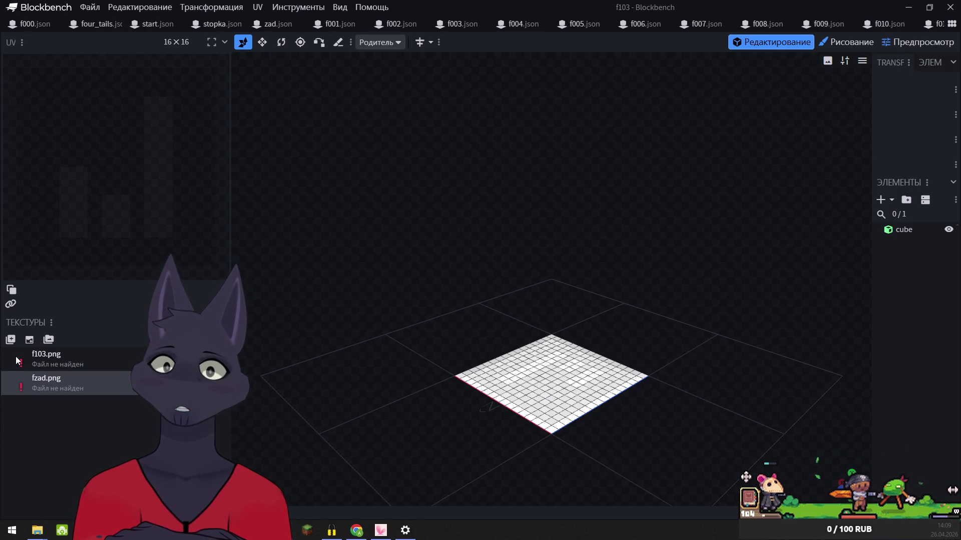
- Relink the f103 texture and fzad.png to the four_tails folder copies
right_click(17, 360)
click(55, 318)
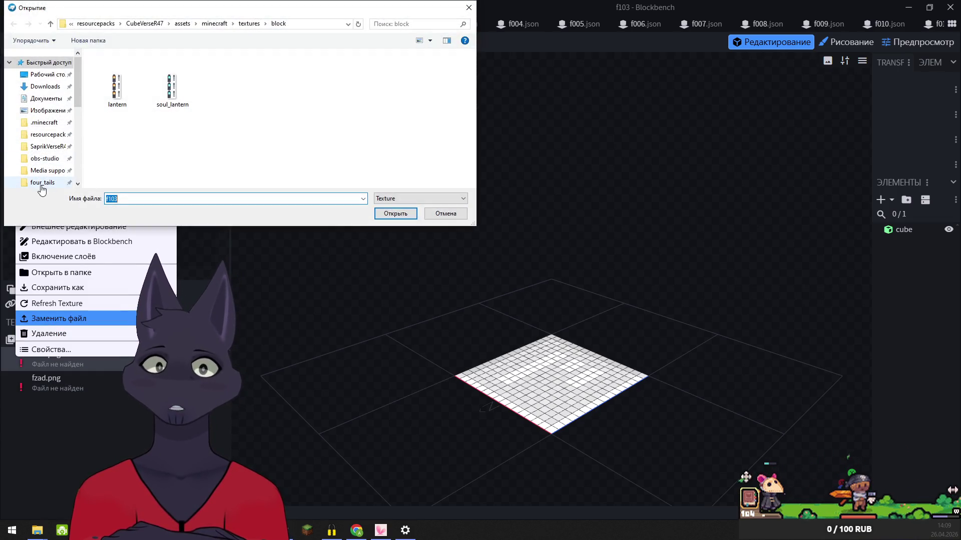
click(39, 184)
click(403, 214)
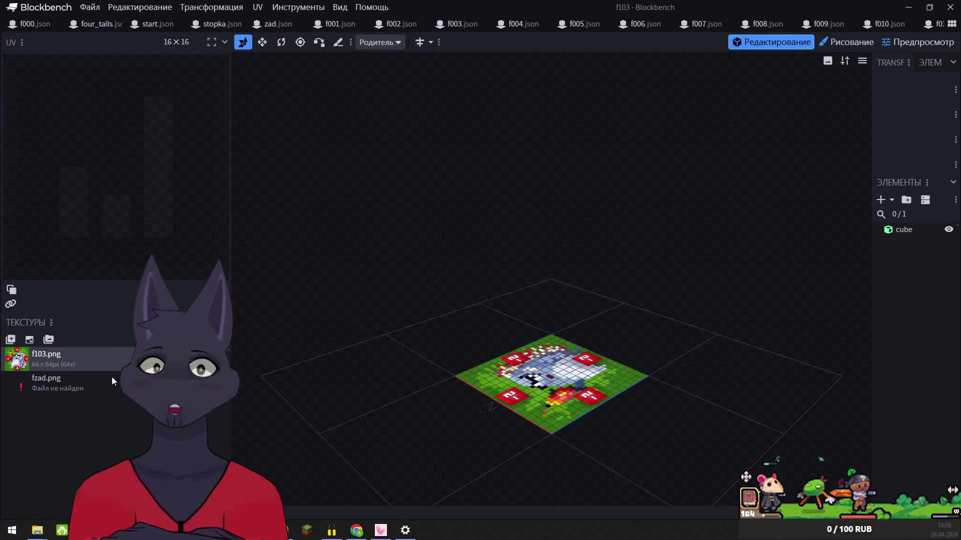
right_click(28, 386)
click(55, 345)
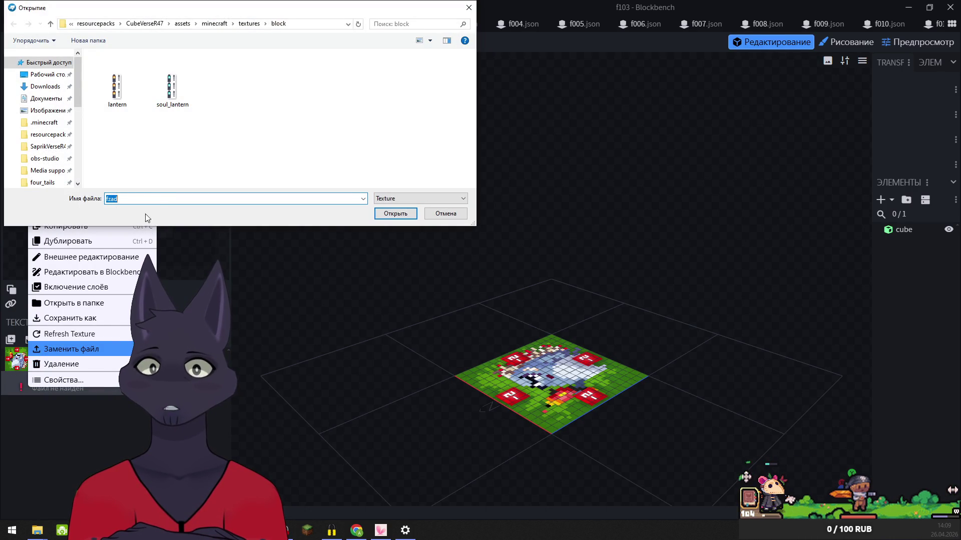
click(43, 182)
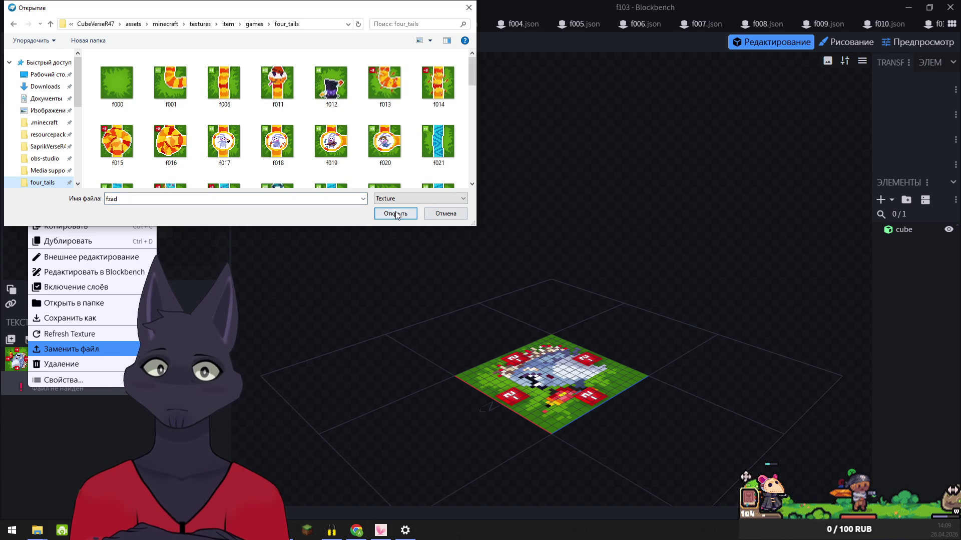
click(400, 214)
- In the f104 model, relink the f104 texture, then fzad.png after a not-found error
key(ctrl+Tab)
right_click(21, 357)
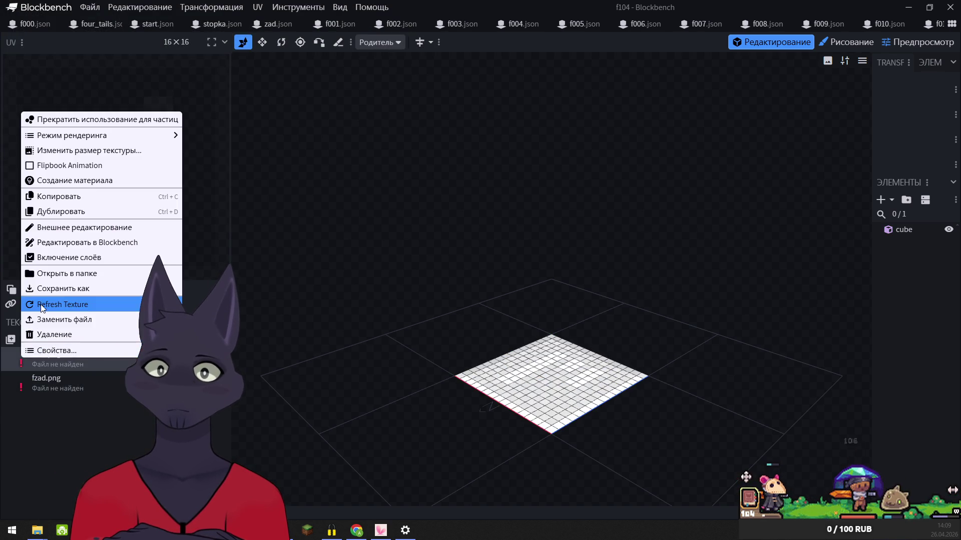
click(47, 318)
click(45, 183)
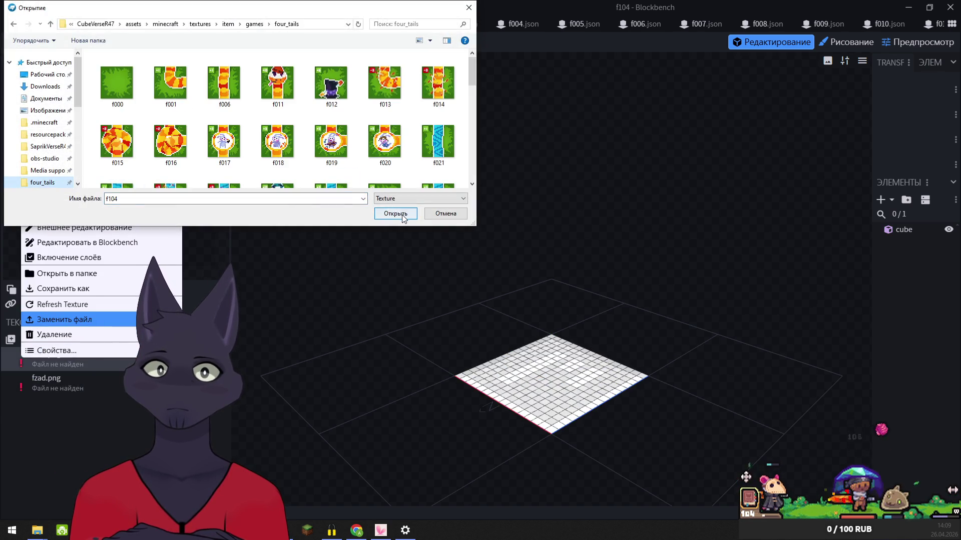
click(395, 214)
right_click(35, 364)
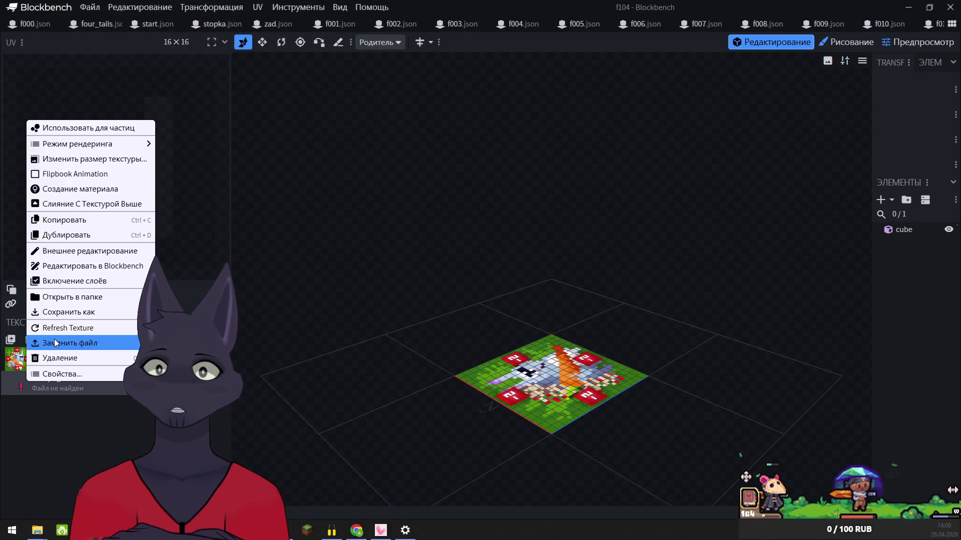
click(56, 343)
click(395, 213)
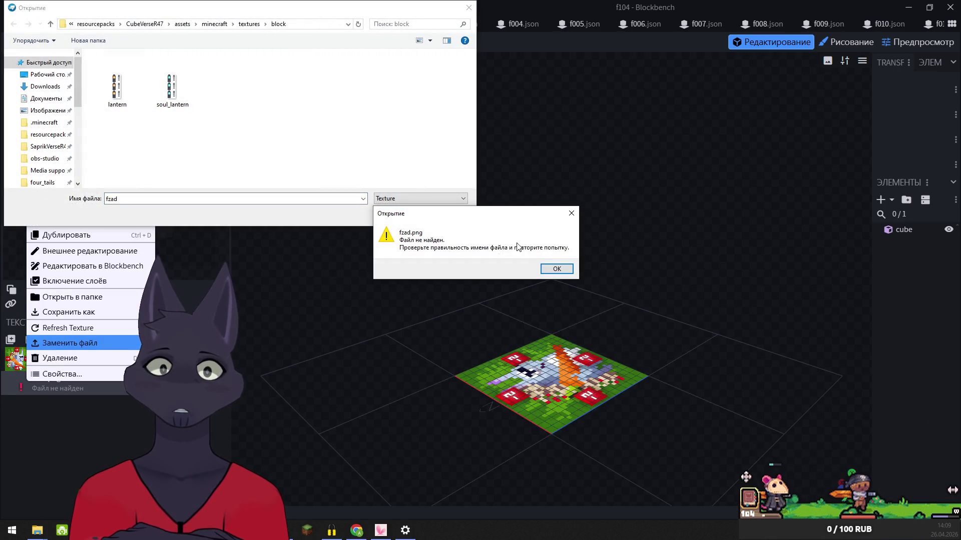
click(556, 270)
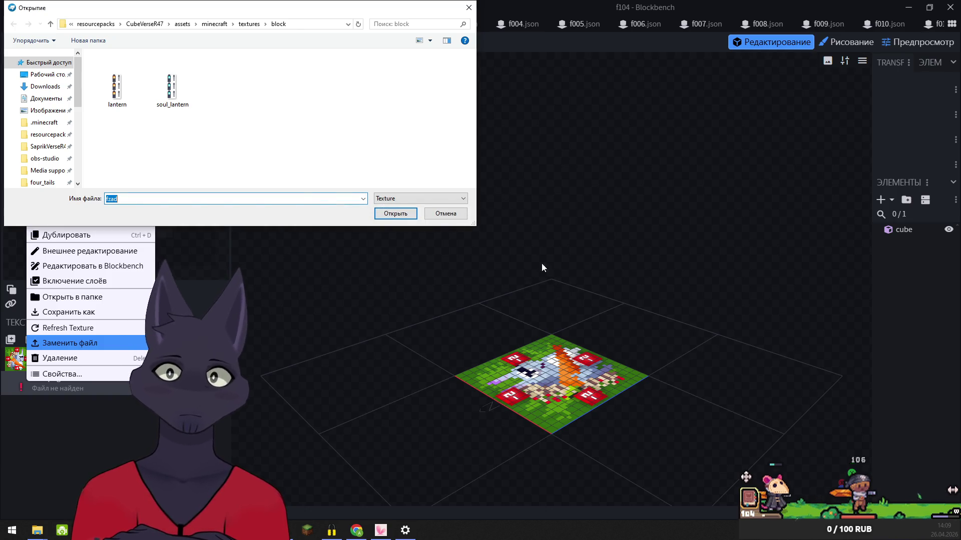
click(25, 183)
click(396, 214)
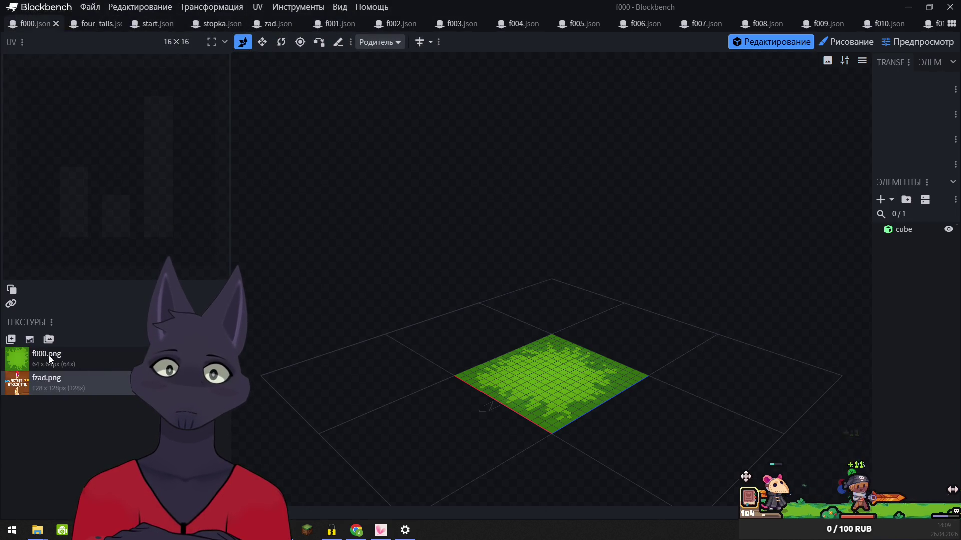
- Export the f000 model as a block/item model to f000.json, overwriting the old file
right_click(25, 359)
click(80, 446)
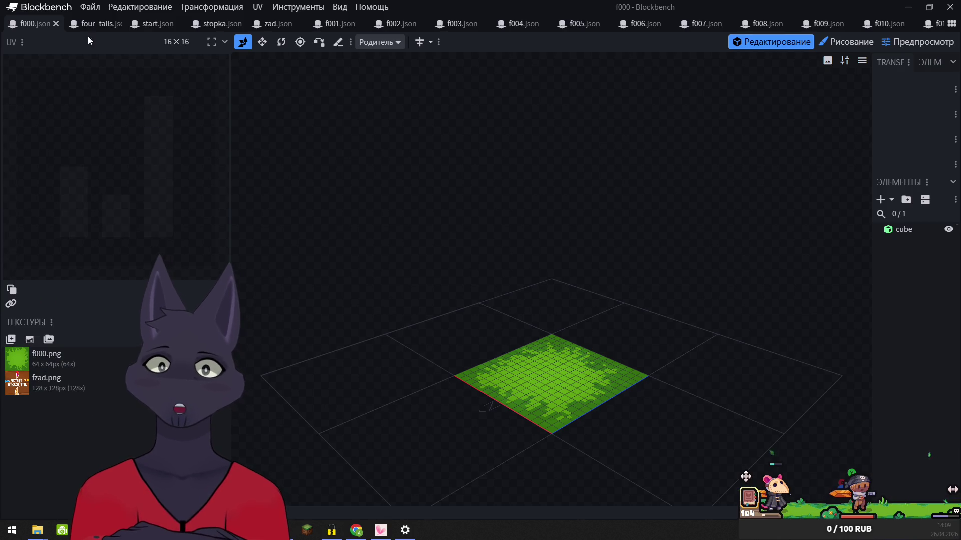
click(91, 10)
mouse_move(111, 222)
mouse_move(125, 190)
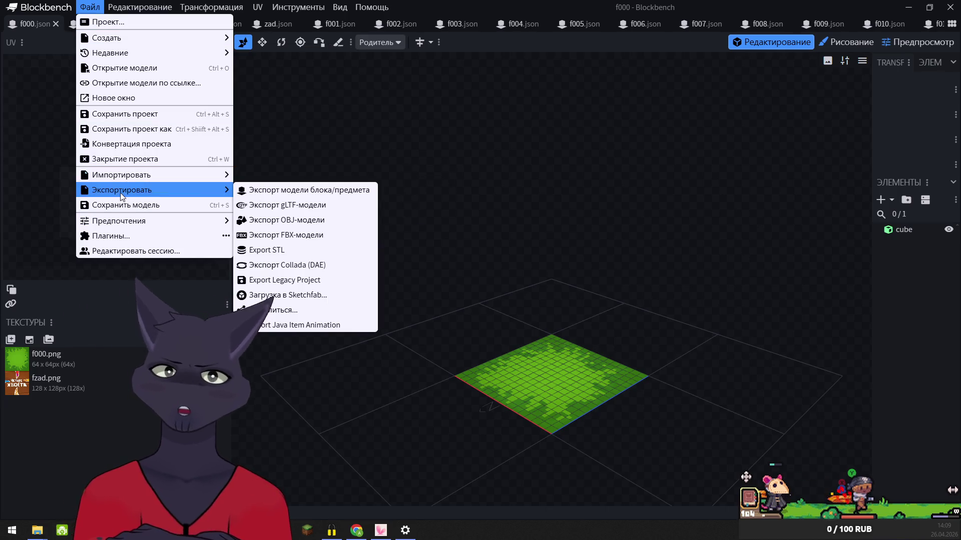
click(266, 187)
click(393, 213)
click(500, 262)
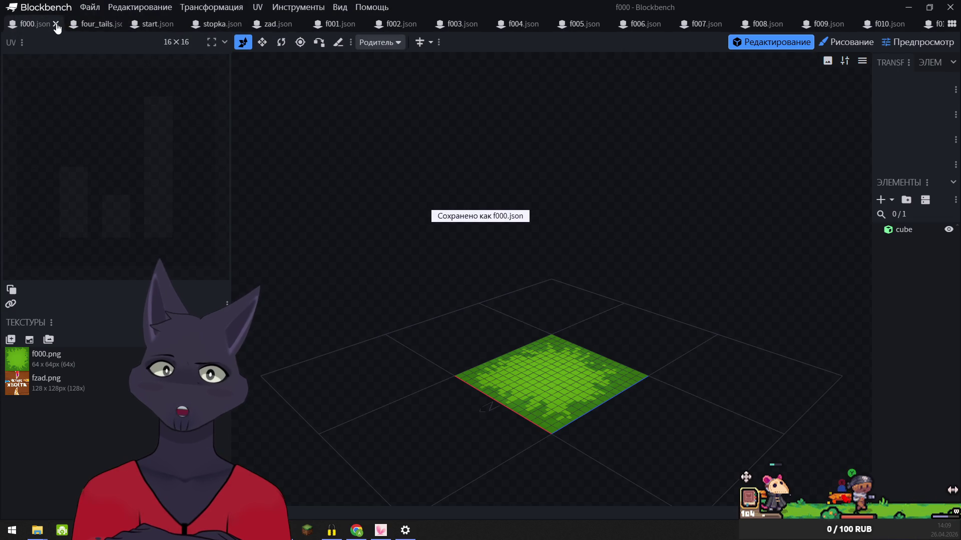
- Close the f000 model, look over the four_tails model, and bring the items folder forward
click(56, 24)
click(89, 9)
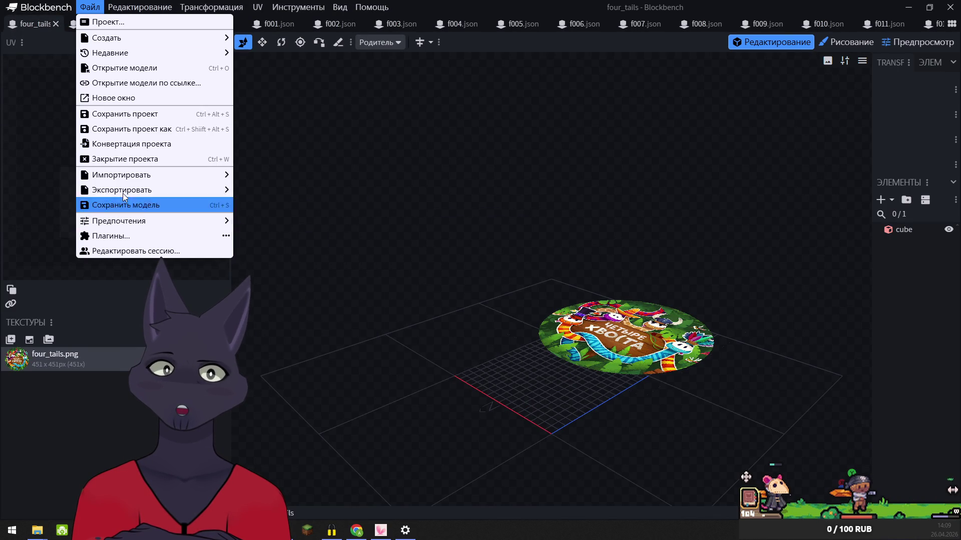
mouse_move(125, 221)
click(685, 297)
mouse_move(694, 252)
mouse_down()
mouse_move(674, 217)
mouse_move(727, 255)
mouse_move(733, 335)
mouse_up()
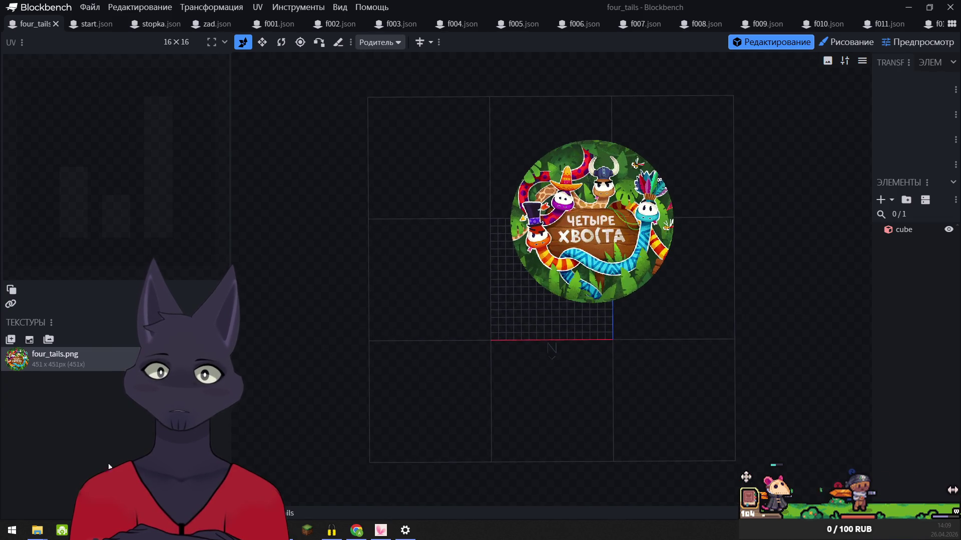
mouse_move(37, 538)
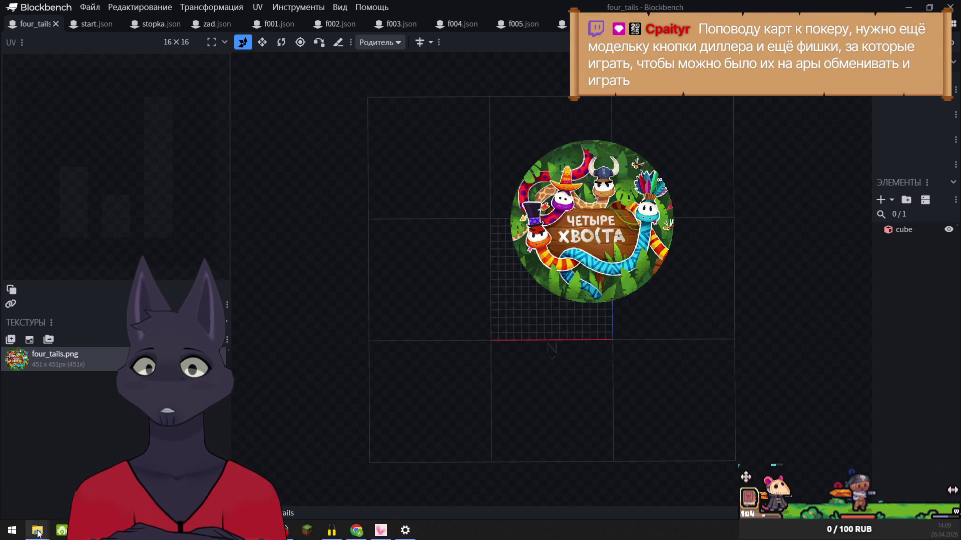
click(36, 482)
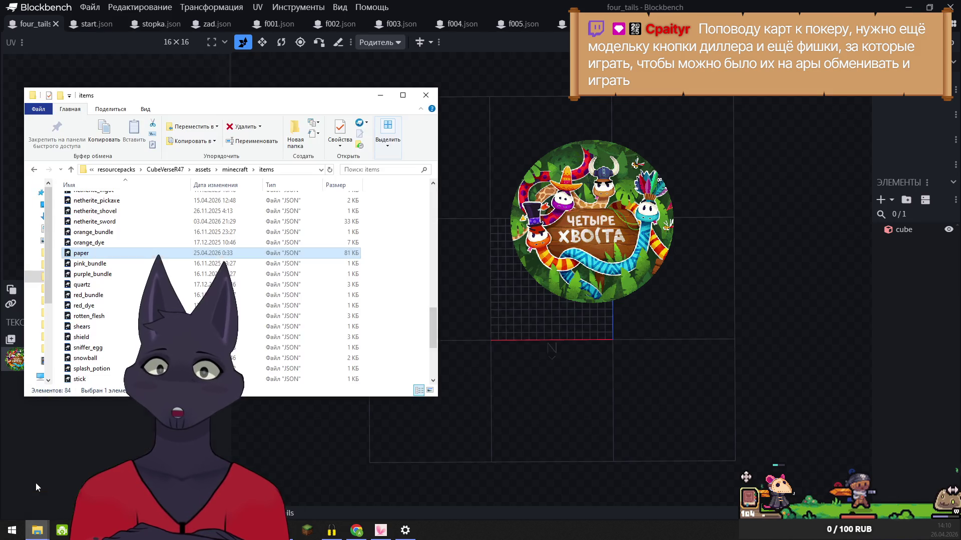
- Navigate to textures/item/games/four_tails and select the f000 tile image
click(234, 170)
double_click(81, 253)
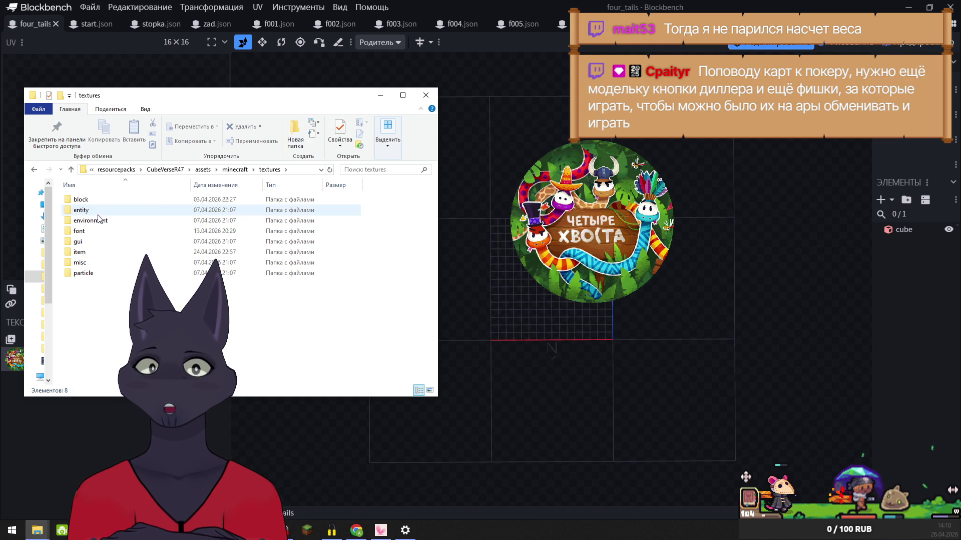
double_click(82, 254)
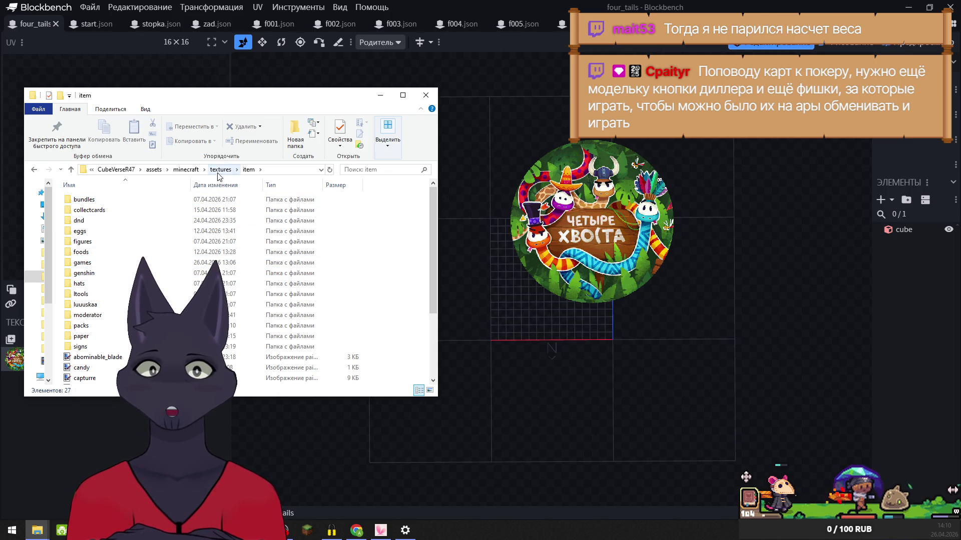
double_click(85, 262)
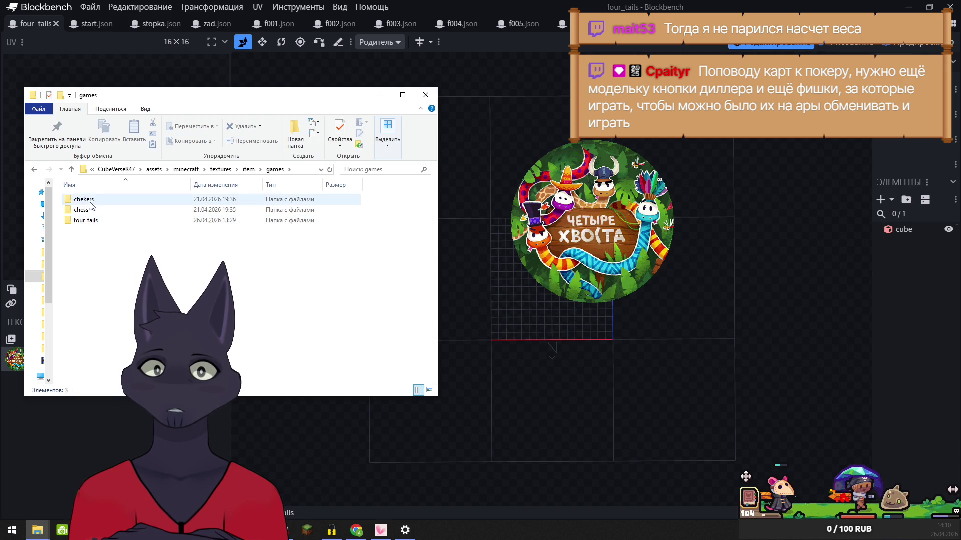
double_click(85, 221)
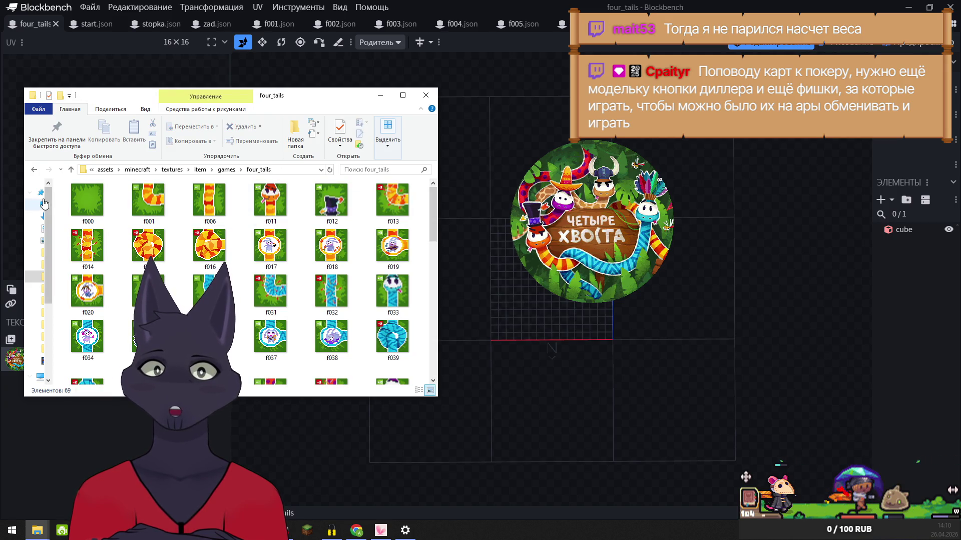
click(96, 205)
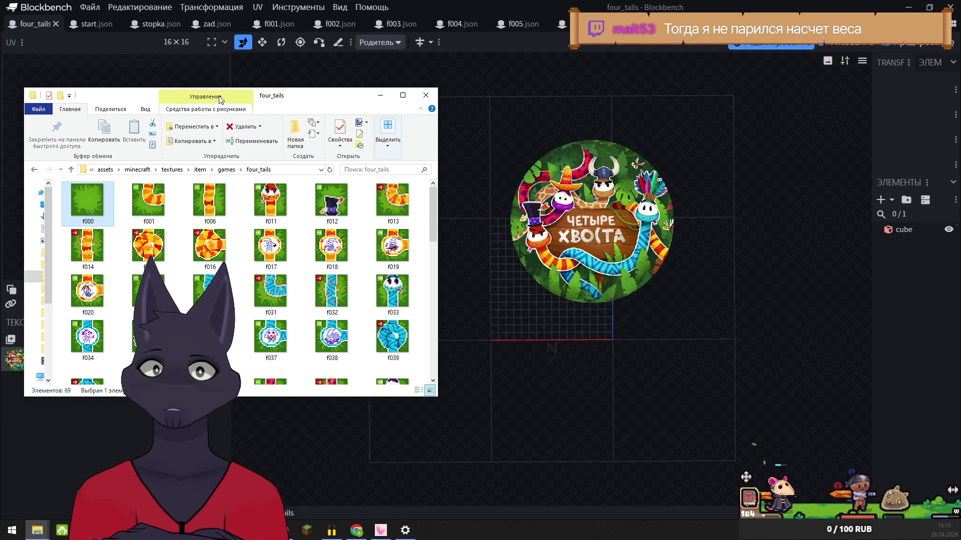
- Check f000's Properties, noting its 2,88 KB file size
drag(221, 98, 437, 86)
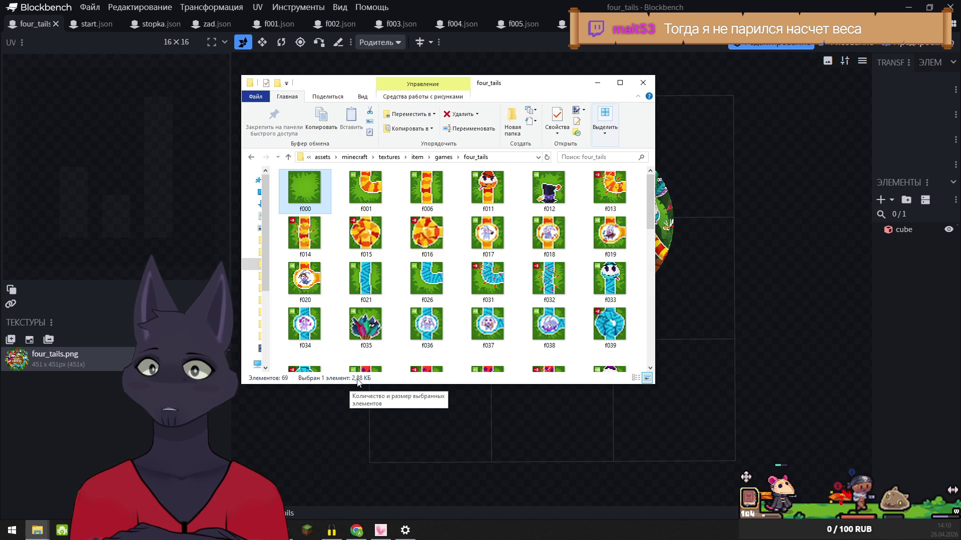
right_click(300, 190)
click(343, 431)
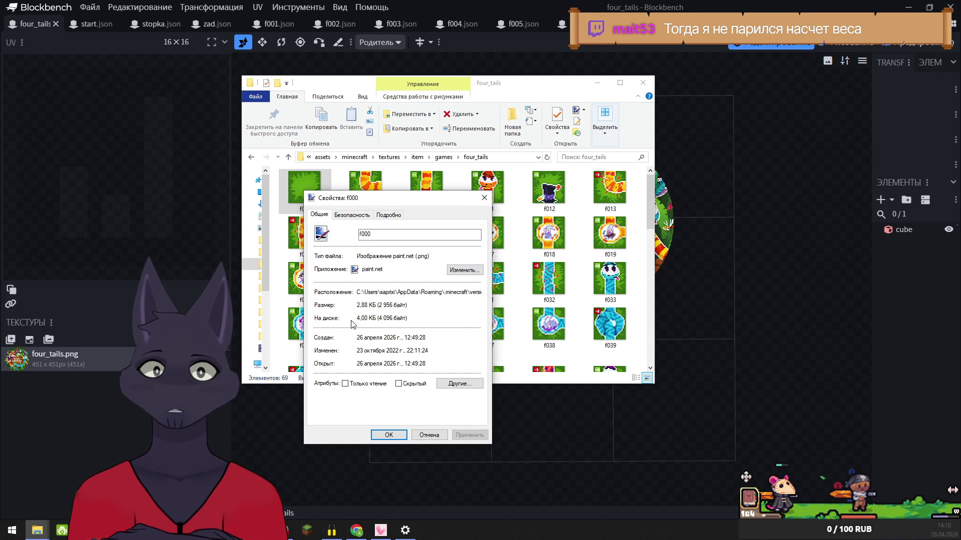
drag(356, 320, 369, 320)
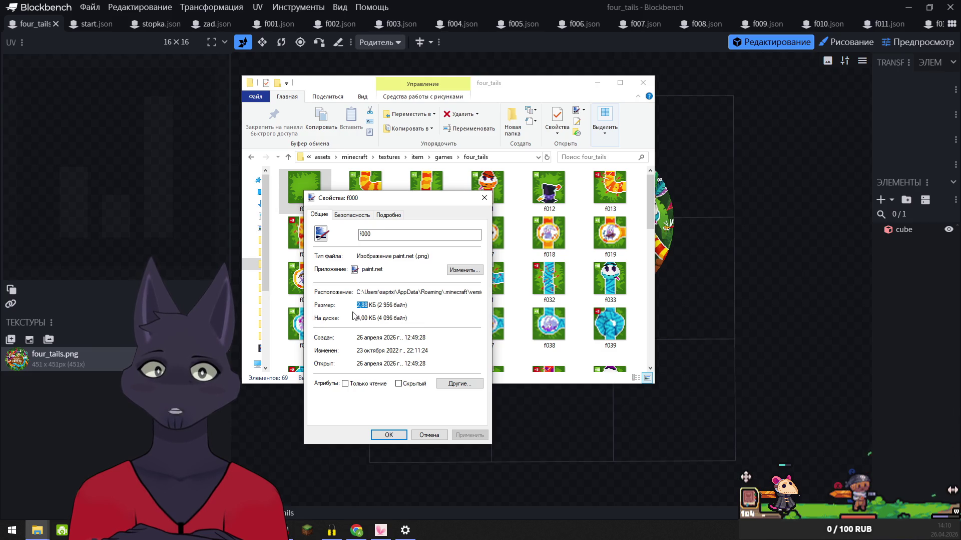
click(357, 307)
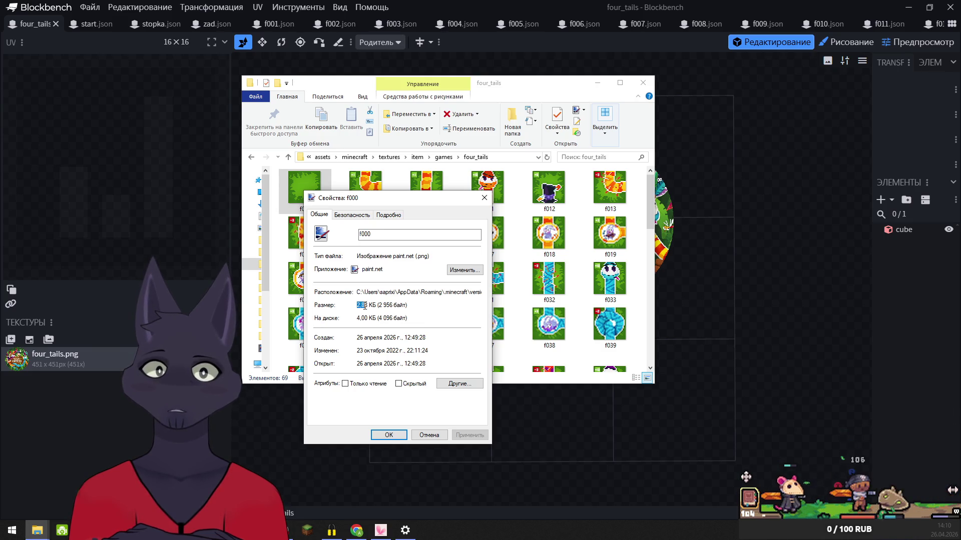
drag(365, 307, 371, 306)
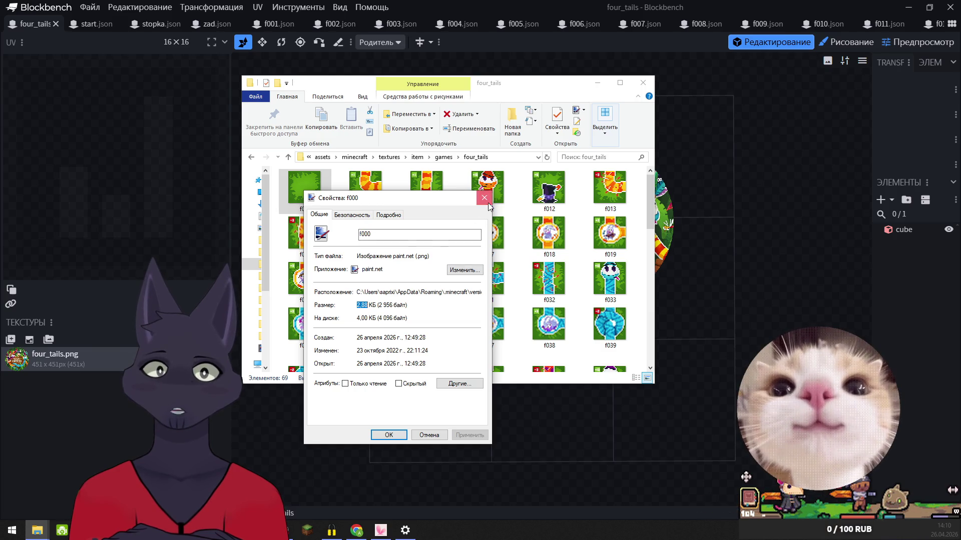
click(488, 202)
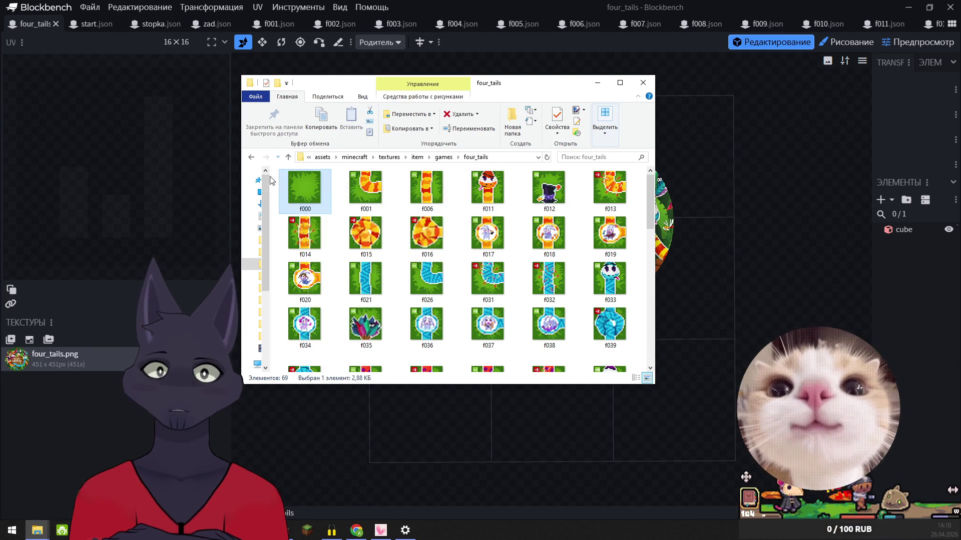
- Re-save f000 in paint.net with 8-bit colour depth and close paint.net
double_click(313, 196)
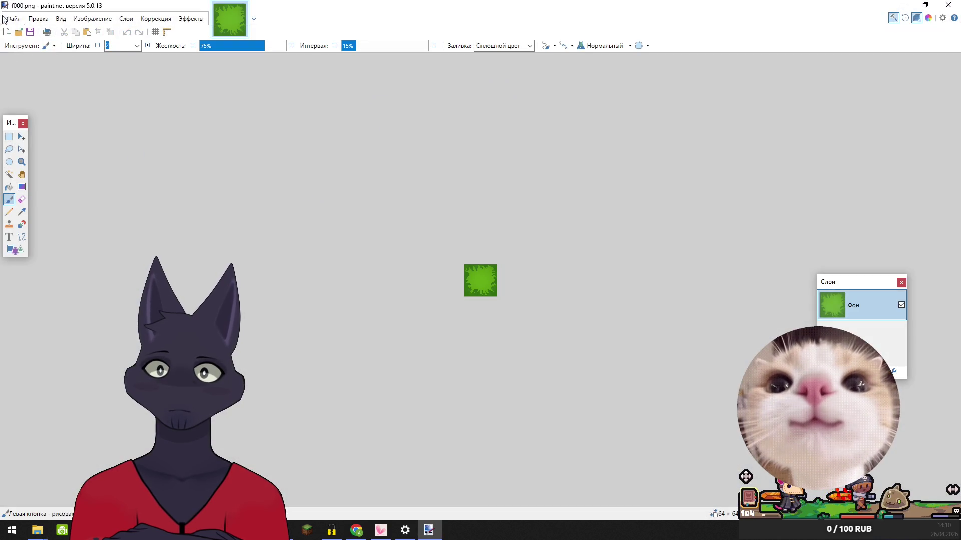
click(13, 19)
click(31, 84)
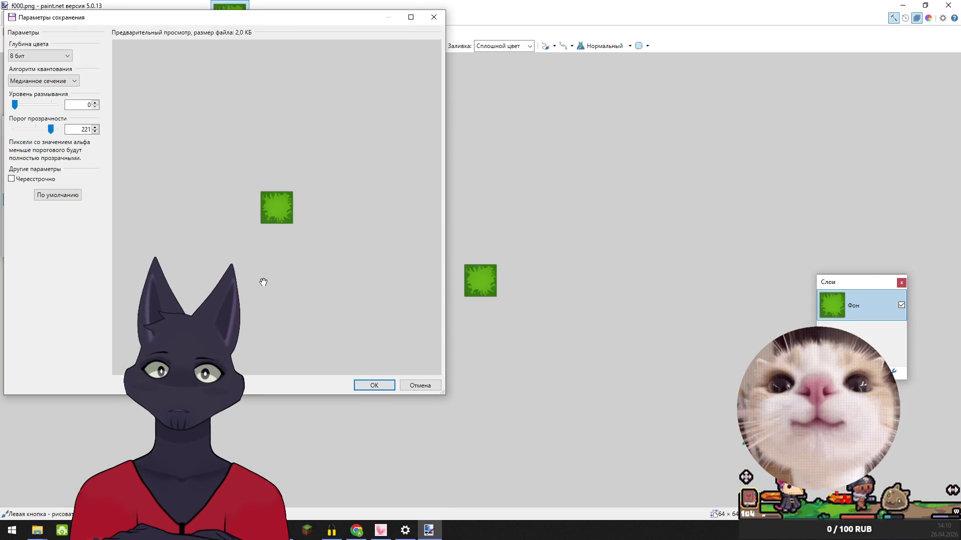
click(367, 383)
click(948, 5)
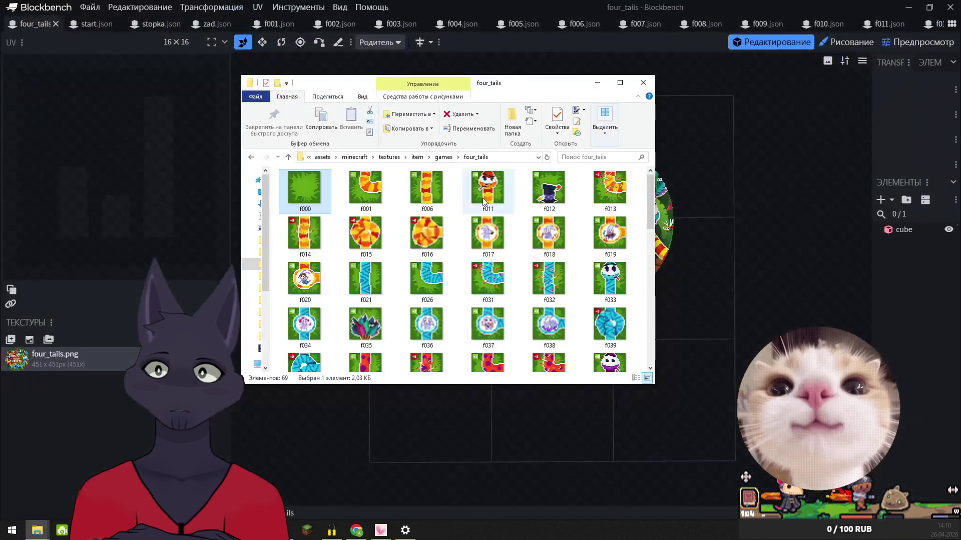
click(358, 196)
- Confirm in f000's Properties that it now takes 2,03 KB
right_click(311, 184)
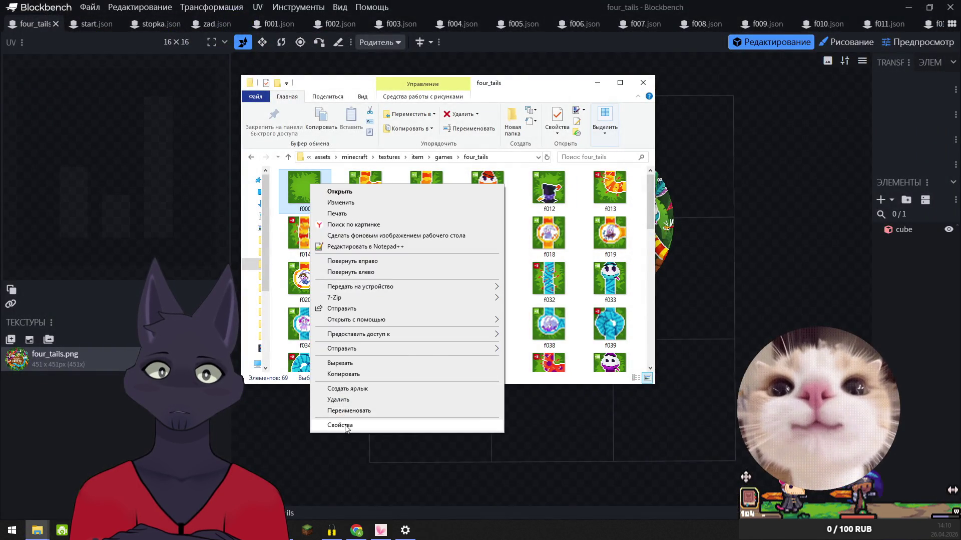
click(349, 424)
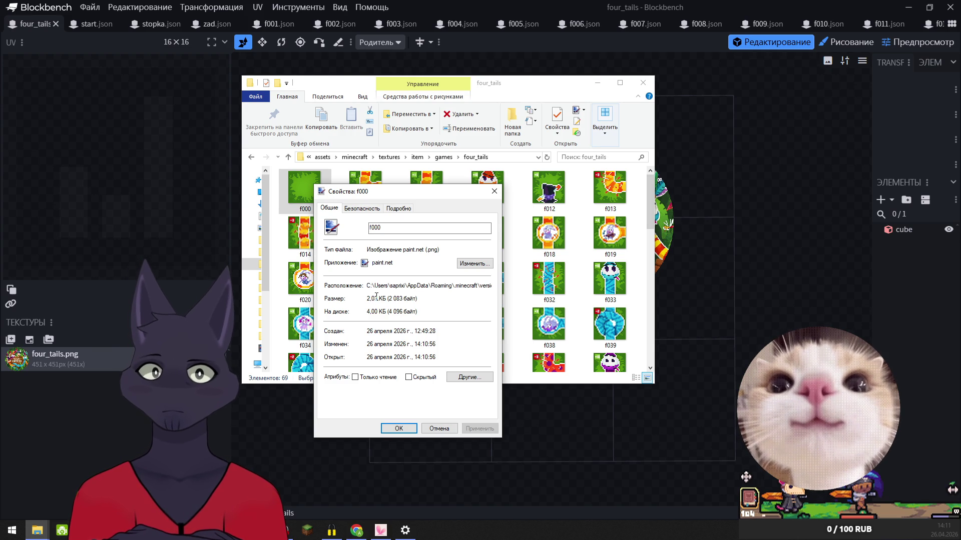
drag(377, 298, 364, 298)
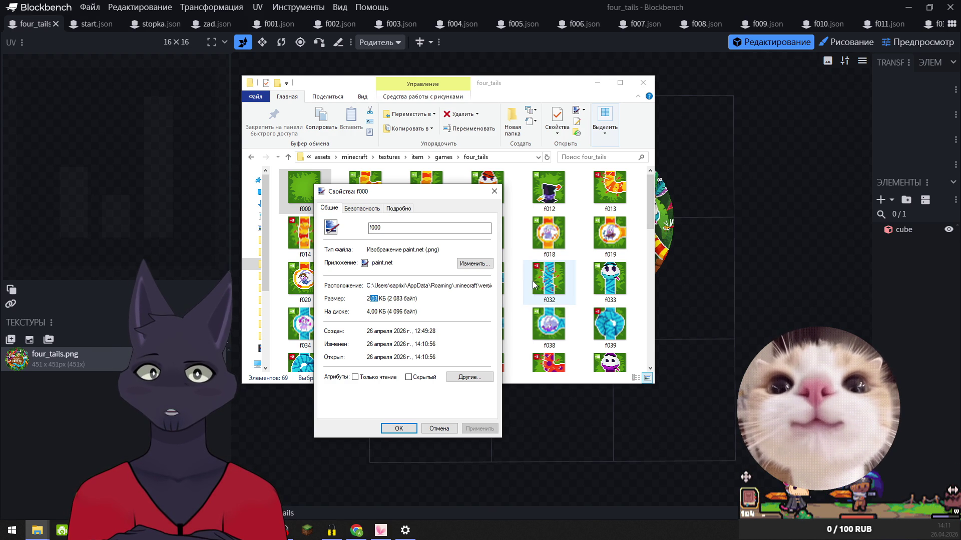
click(494, 193)
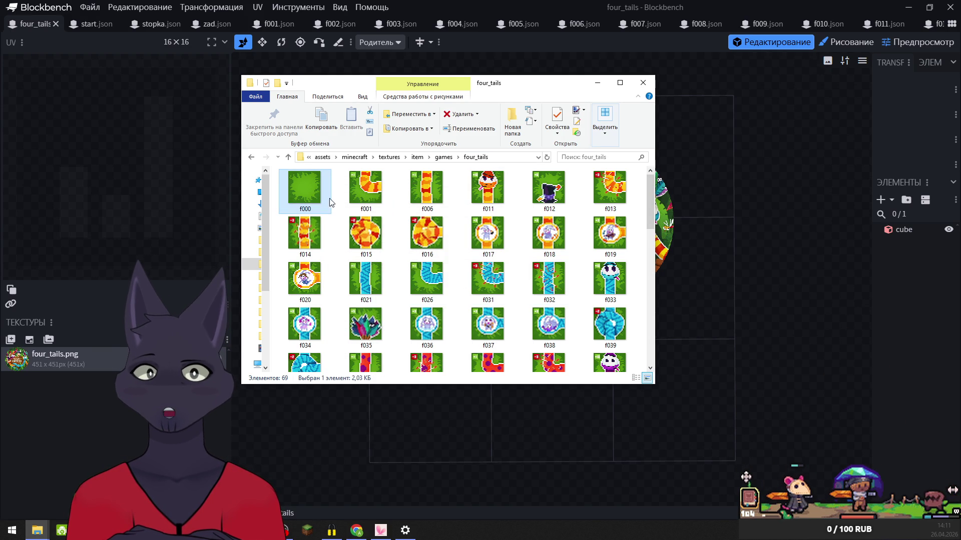
- Open f000 in paint.net and zoom in on the 64×64 grass tile
double_click(308, 191)
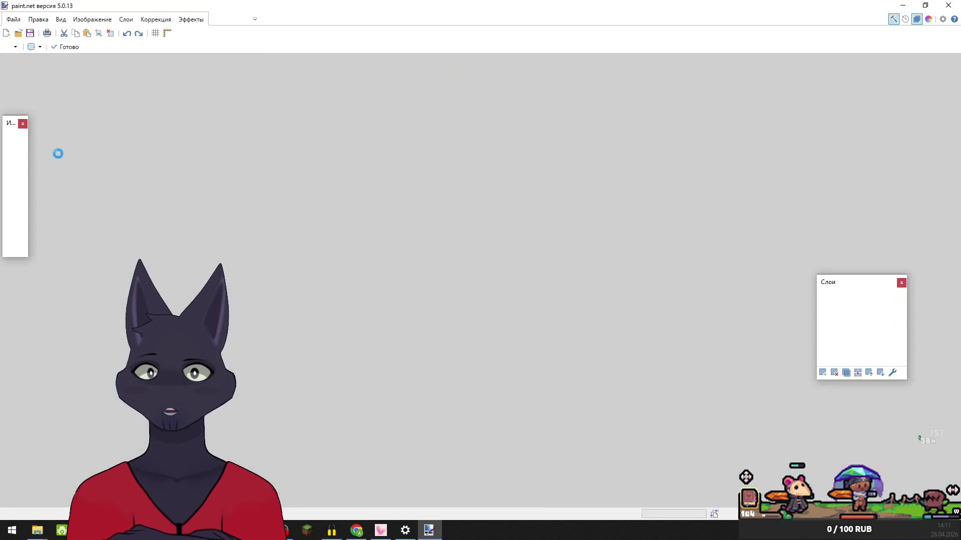
click(21, 161)
drag(458, 257, 500, 300)
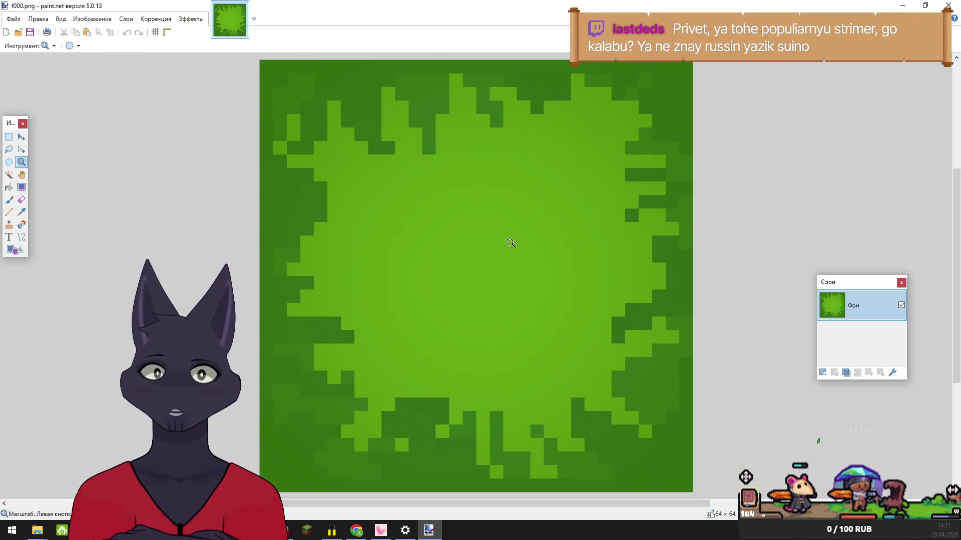
- Zoom out on the grass tile, close paint.net, and switch to the Twitch browser window
right_click(511, 243)
right_click(511, 243)
click(948, 5)
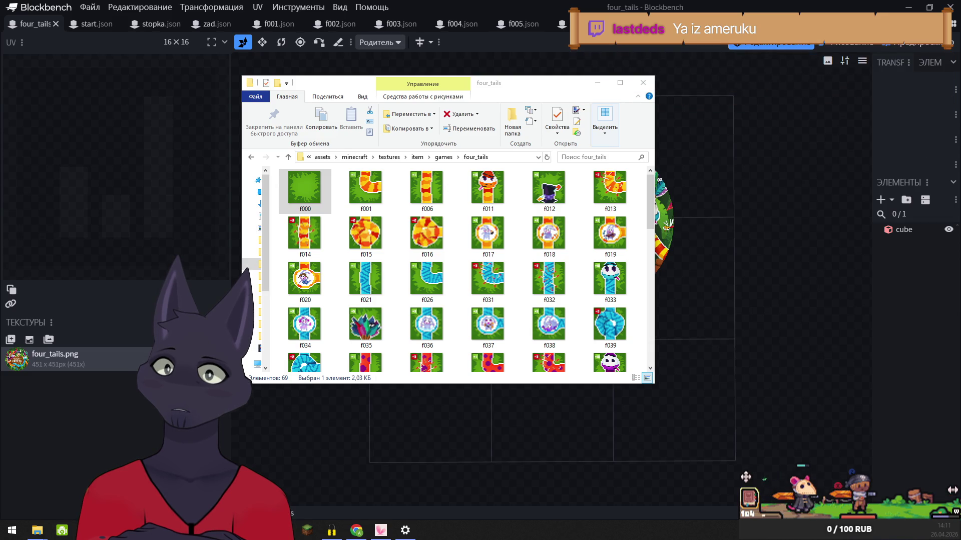
key(alt+Tab)
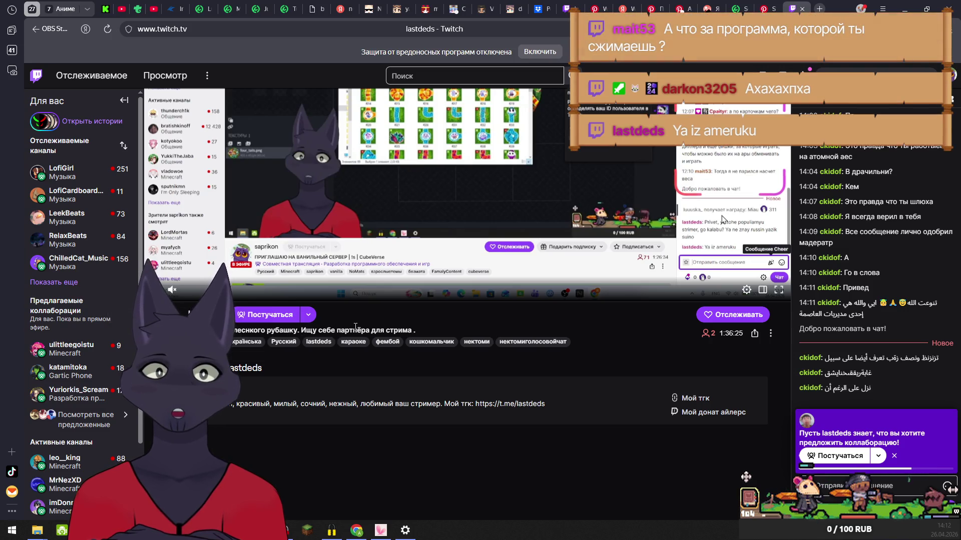
- Select the stream title sentence and Українська tag, and scroll the Twitch channel page
drag(303, 330, 416, 331)
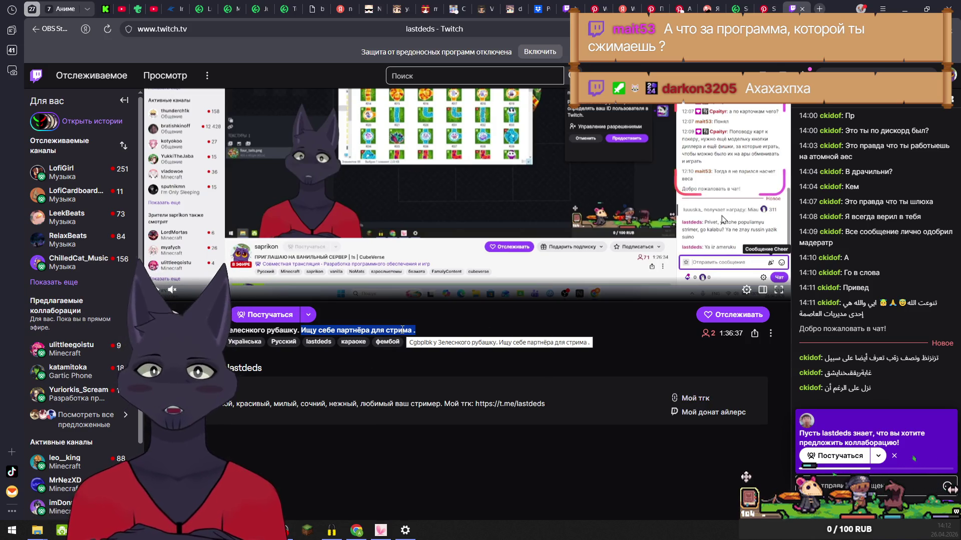
double_click(266, 343)
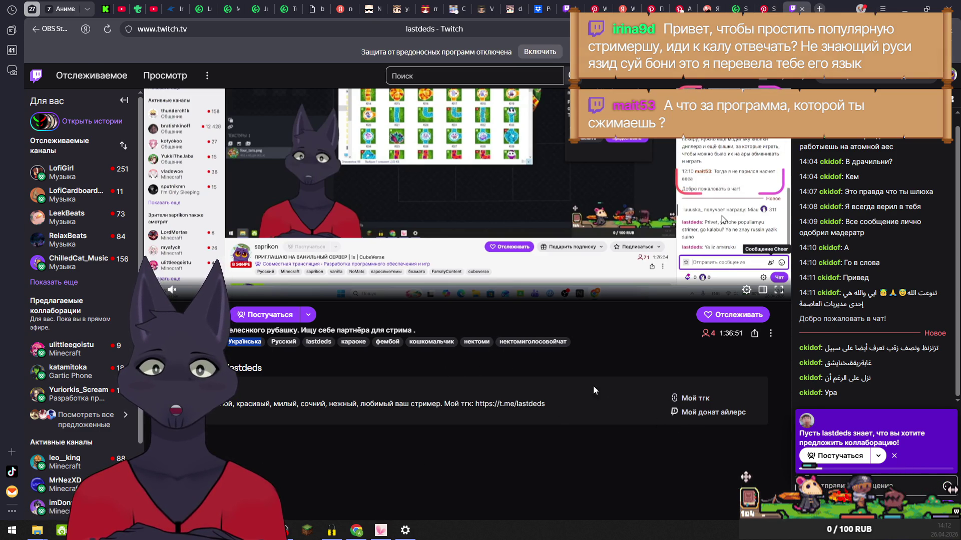
scroll(631, 351, up, 3)
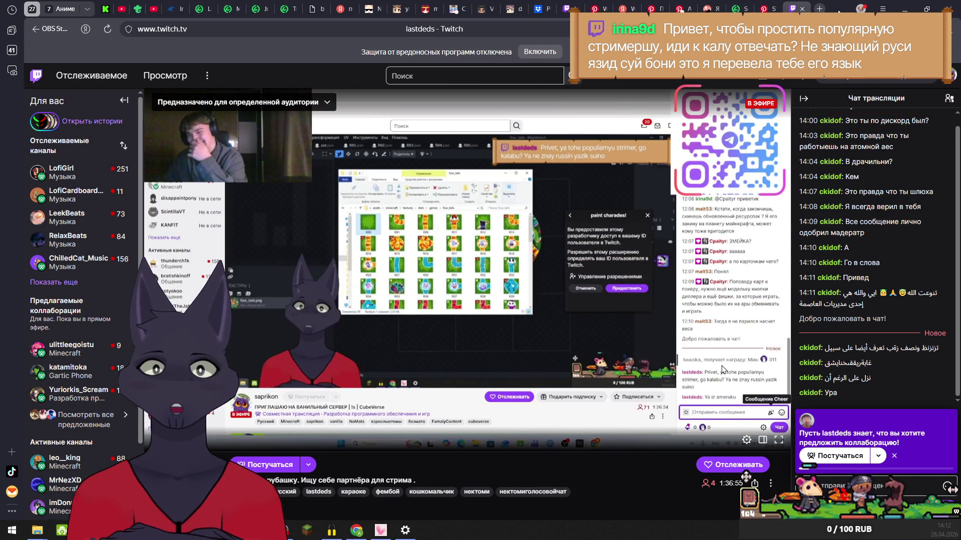
scroll(458, 216, down, 6)
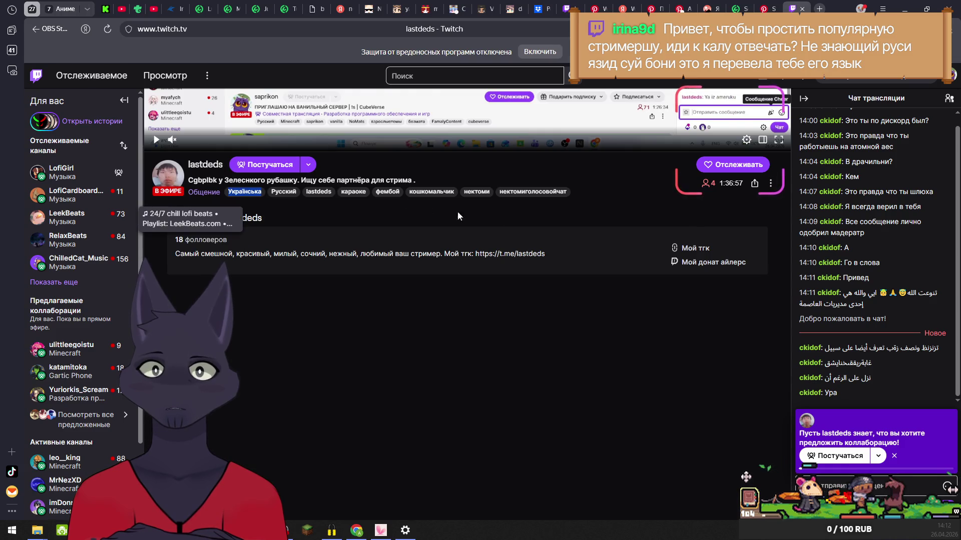
scroll(458, 216, up, 3)
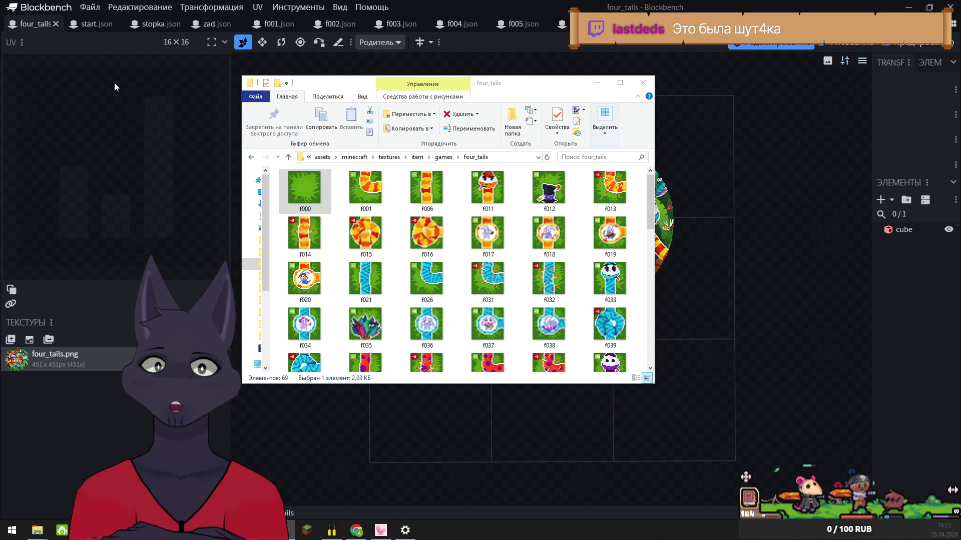
- Export four_tails as a block/item model over four_tails.json and close its tab
click(53, 10)
click(90, 7)
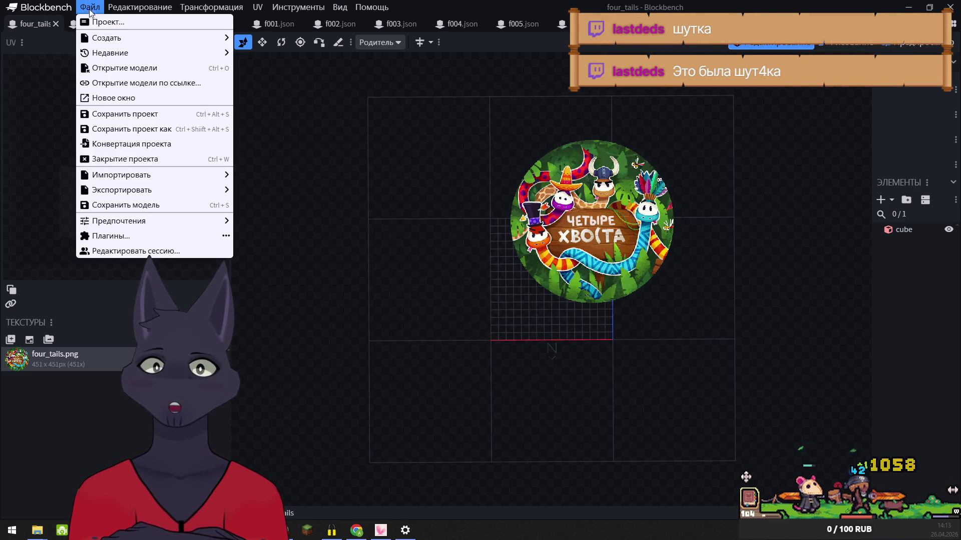
mouse_move(151, 189)
click(257, 190)
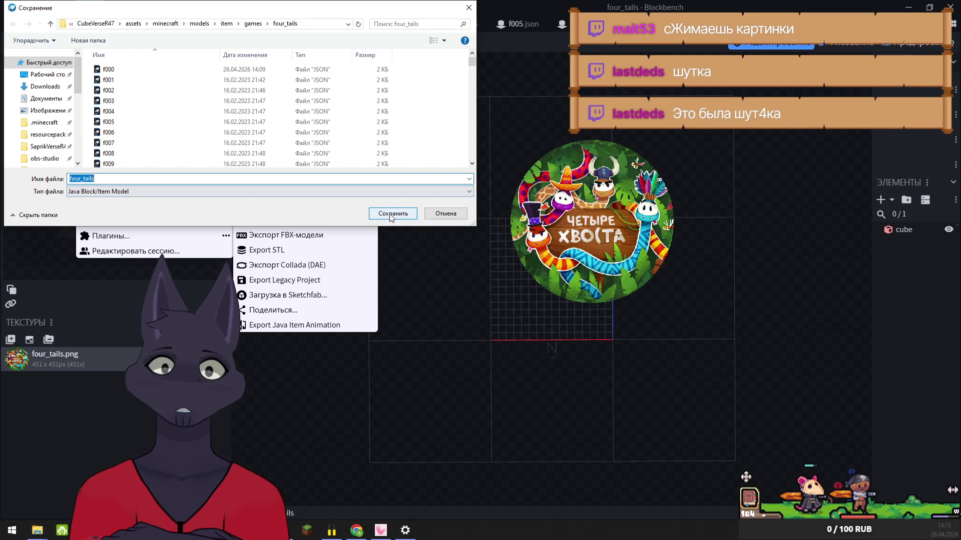
click(393, 213)
click(504, 265)
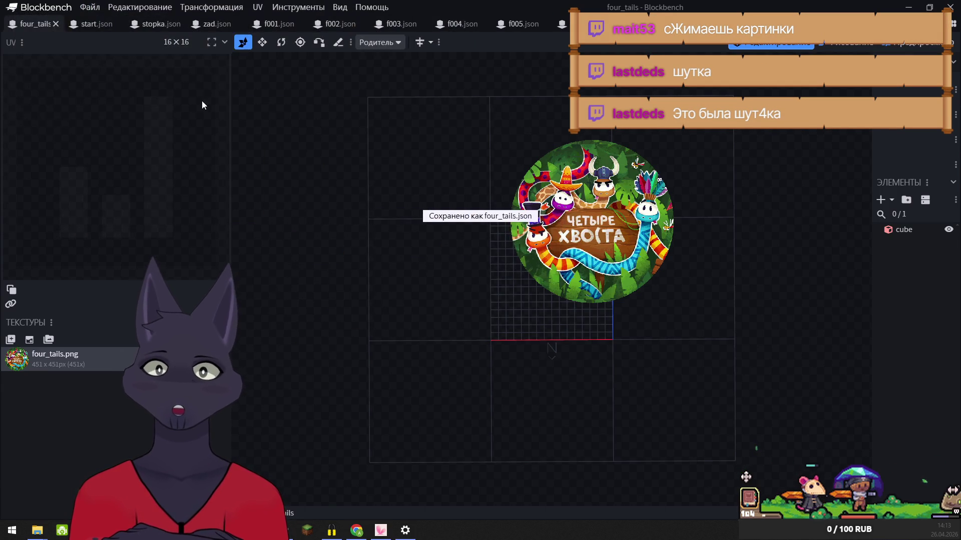
click(55, 24)
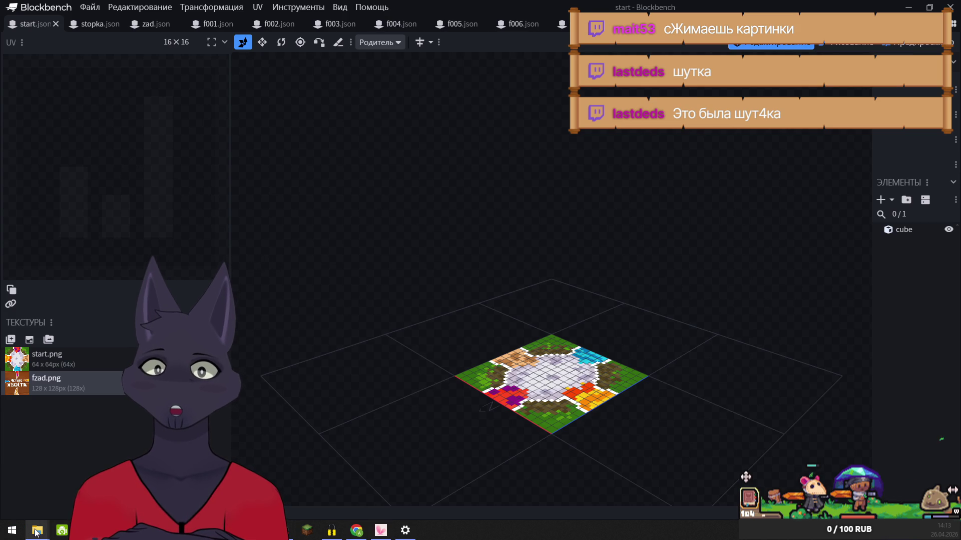
mouse_move(38, 528)
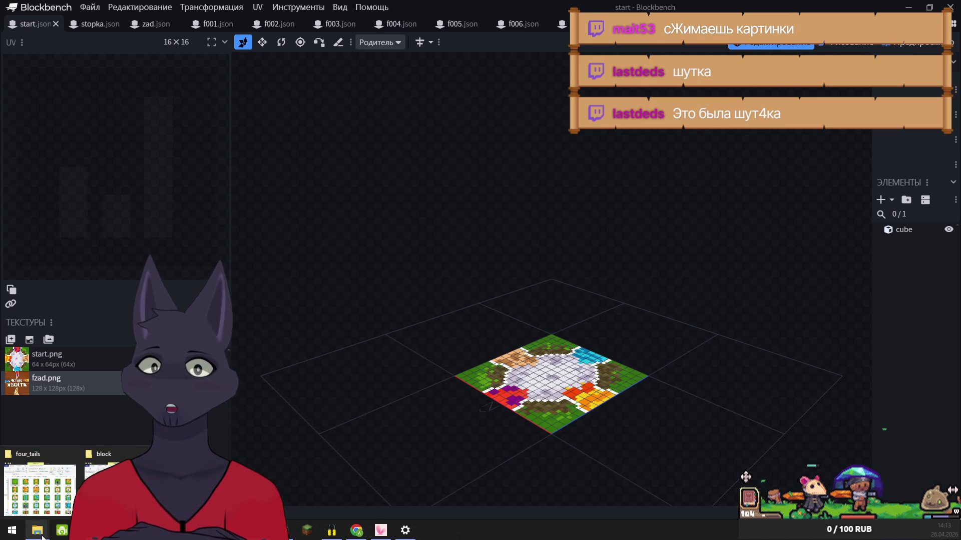
mouse_move(111, 530)
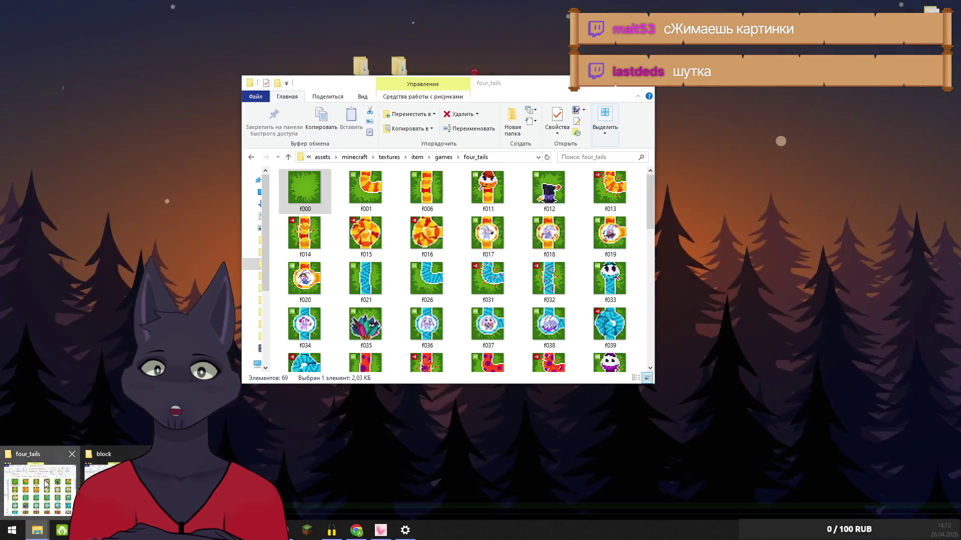
- Check f001's detailed properties: 32-bit colour depth at 3,45 KB
click(55, 480)
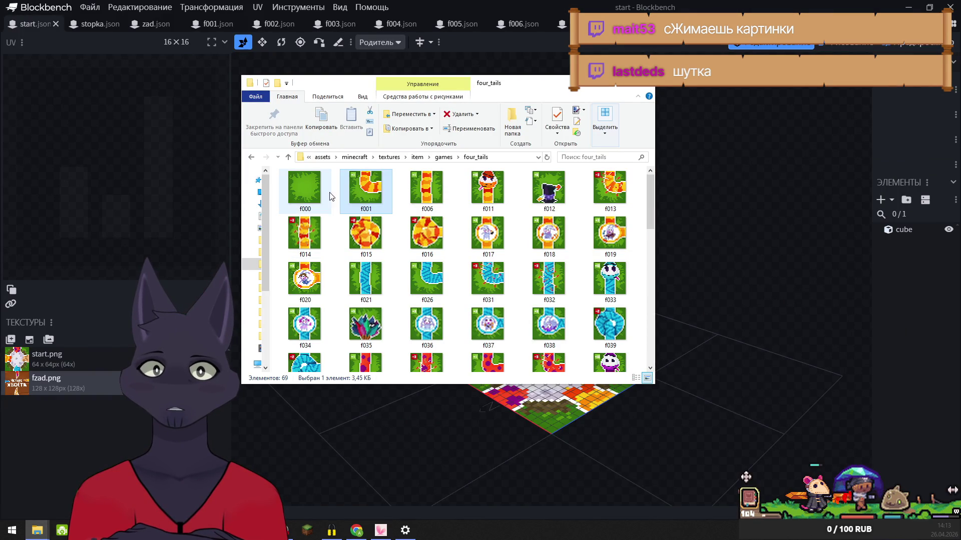
right_click(367, 202)
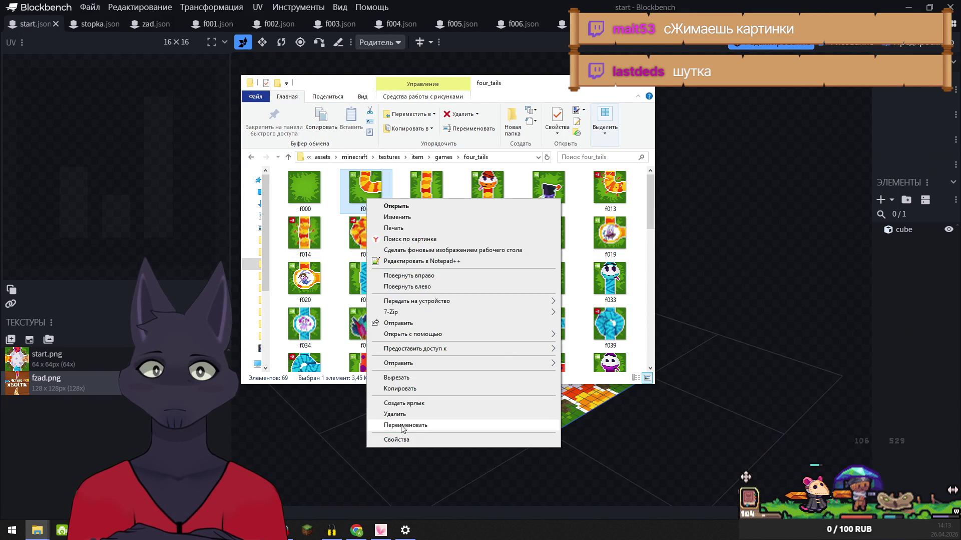
click(408, 436)
click(453, 224)
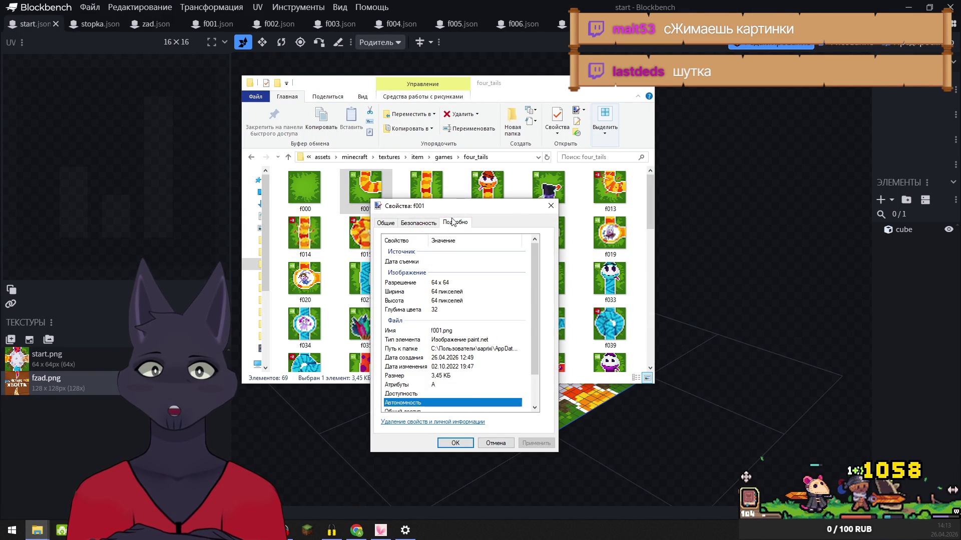
drag(459, 205, 391, 116)
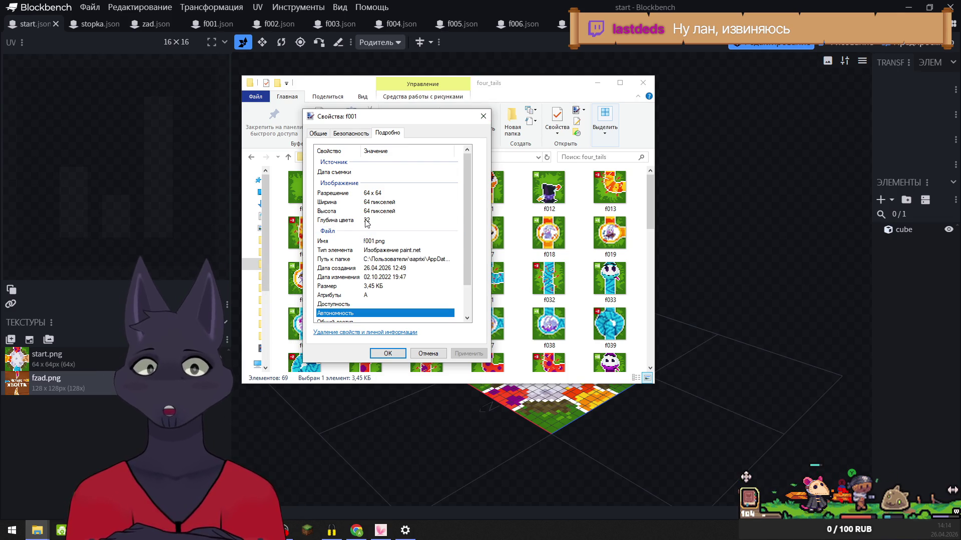
click(482, 116)
- Check f000's detailed properties, now 8-bit at 2,03 KB
right_click(304, 178)
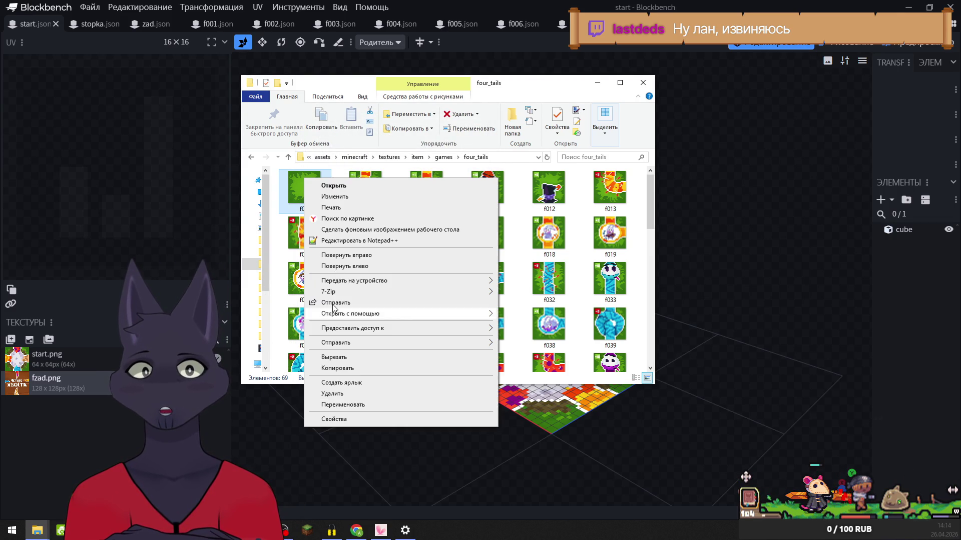
click(334, 419)
click(392, 202)
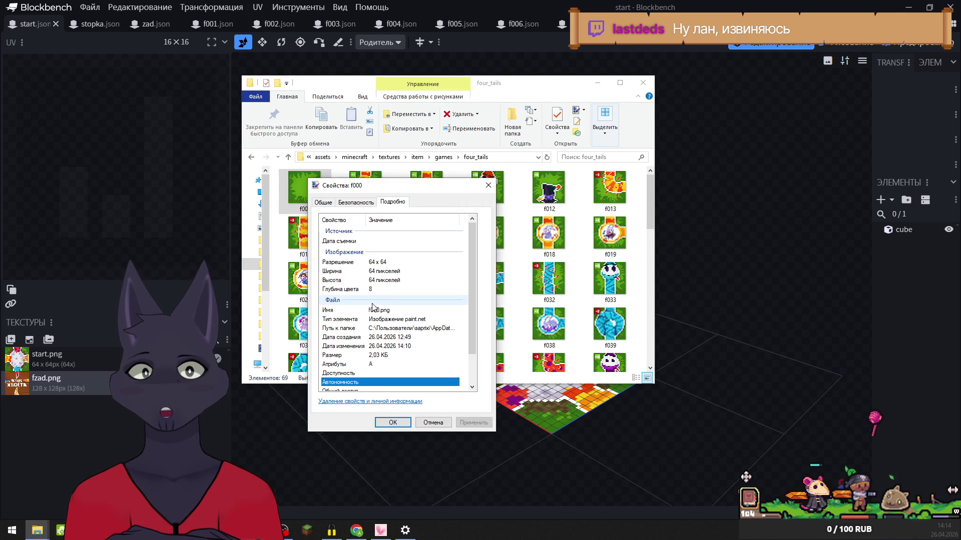
click(482, 184)
- Scroll to the end of the four_tails folder and select the fzad texture
mouse_move(370, 196)
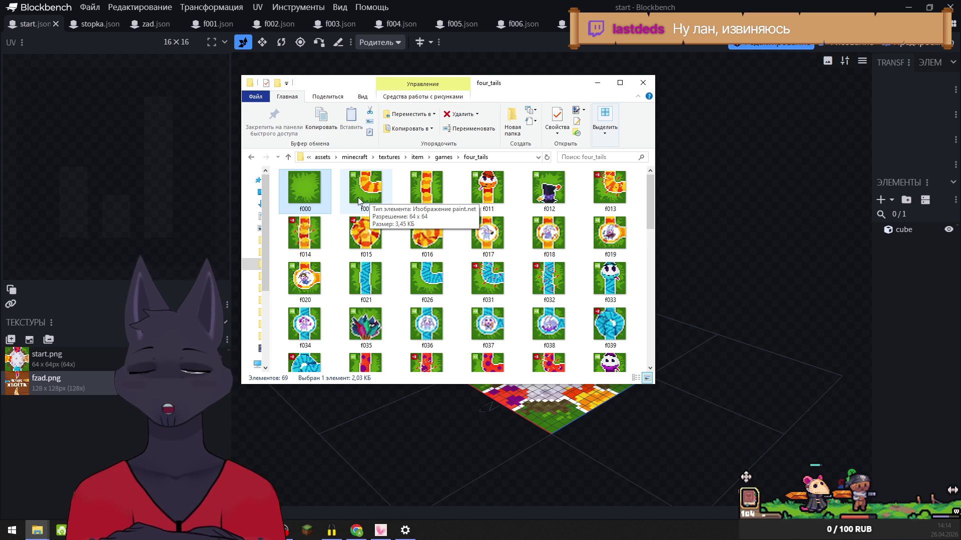
mouse_move(315, 195)
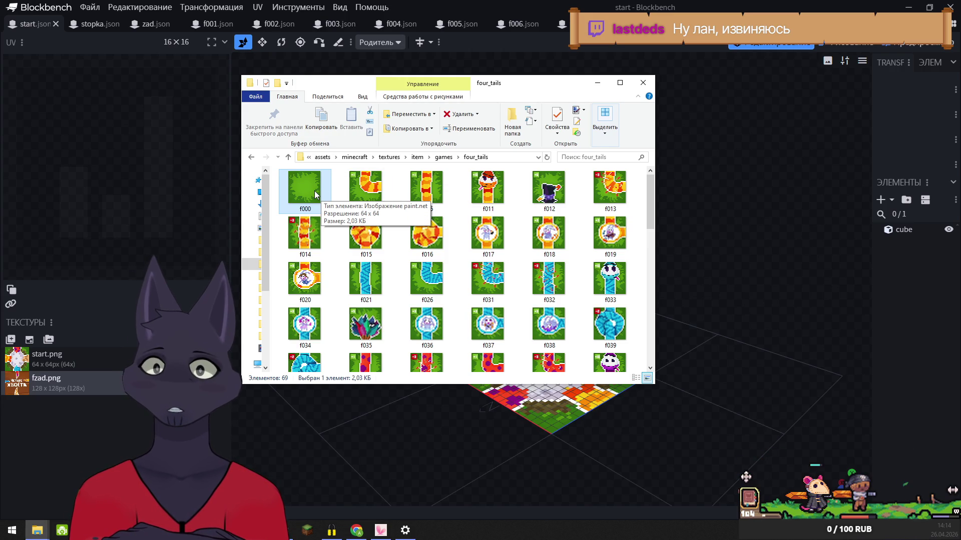
click(363, 188)
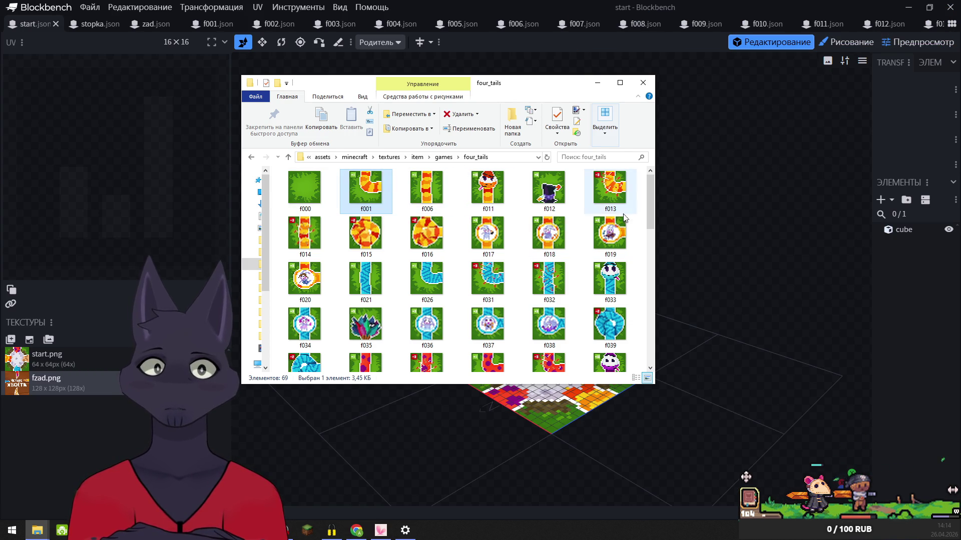
drag(651, 194, 647, 321)
click(605, 282)
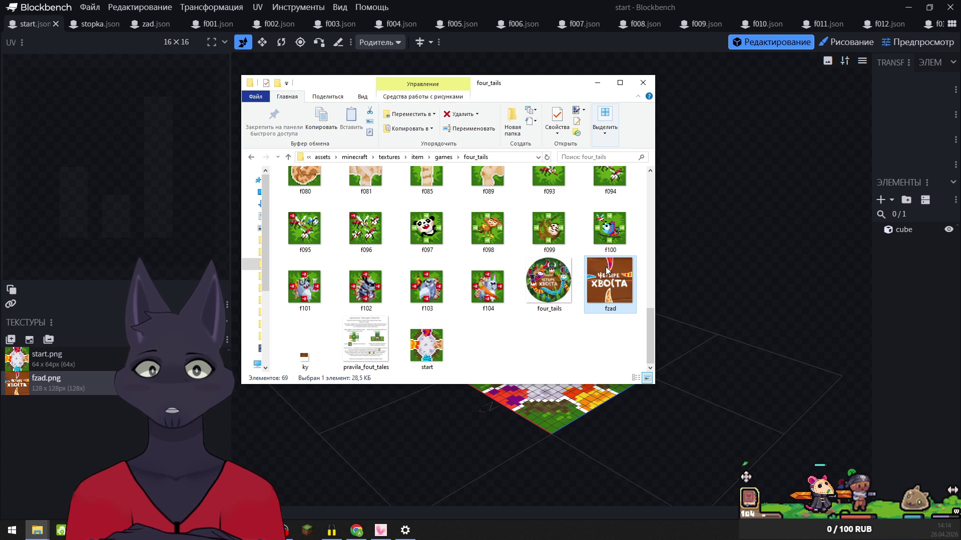
- Check fzad's detailed properties before re-saving it
right_click(606, 288)
click(635, 508)
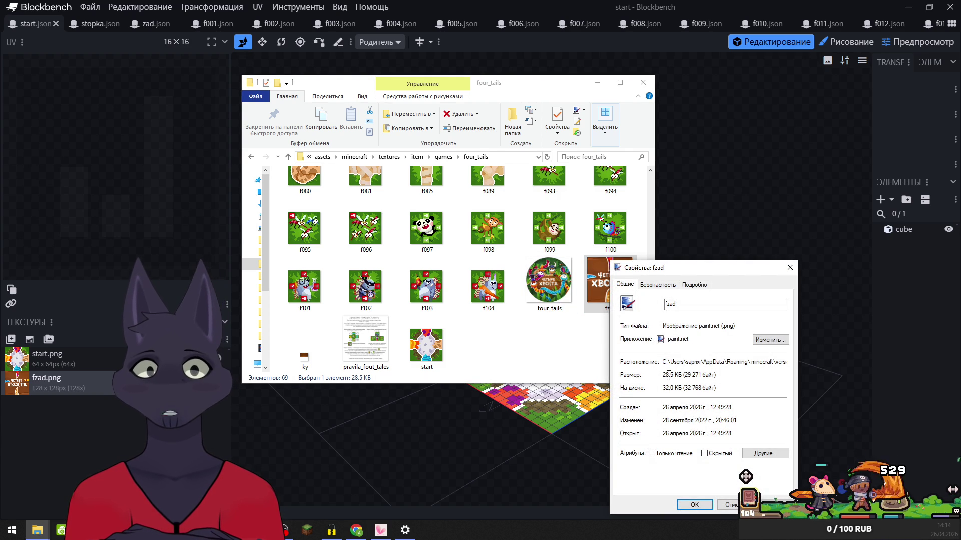
click(685, 286)
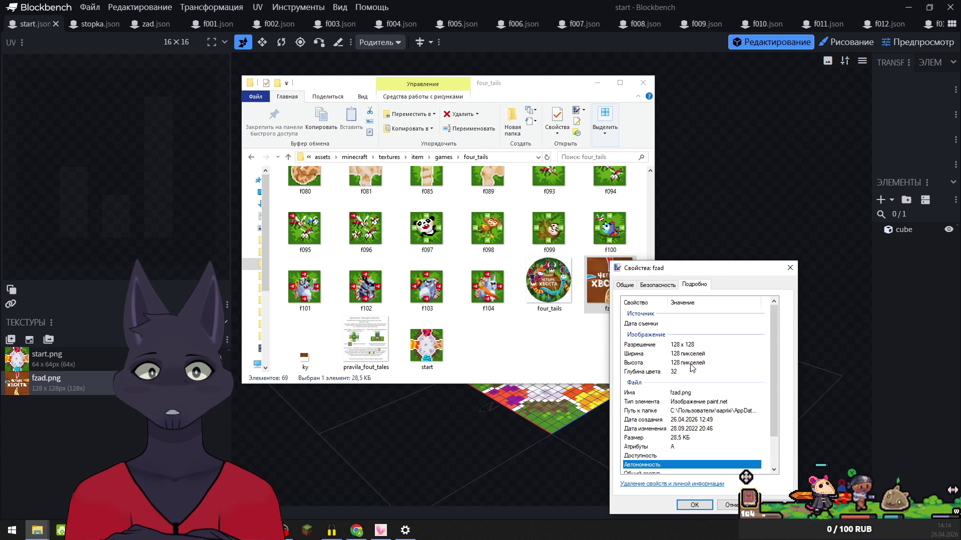
click(790, 269)
- Open fzad in paint.net, re-save it as an 8-bit PNG, and close paint.net
right_click(606, 280)
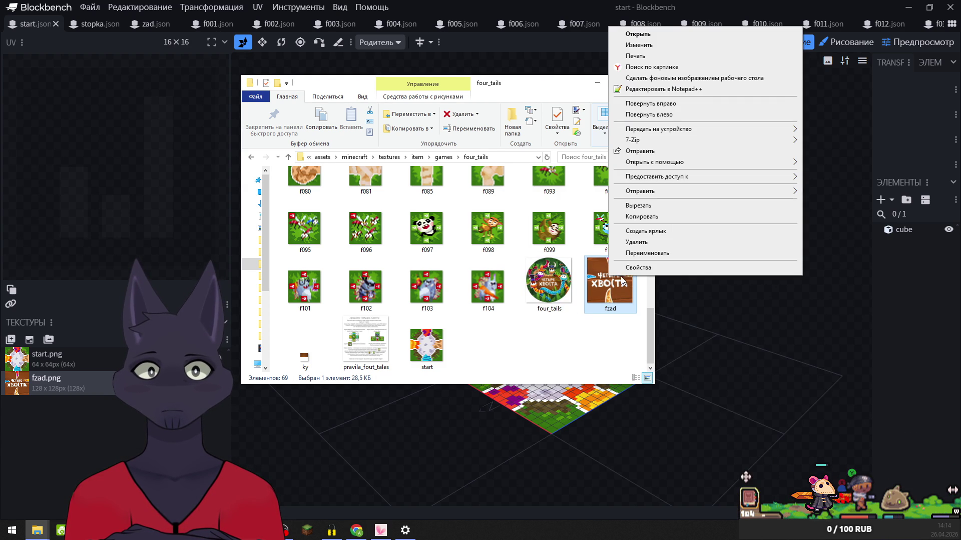
click(604, 295)
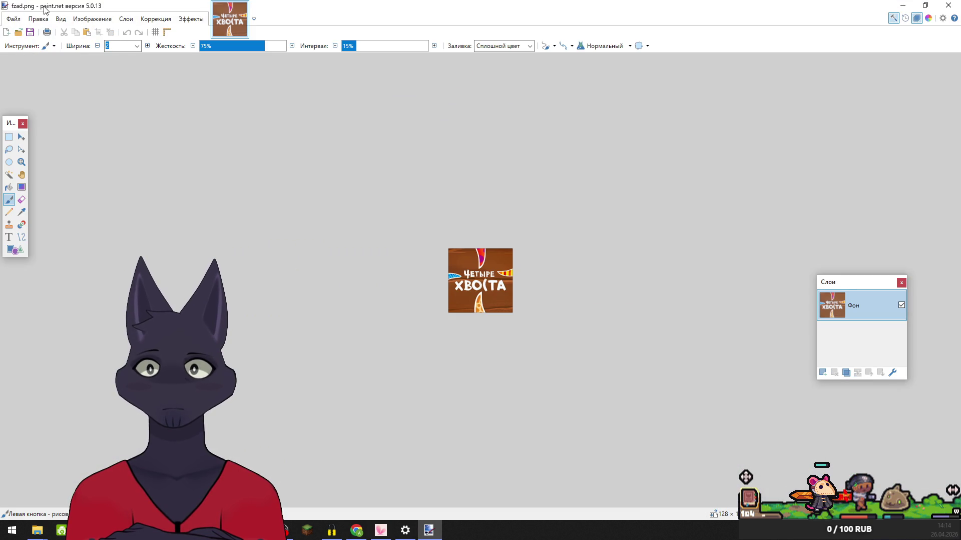
click(9, 18)
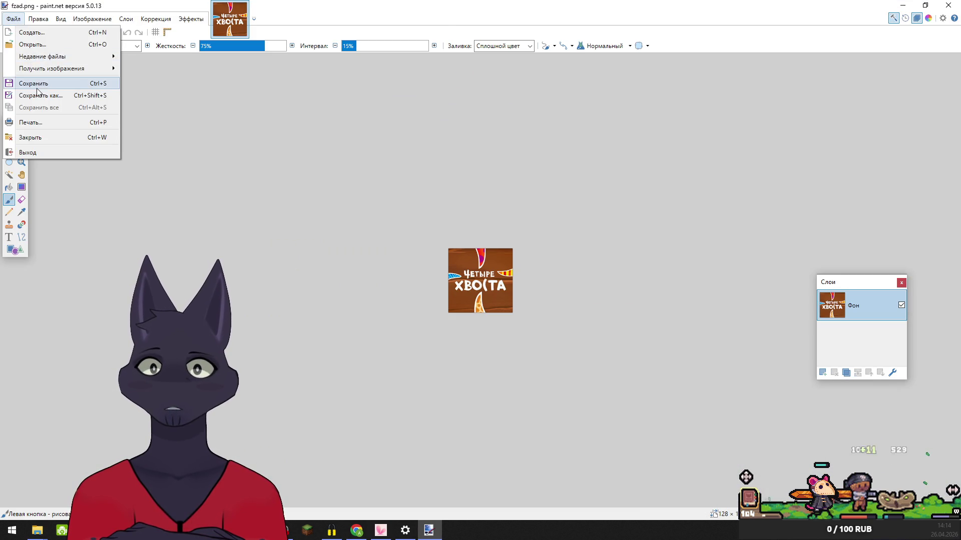
click(37, 85)
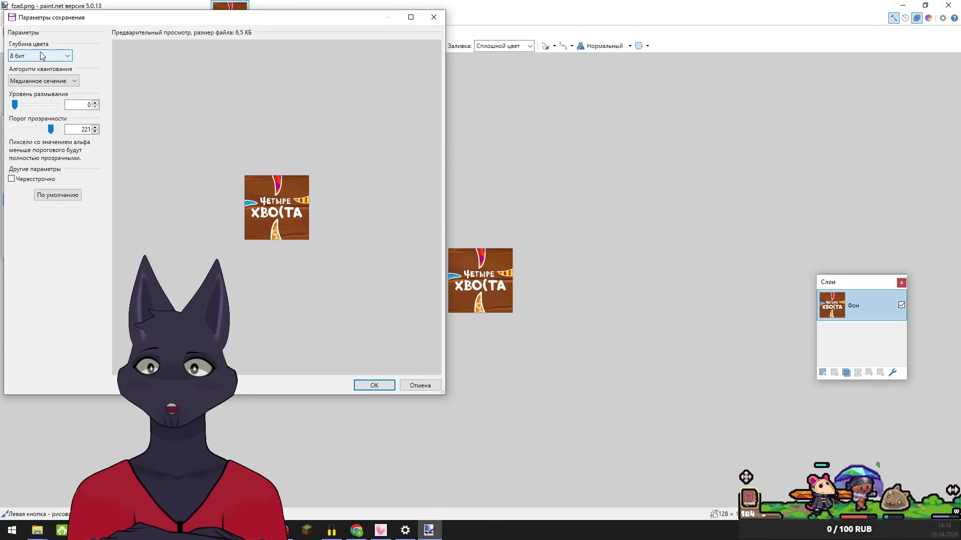
click(373, 385)
click(948, 5)
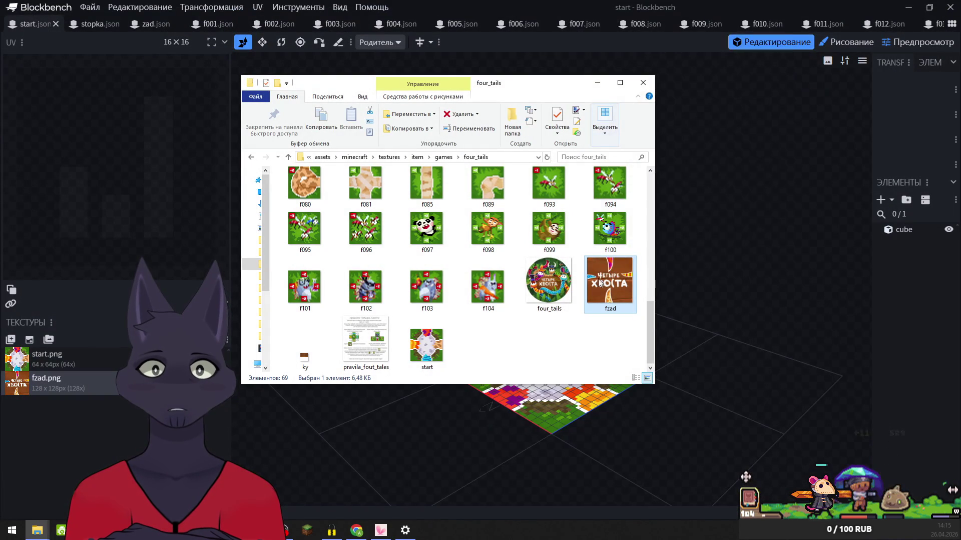
- Confirm fzad now takes 6,48 KB, close paint.net, and clear the folder selection
right_click(599, 295)
click(622, 269)
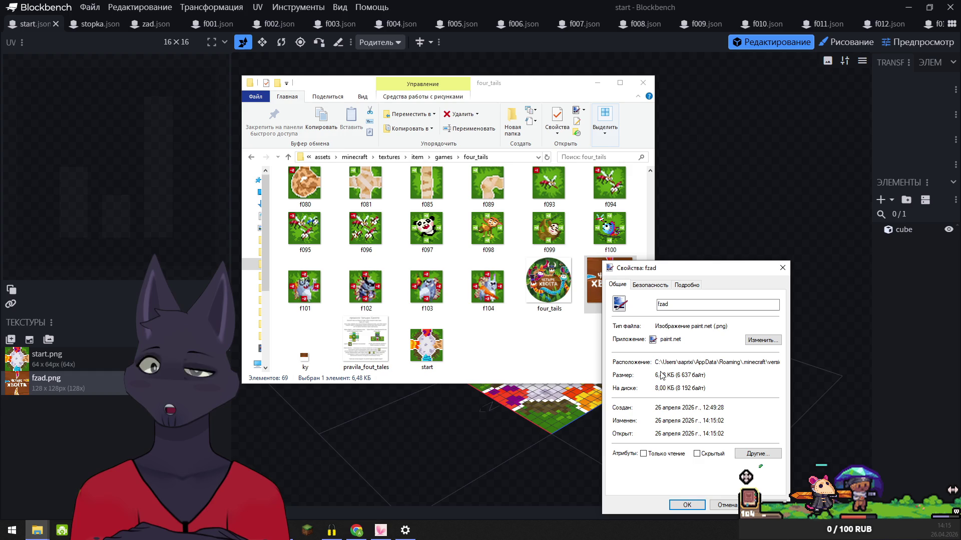
click(782, 268)
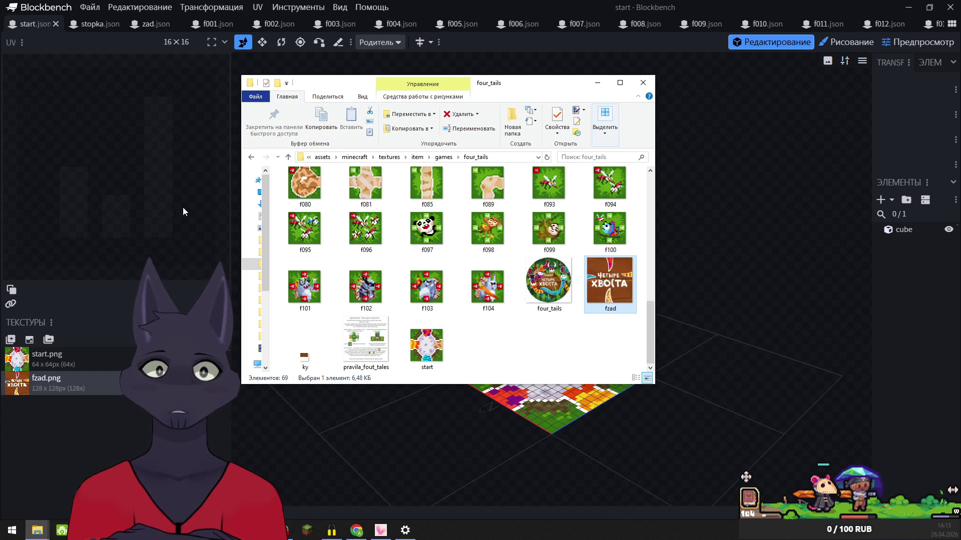
ctrl+scroll(582, 296, down, 3)
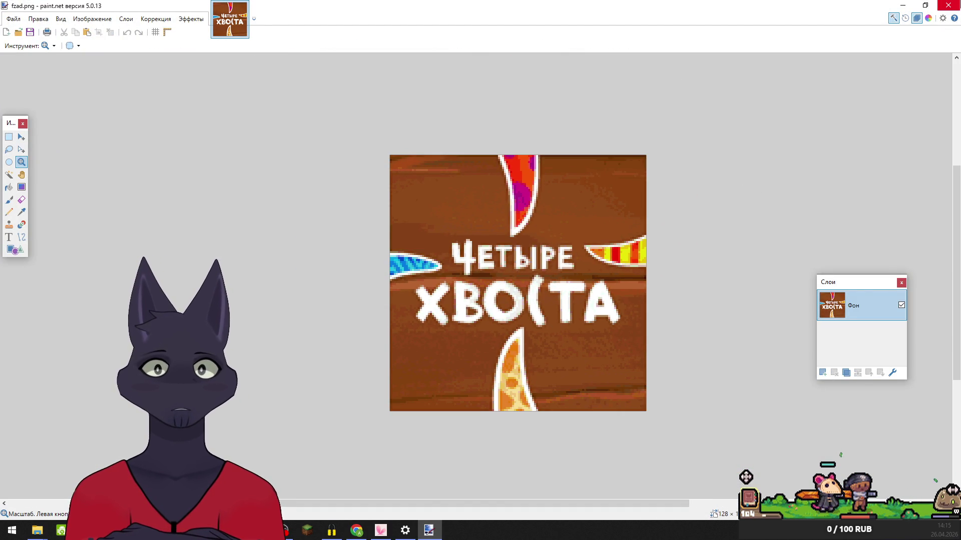
key(alt+F4)
click(565, 369)
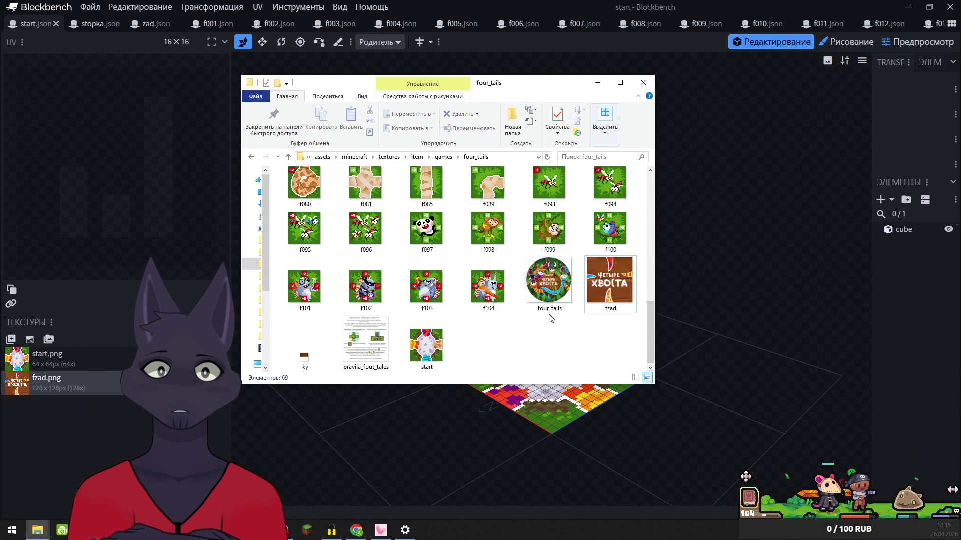
- Check the pravila_fout_tales file properties, then open the image in paint.net
right_click(352, 341)
click(365, 331)
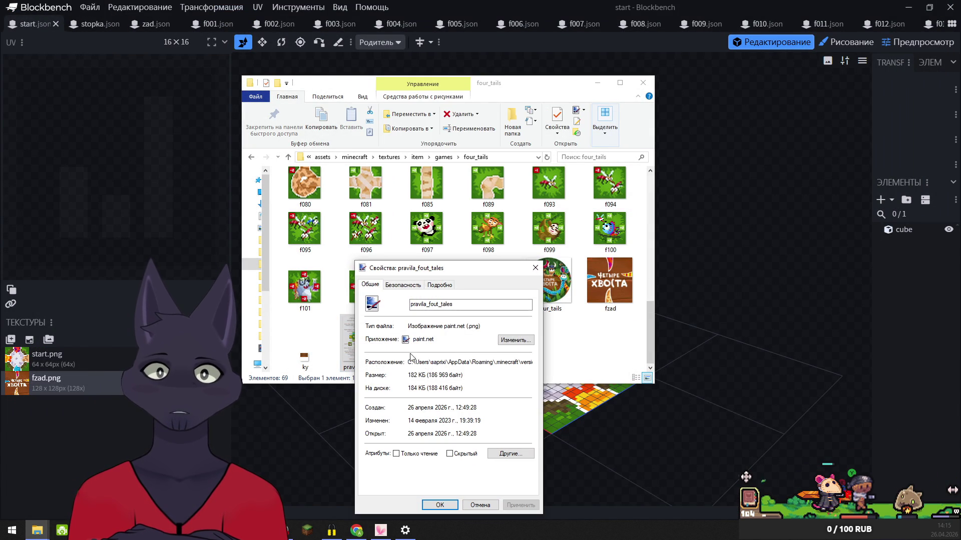
key(Escape)
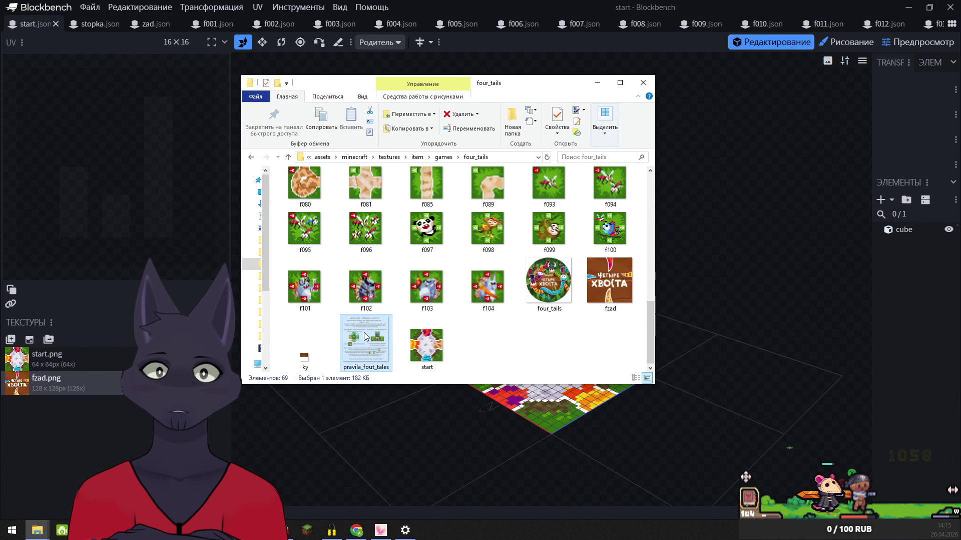
double_click(365, 336)
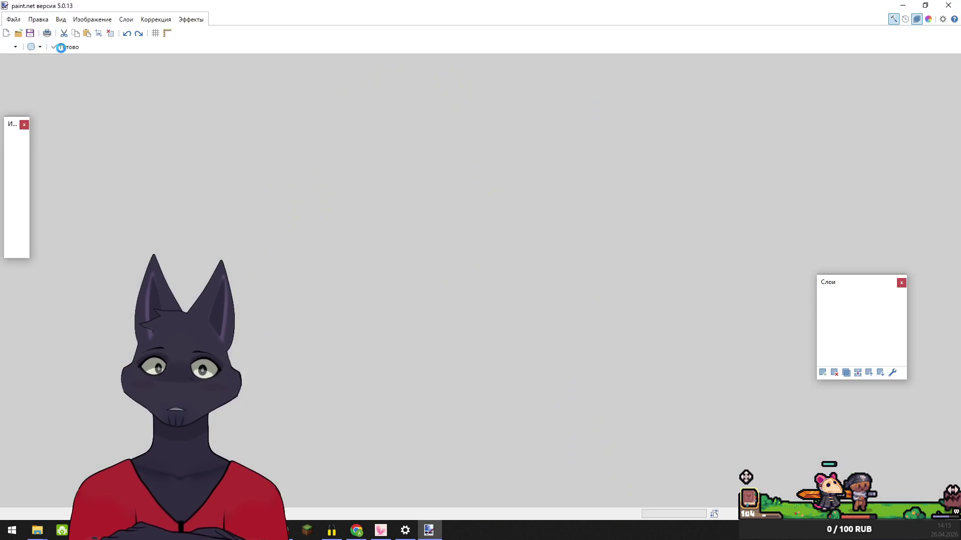
- Re-save pravila_fout_tales.png as an 8-bit PNG
click(14, 19)
mouse_move(34, 63)
click(40, 83)
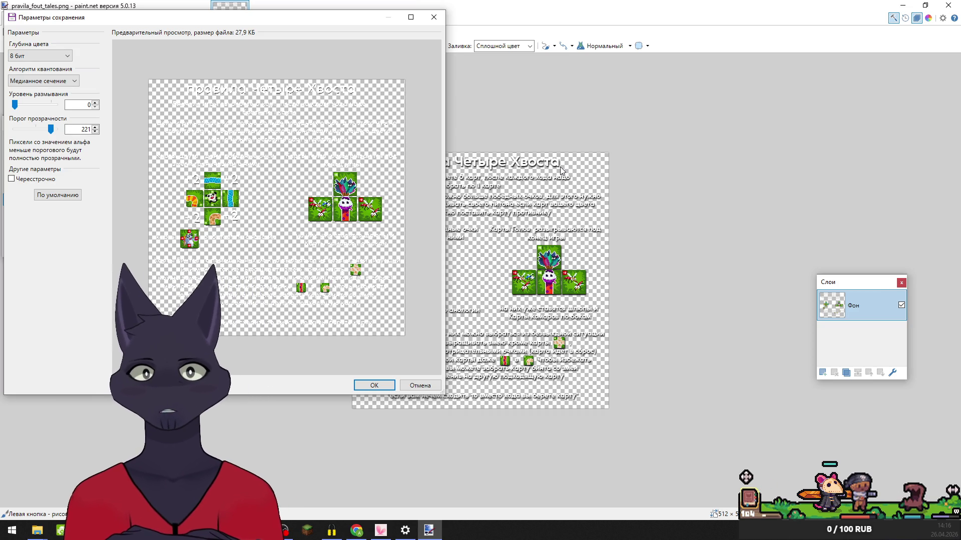
click(434, 17)
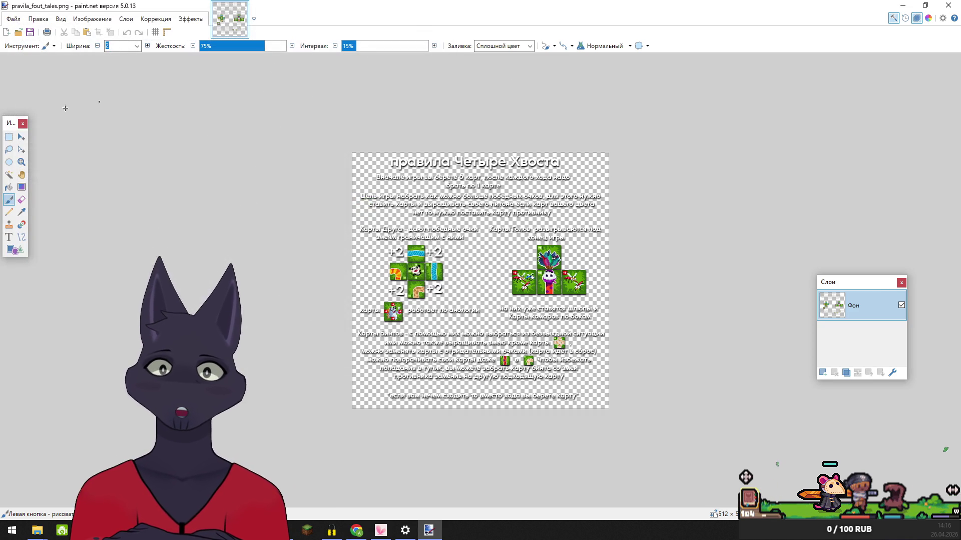
- Zoom in on the title word Хвоста to inspect the text, then close paint.net
click(21, 161)
mouse_move(504, 156)
mouse_down()
mouse_move(562, 188)
mouse_move(580, 182)
mouse_move(610, 199)
mouse_up()
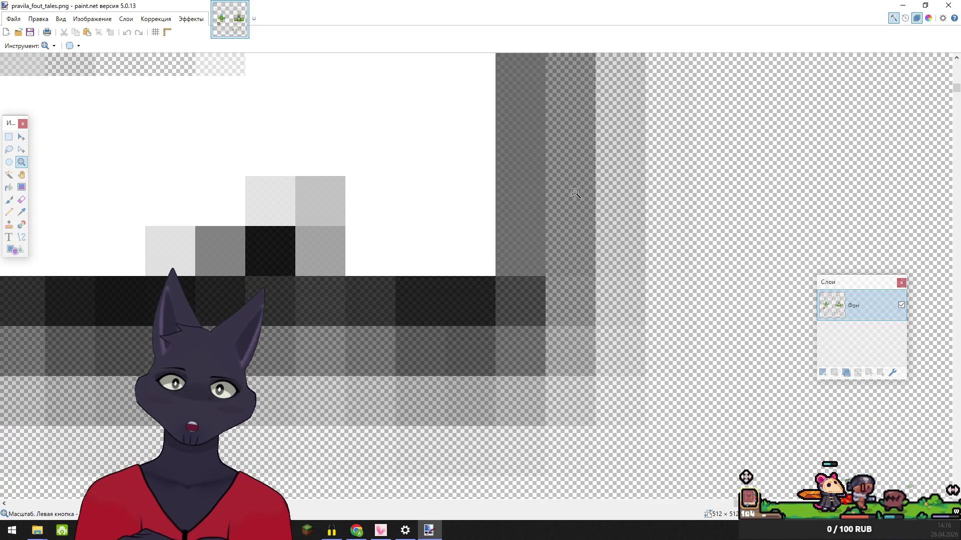
scroll(619, 264, up, 2)
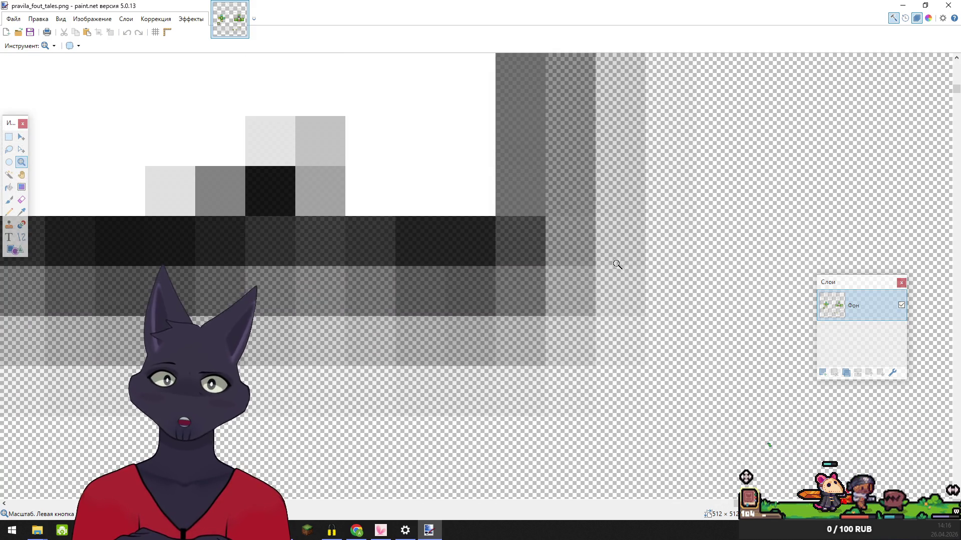
ctrl+scroll(616, 263, down, 4)
ctrl+scroll(599, 241, down, 5)
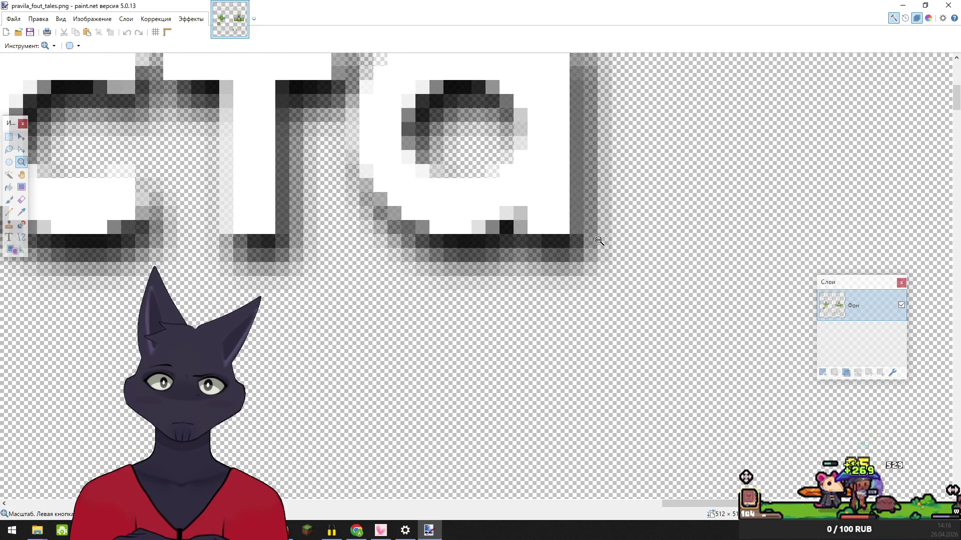
ctrl+scroll(599, 241, down, 5)
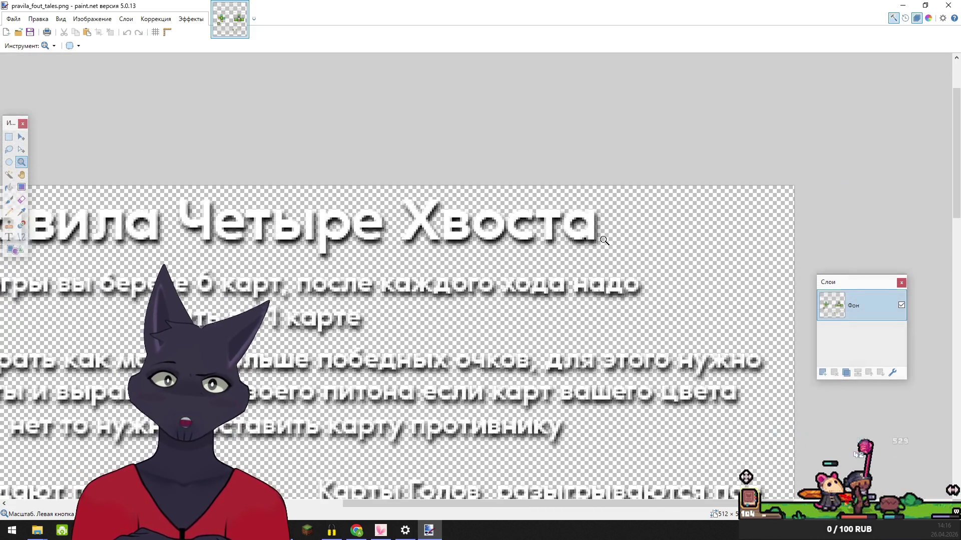
scroll(521, 324, down, 3)
scroll(521, 324, up, 3)
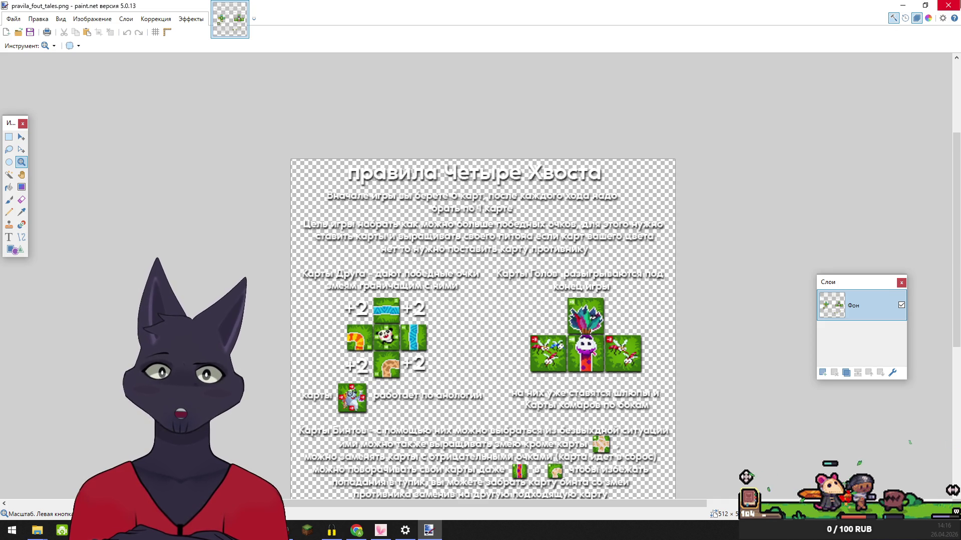
click(948, 5)
click(550, 286)
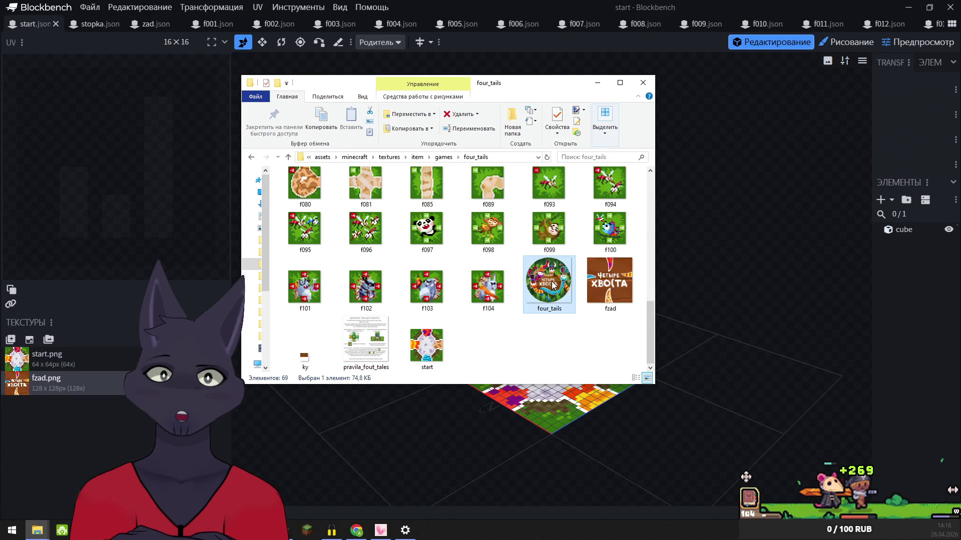
- Open four_tails.png in paint.net, view the Image menu, then close it
double_click(553, 285)
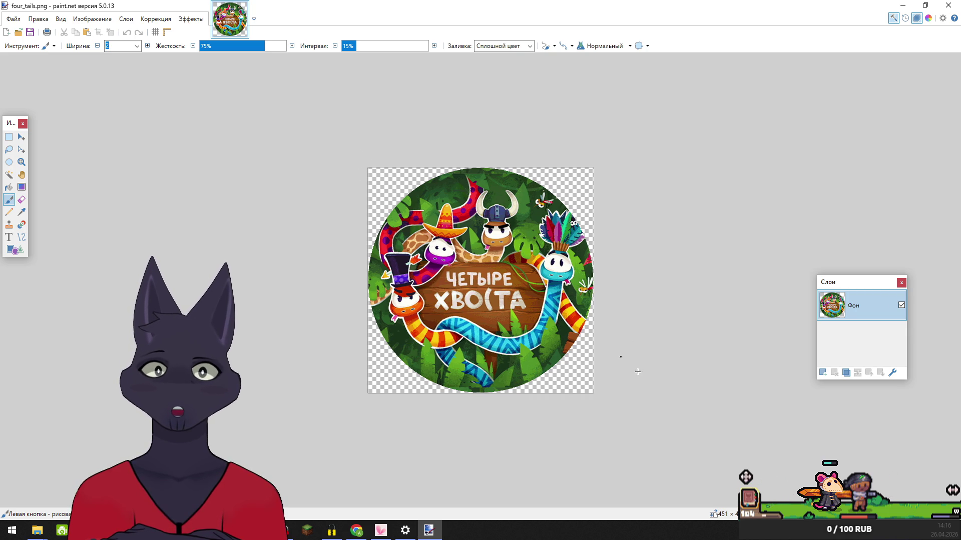
click(92, 19)
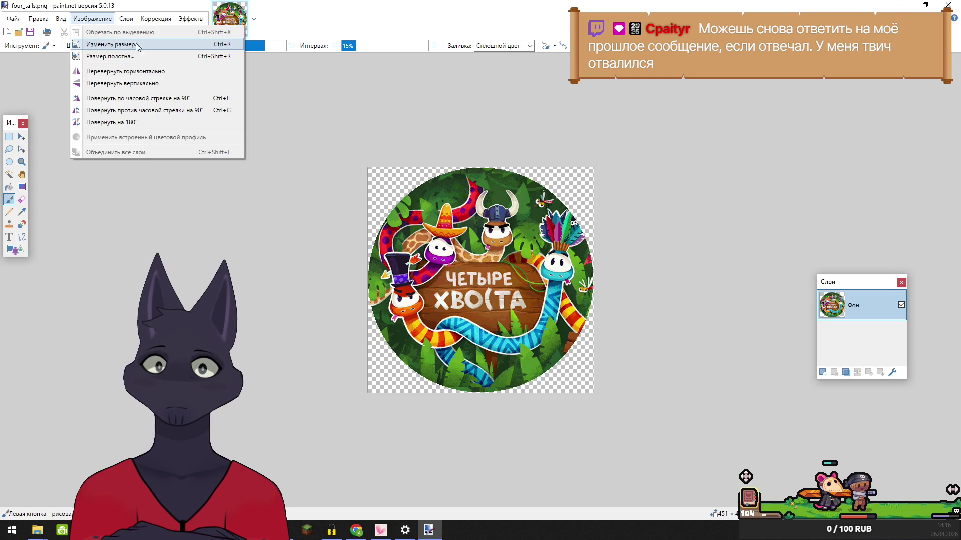
click(948, 5)
- Confirm four_tails.png is 74,8 KB, then reopen it at Canvas Size (451×451)
right_click(544, 277)
click(569, 271)
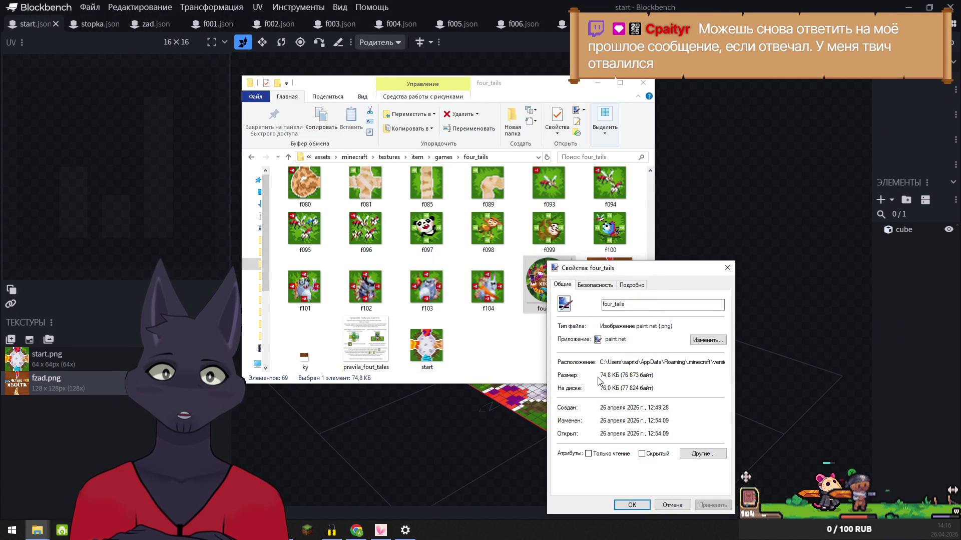
click(727, 268)
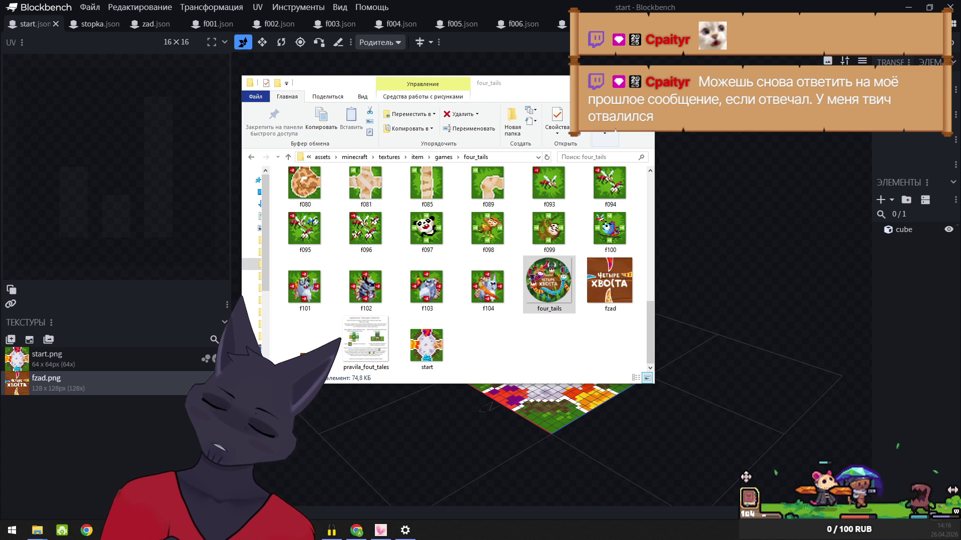
click(536, 285)
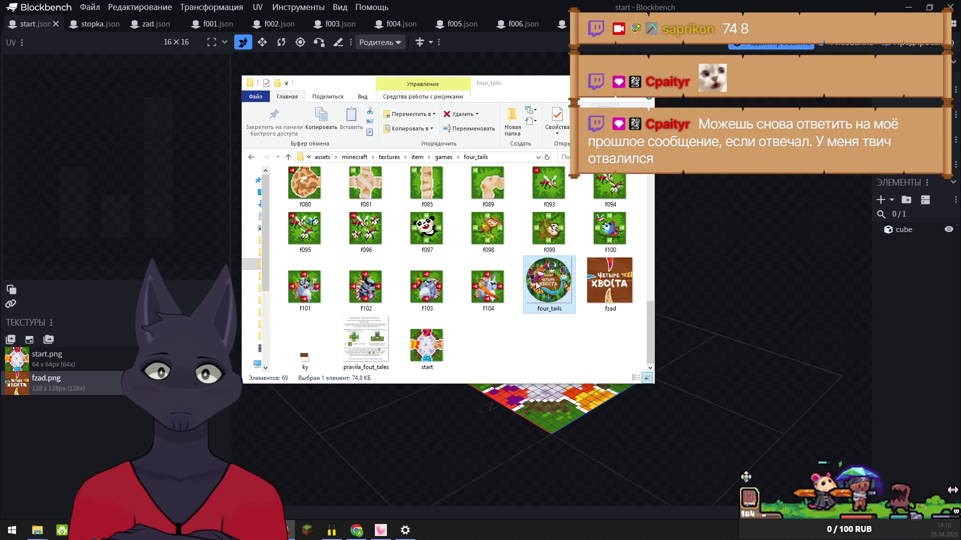
double_click(549, 274)
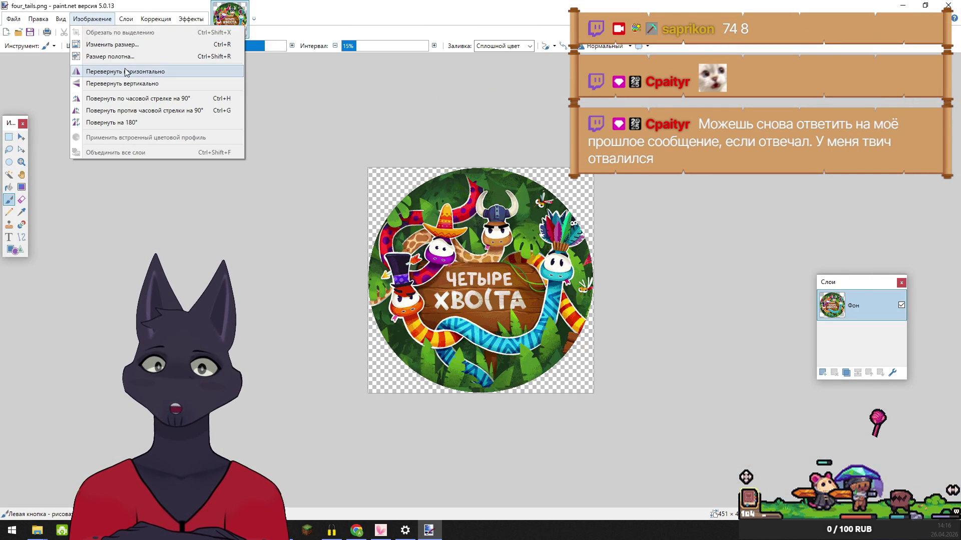
click(118, 62)
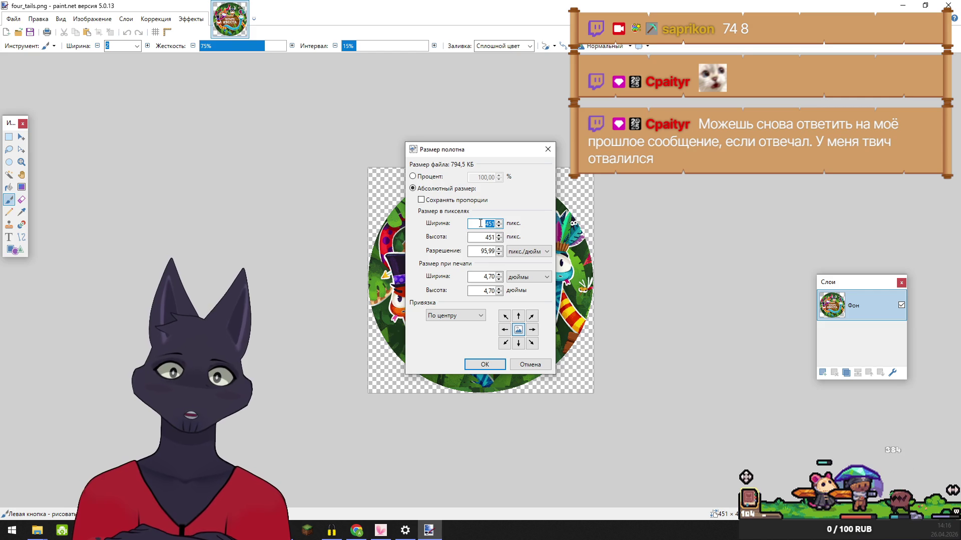
- Enlarge the four_tails canvas to 800×800 pixels with the circle centred
text(800)
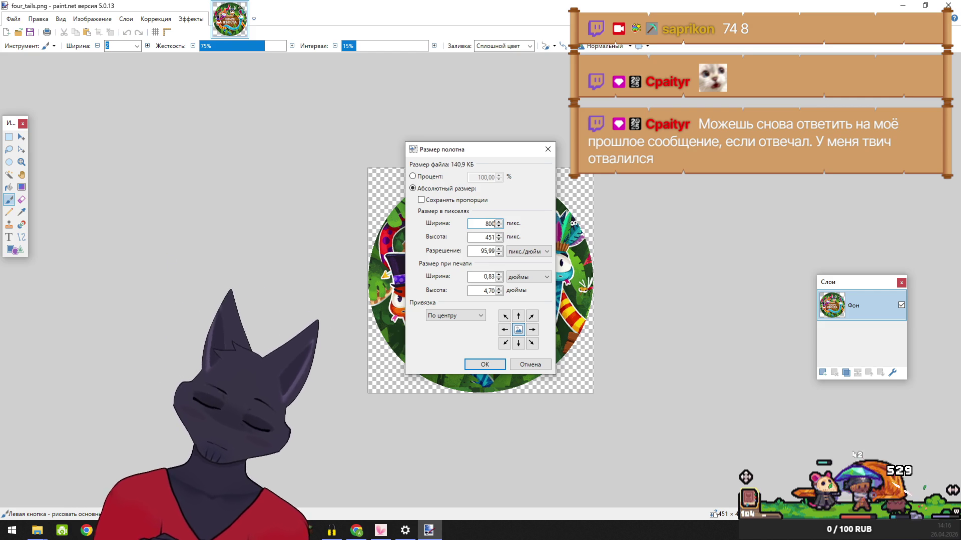
key(Tab)
text(800)
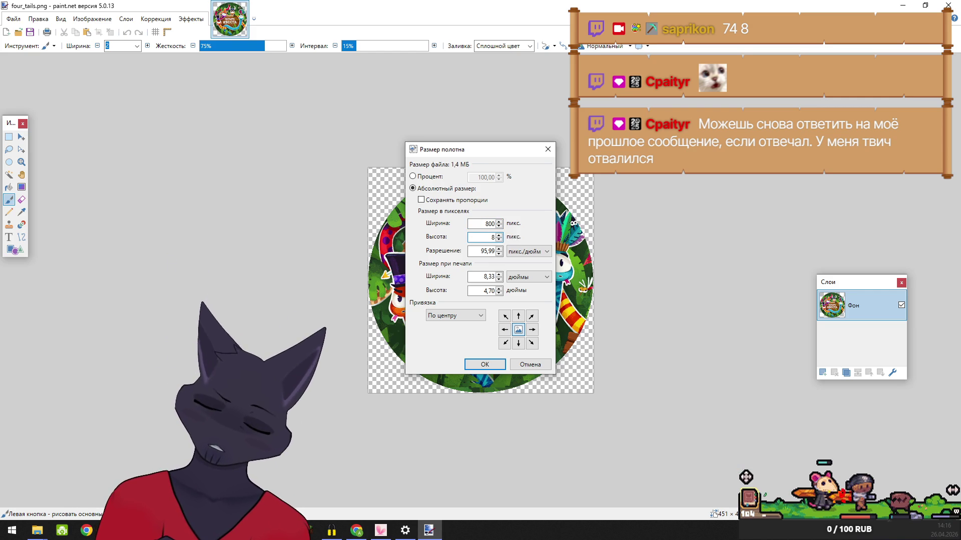
click(486, 364)
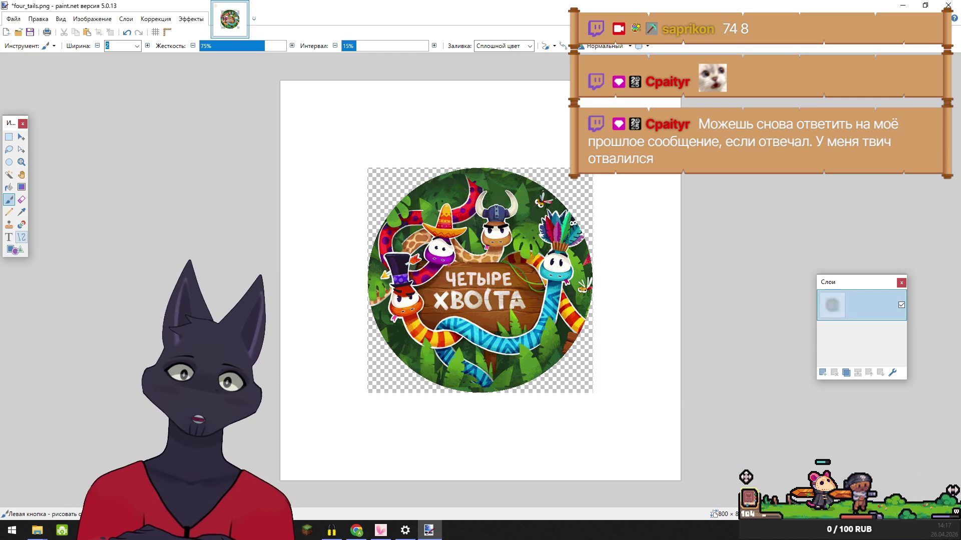
- Make the white border transparent with the Magic Wand, then save four_tails.png
click(9, 174)
click(318, 165)
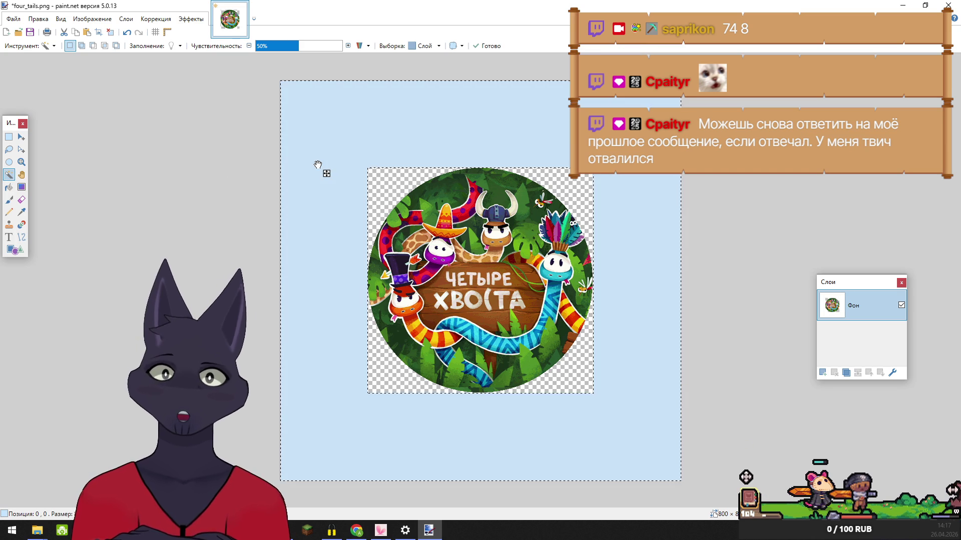
key(Delete)
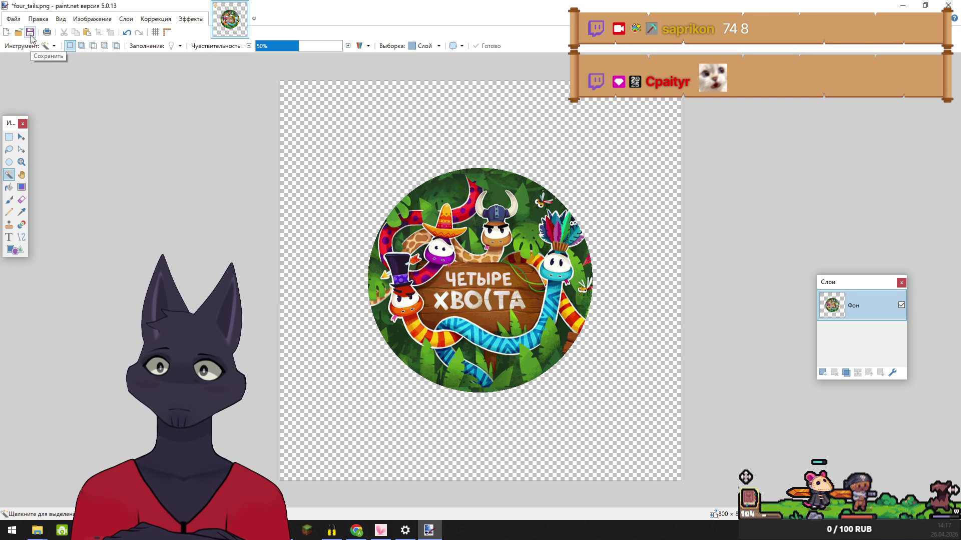
click(31, 34)
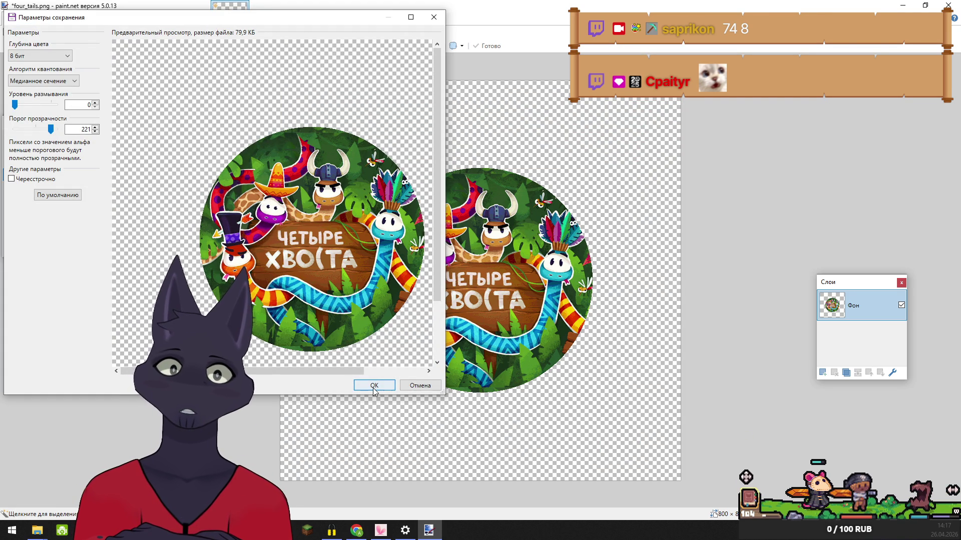
click(374, 385)
key(alt+Tab)
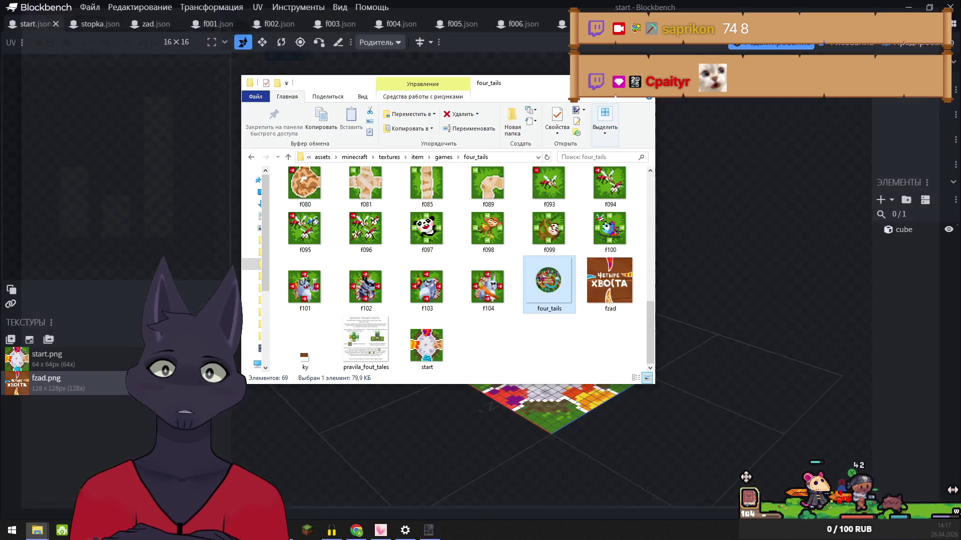
- Check four_tails.png's file size and resolution, then reopen it in paint.net
right_click(549, 287)
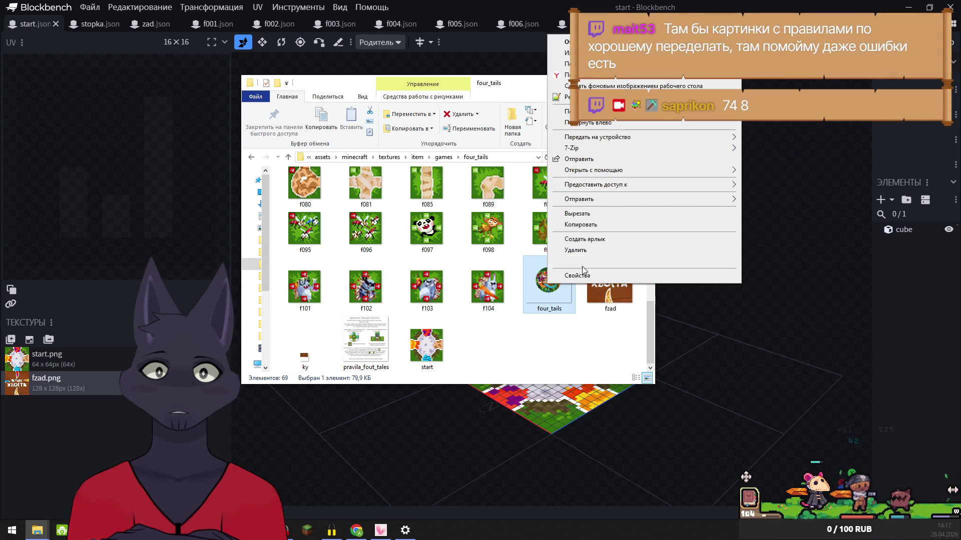
click(576, 275)
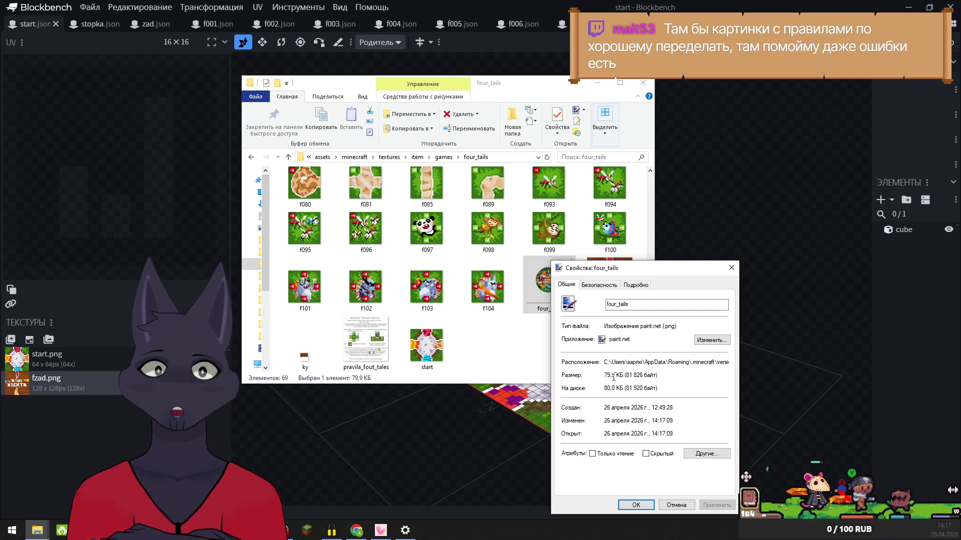
click(731, 268)
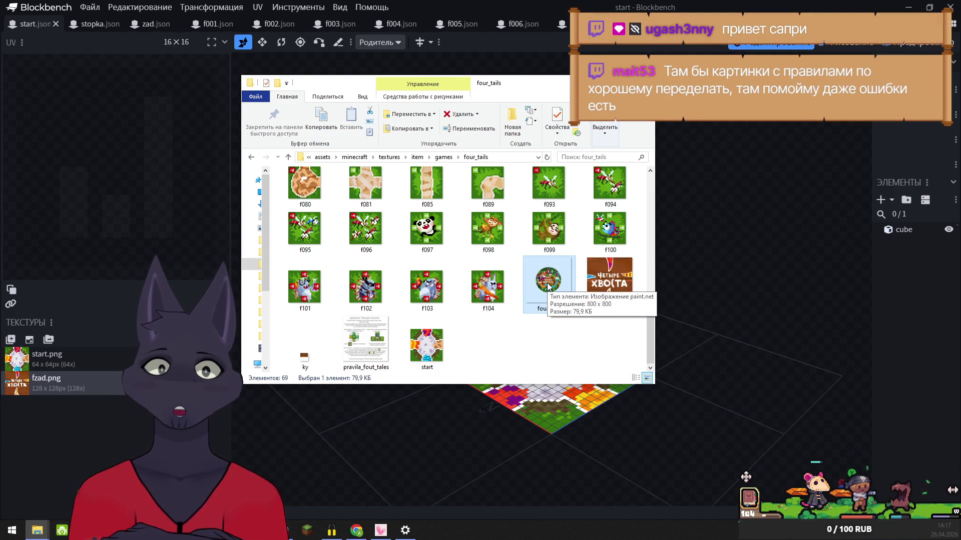
double_click(548, 287)
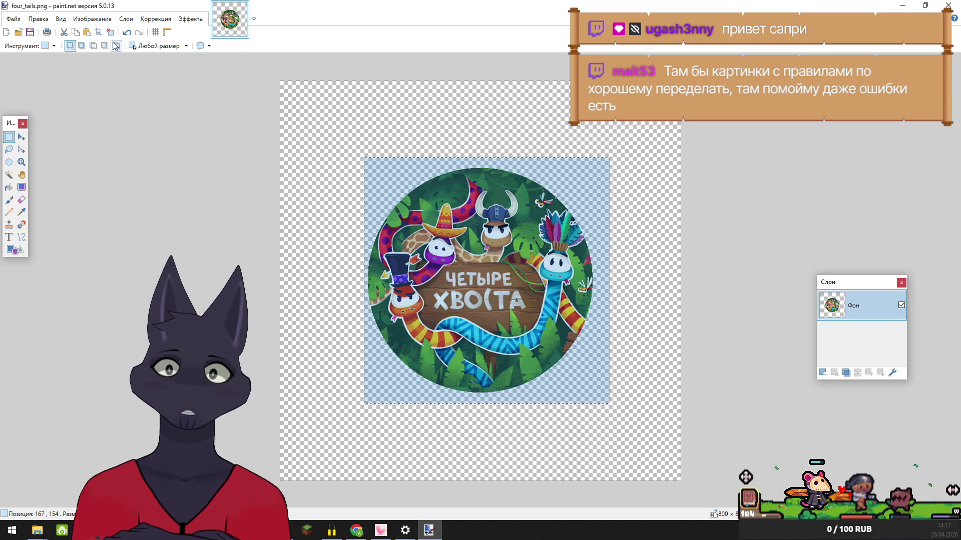
- Zoom in and select a rectangle tightly around the round logo, adjusting its left and top edges
click(92, 19)
click(110, 30)
click(21, 162)
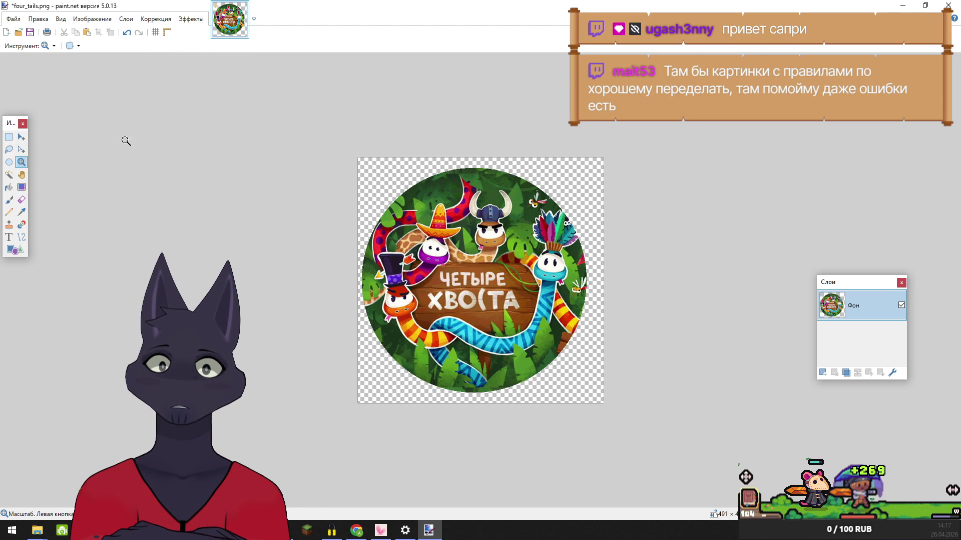
click(380, 165)
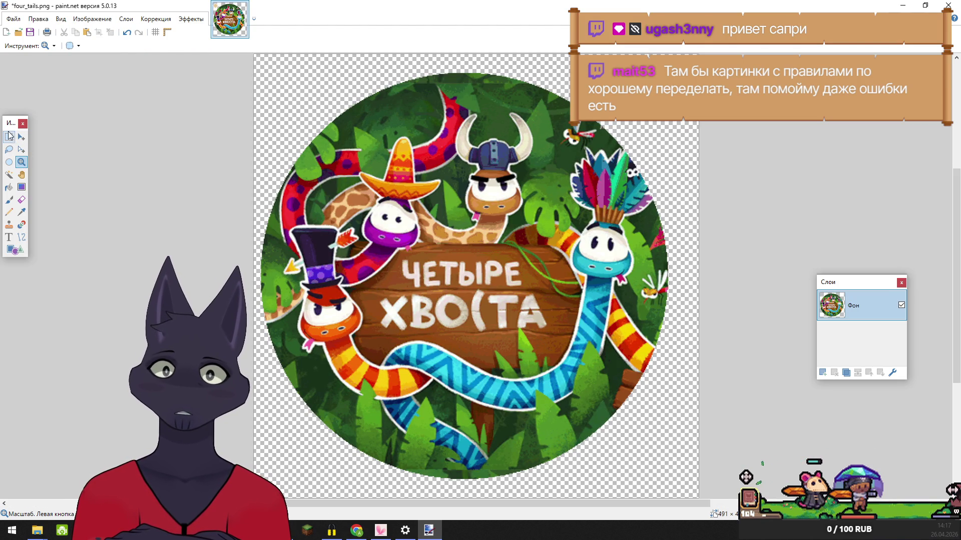
click(9, 136)
mouse_move(264, 73)
mouse_down()
mouse_move(491, 328)
mouse_move(671, 463)
mouse_move(676, 484)
mouse_move(667, 478)
mouse_up()
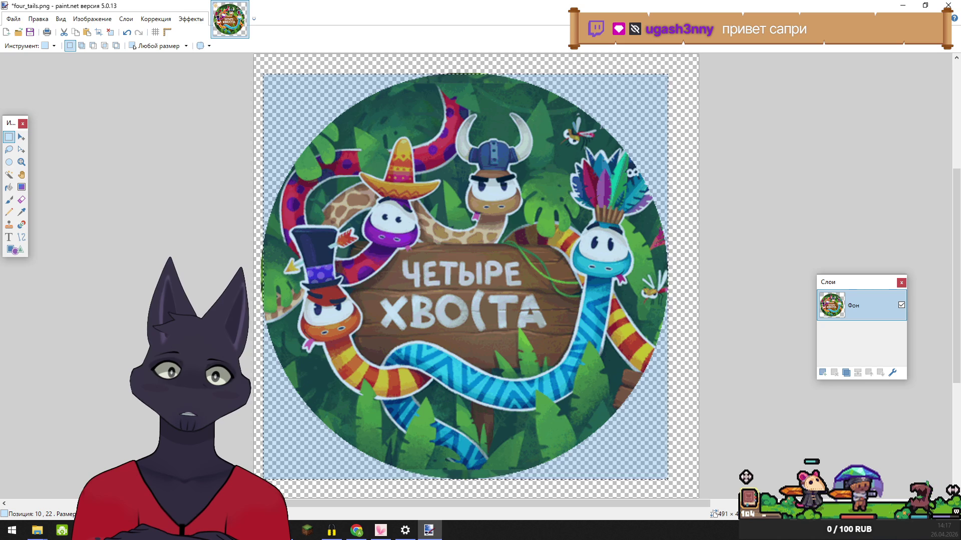
click(21, 149)
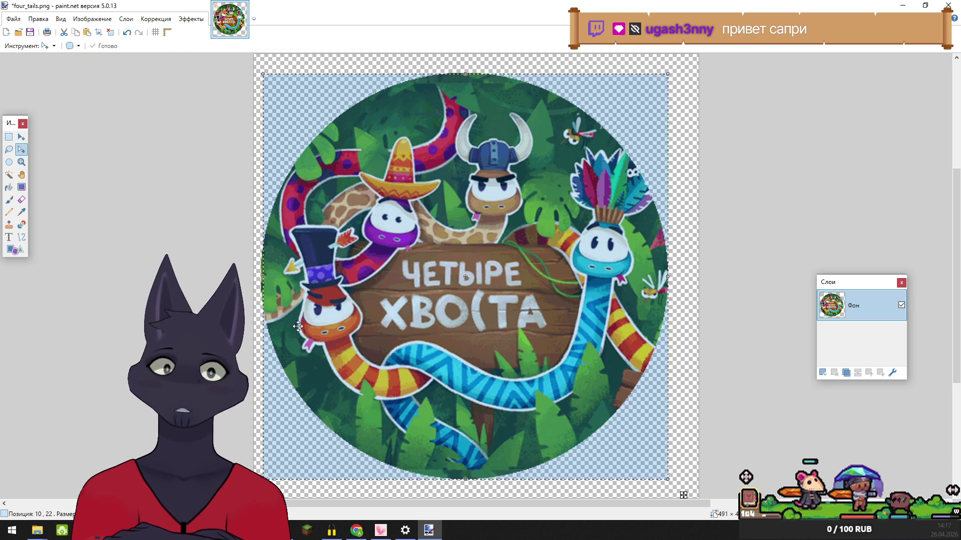
drag(262, 276, 260, 277)
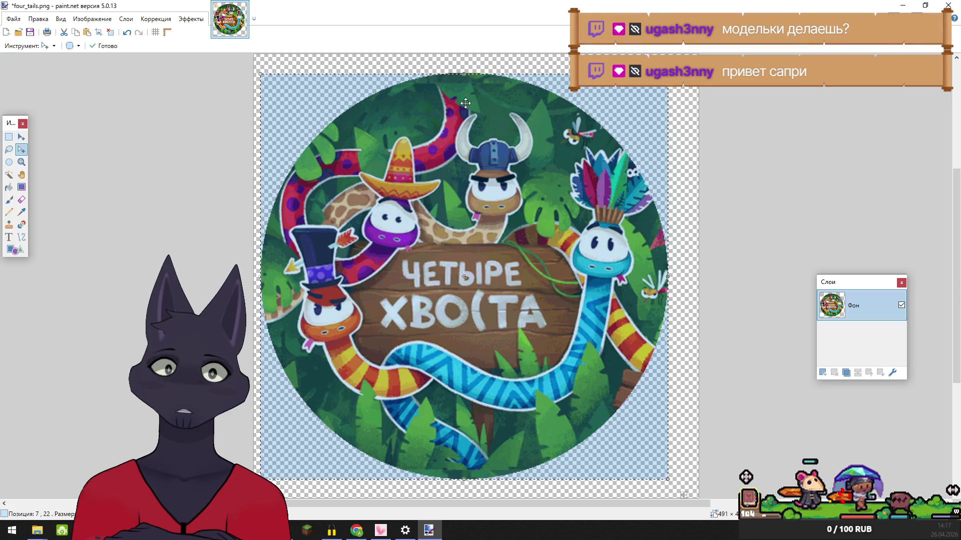
drag(466, 74, 465, 74)
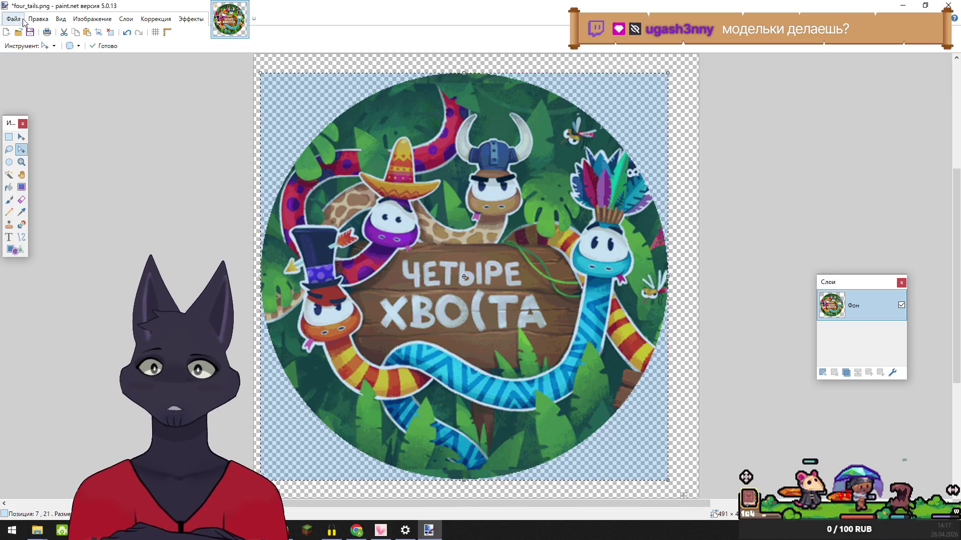
- Crop four_tails to the selection, save it smaller, and close paint.net
click(92, 18)
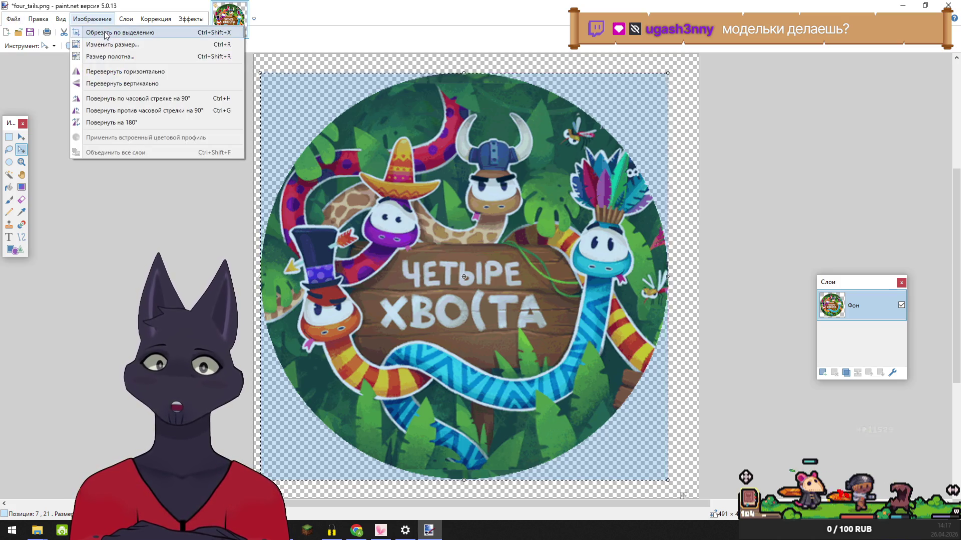
click(106, 33)
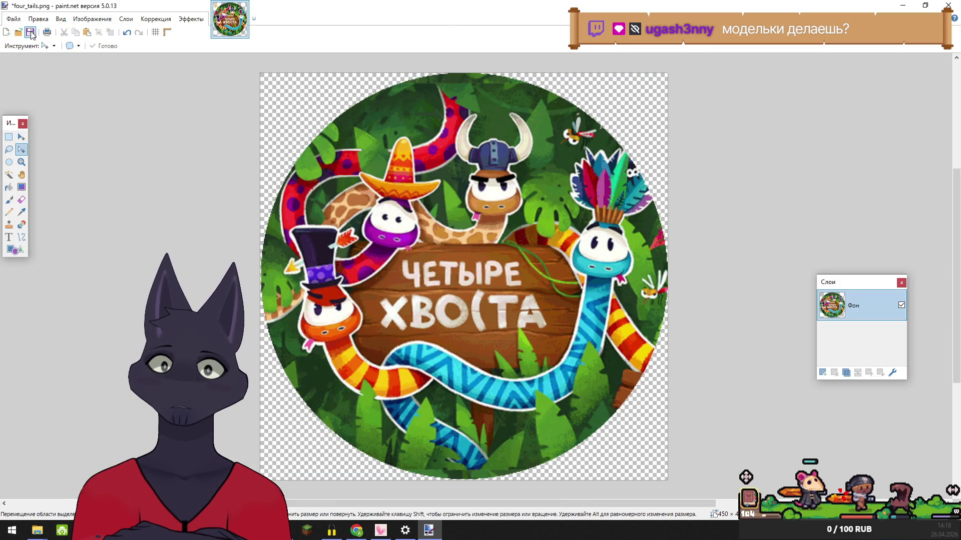
click(30, 33)
click(371, 387)
click(948, 5)
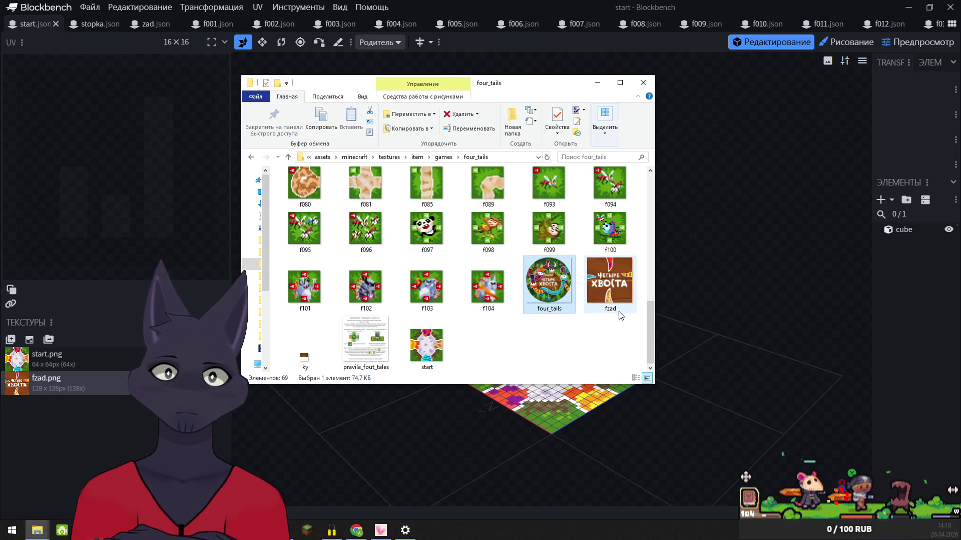
- Export the start model as a block/item model over start.json and close it
click(640, 87)
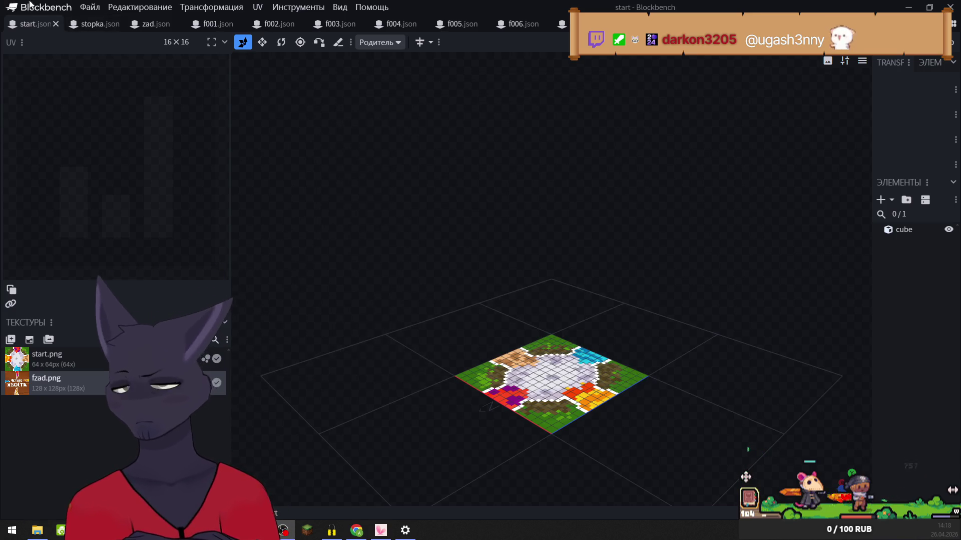
click(89, 7)
mouse_move(145, 193)
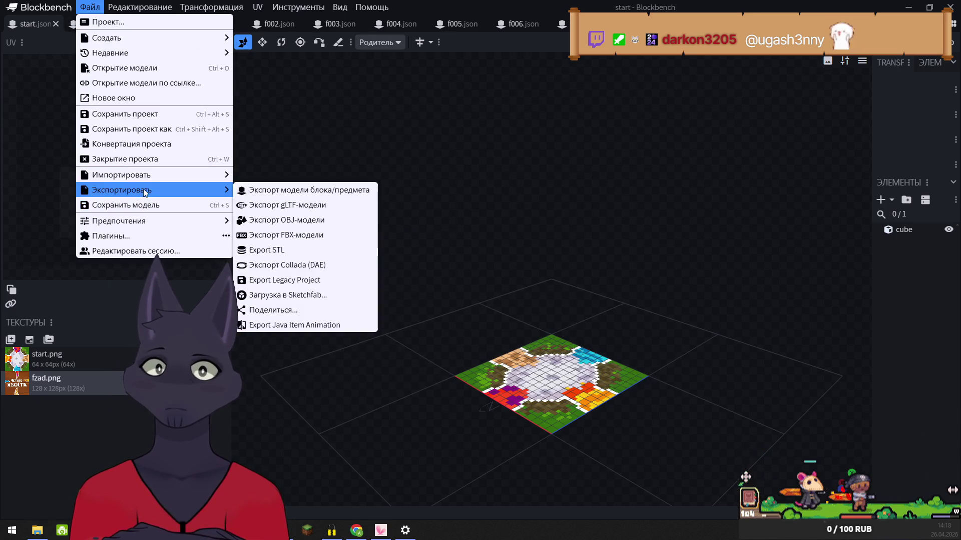
click(278, 191)
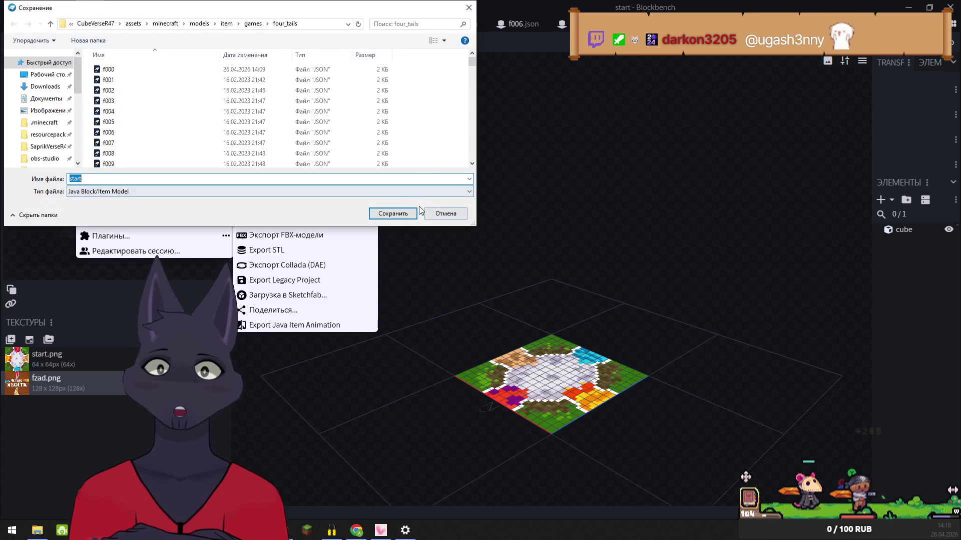
click(395, 218)
click(500, 263)
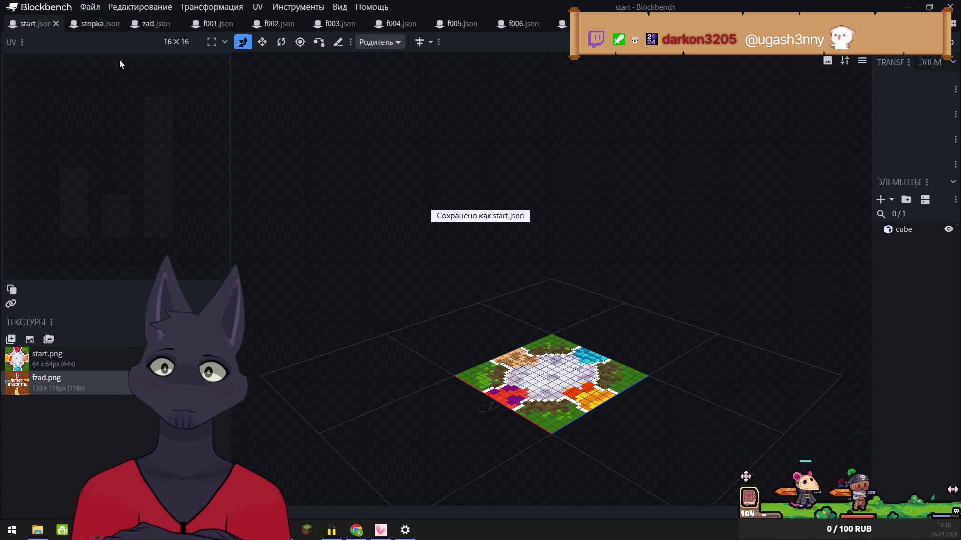
click(56, 24)
- Export the stopka model as a block/item model, overwriting stopka.json
click(90, 7)
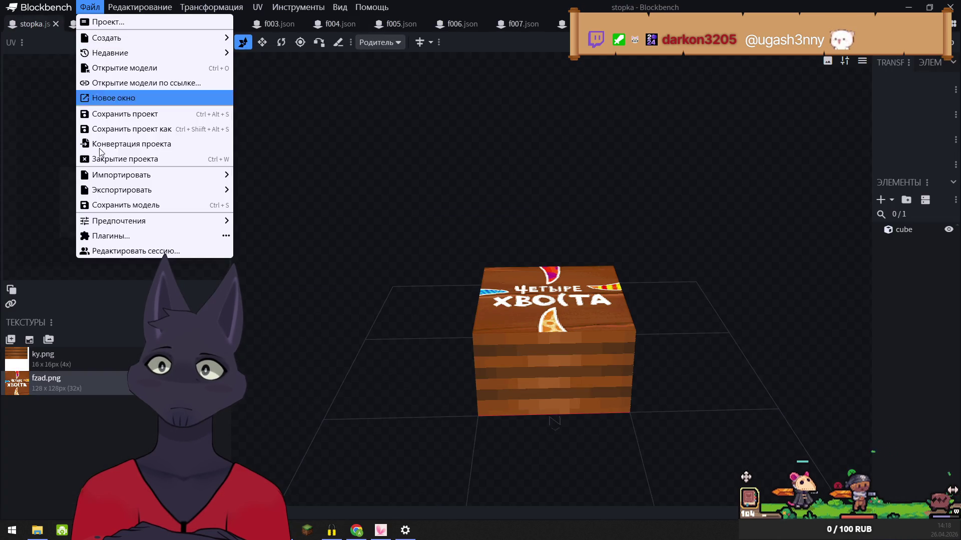
mouse_move(220, 190)
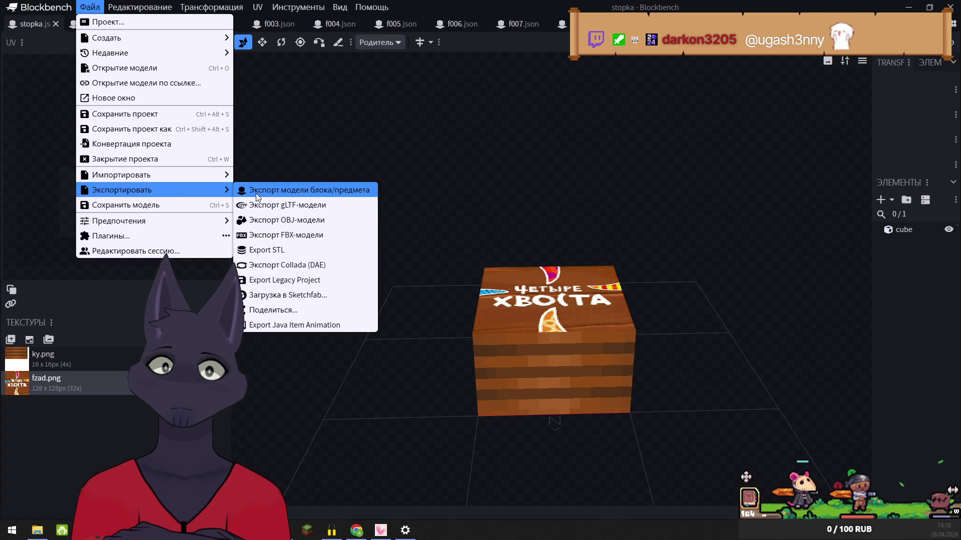
click(296, 191)
click(415, 218)
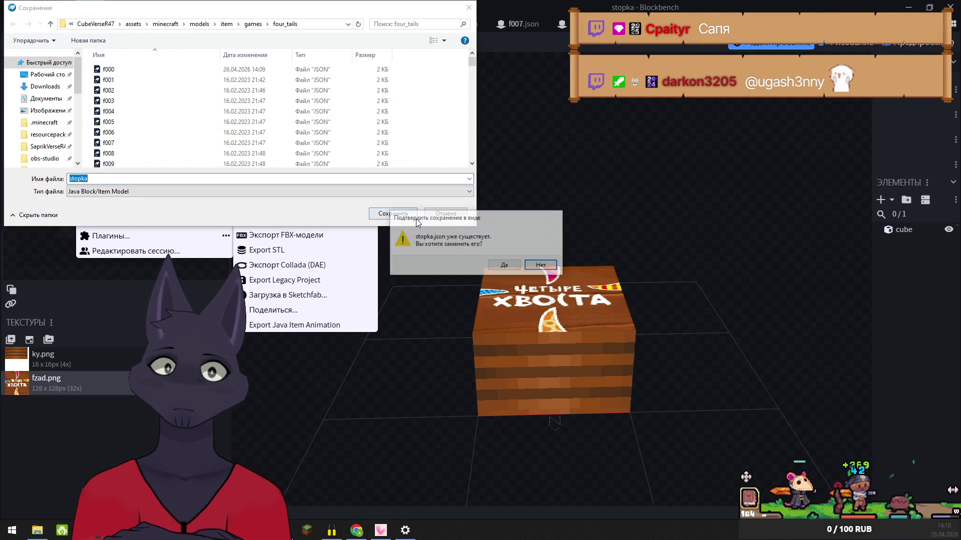
click(504, 266)
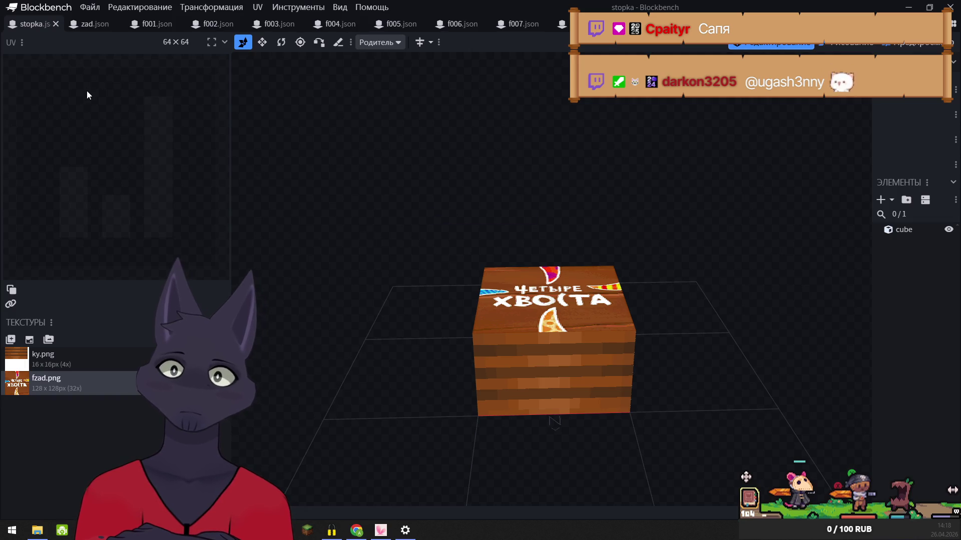
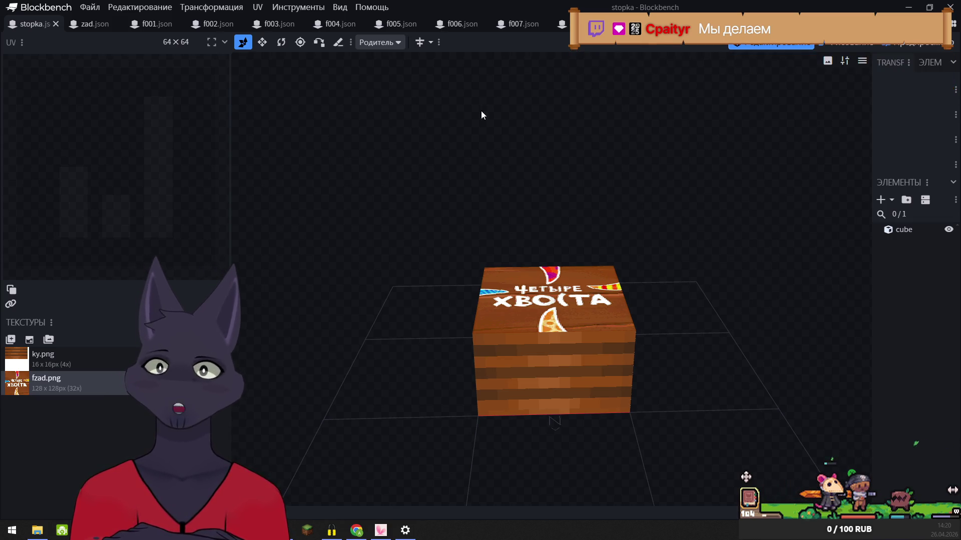
- Export stopka as a Java block/item model to four_tails, overwriting stopka.json, then close it
click(89, 7)
mouse_move(143, 191)
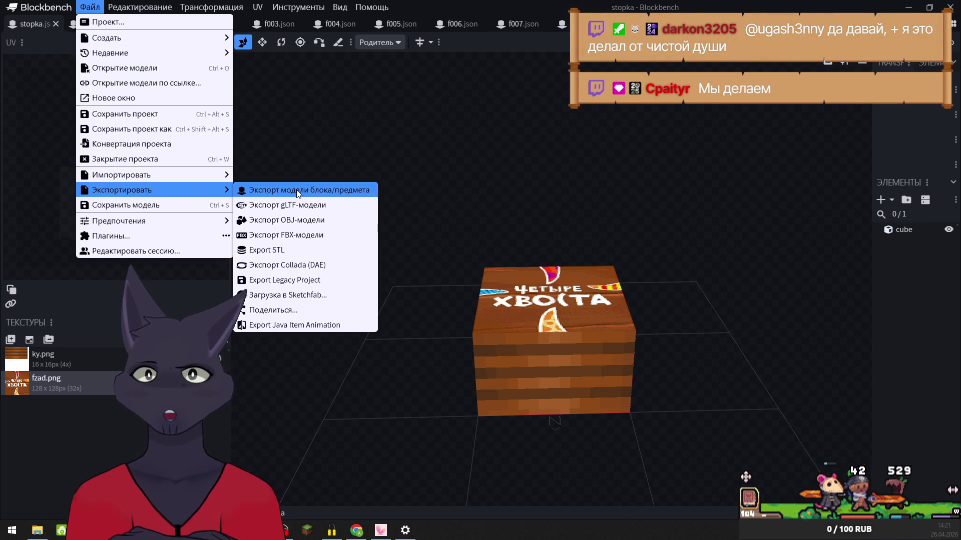
click(326, 188)
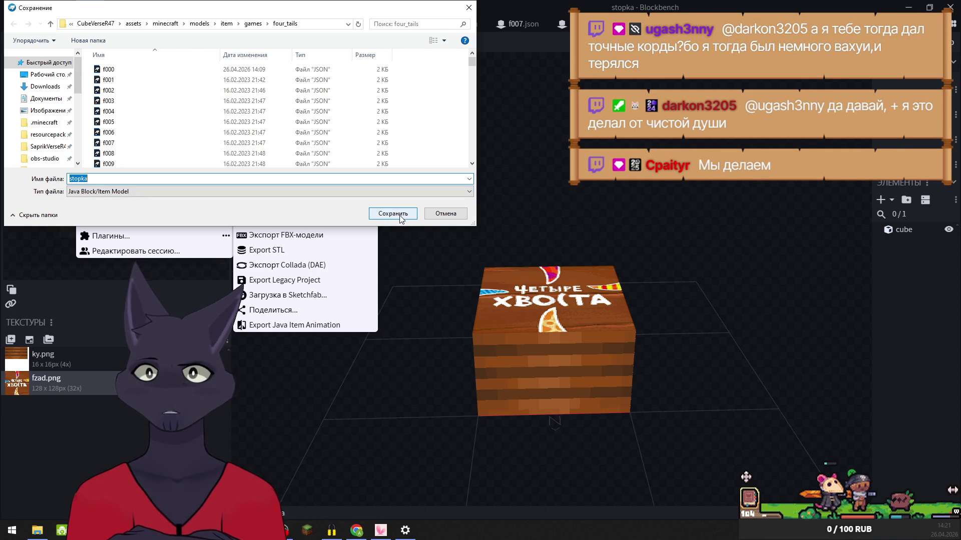
click(401, 218)
click(504, 265)
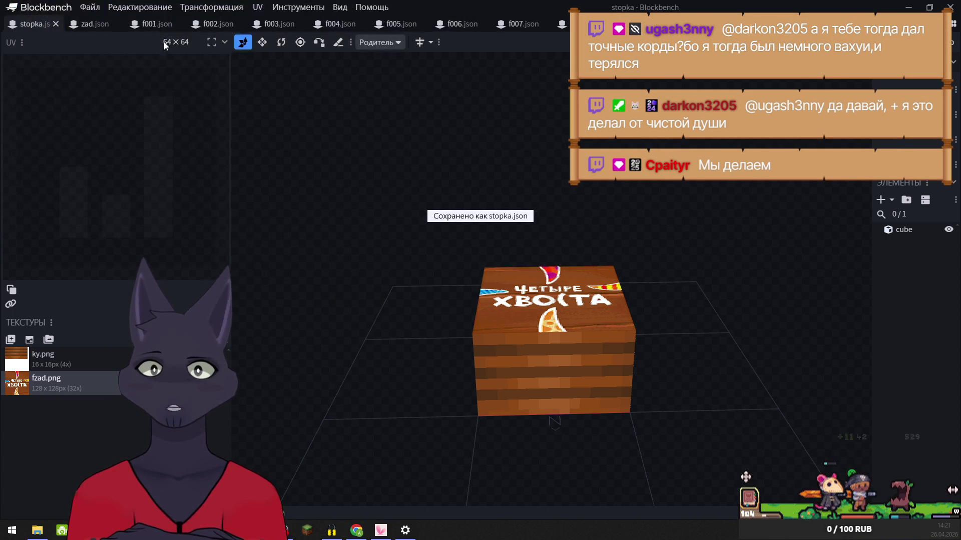
click(55, 23)
- Export zad as a Java block/item model, replacing zad.json in four_tails, then close it
click(90, 7)
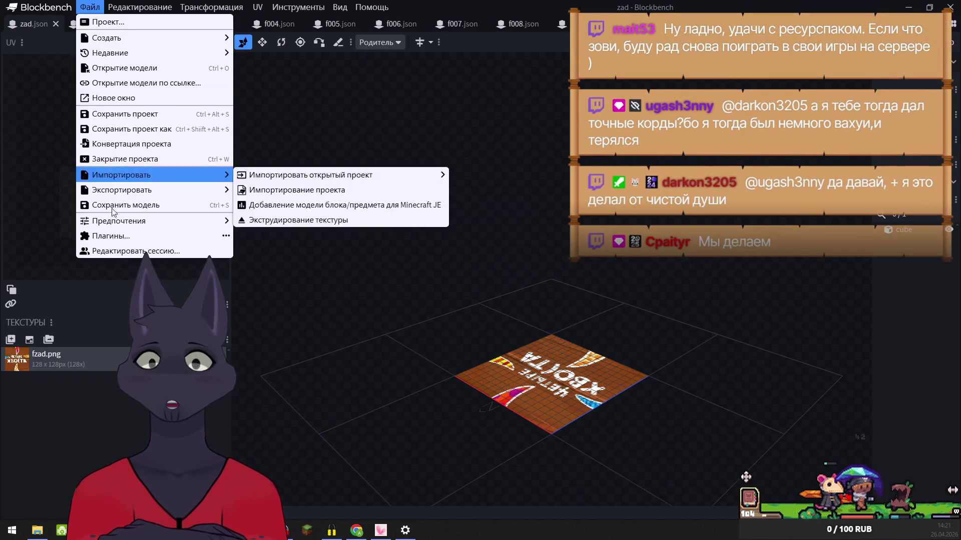
mouse_move(150, 191)
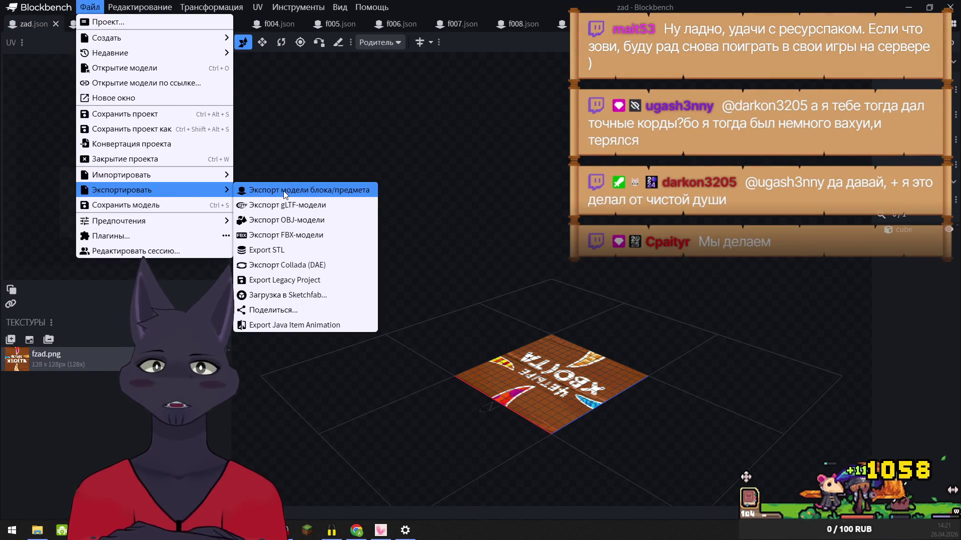
click(284, 191)
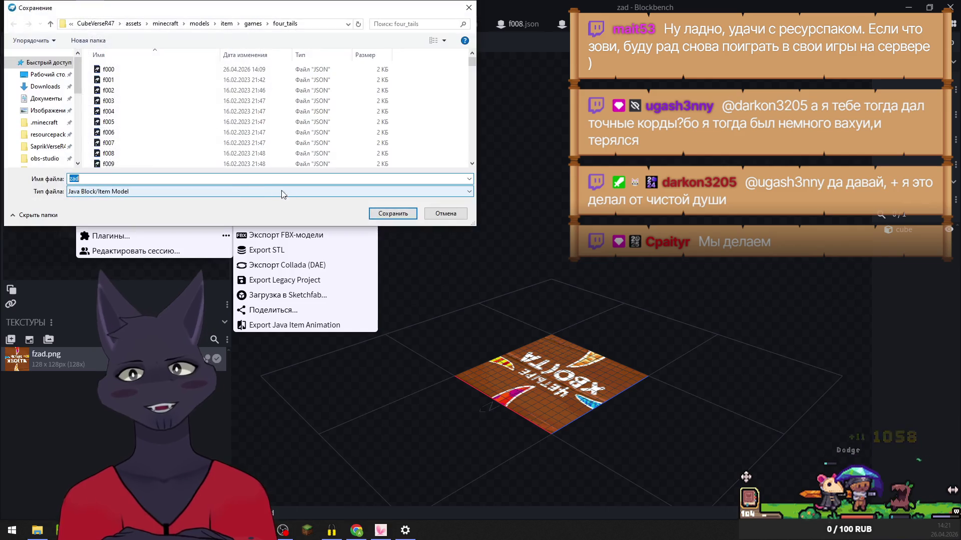
click(392, 214)
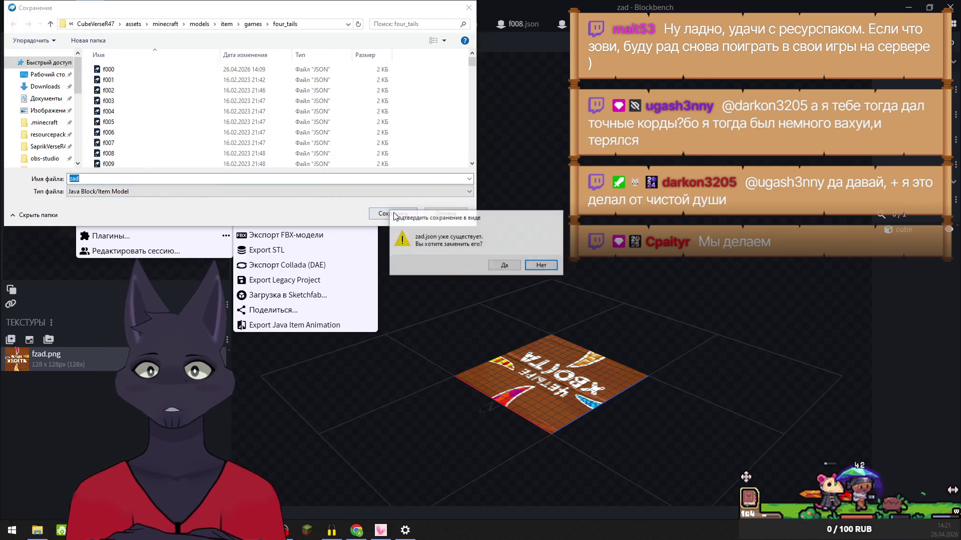
click(505, 267)
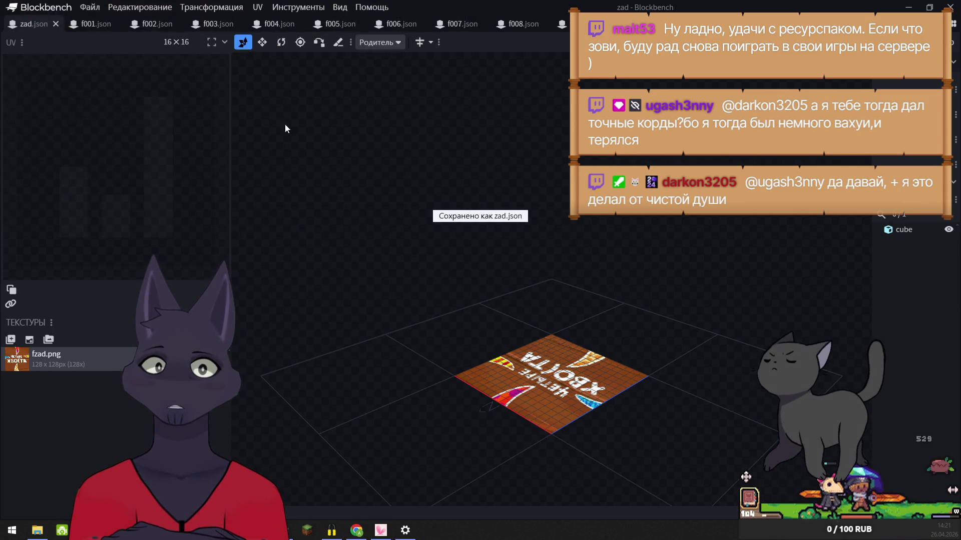
click(56, 27)
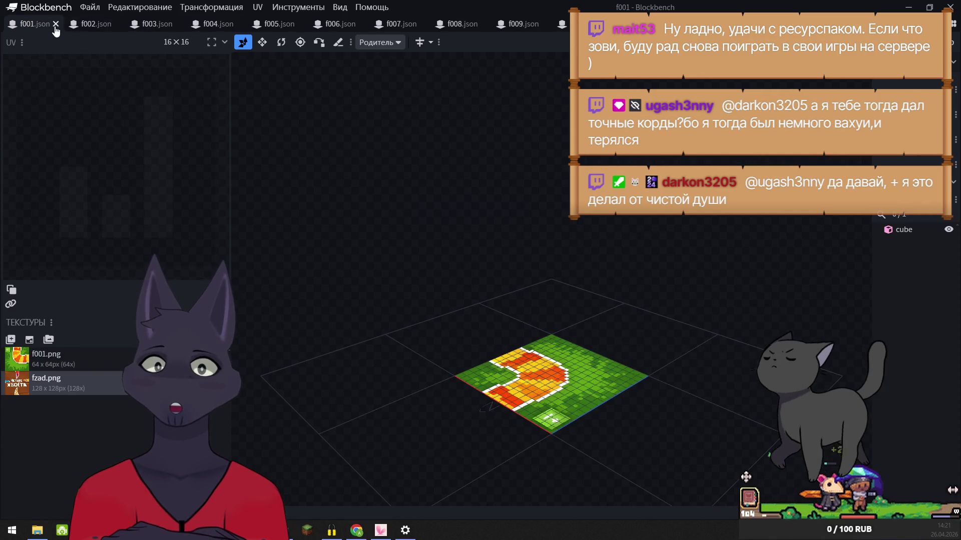
- Export f001 as a Java block/item model, replacing f001.json in four_tails
click(89, 7)
mouse_move(114, 189)
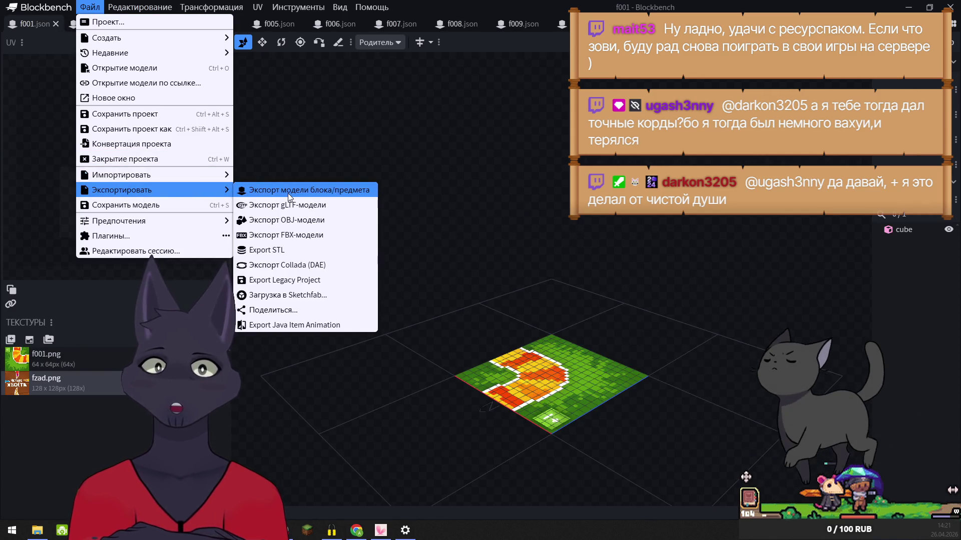
click(290, 194)
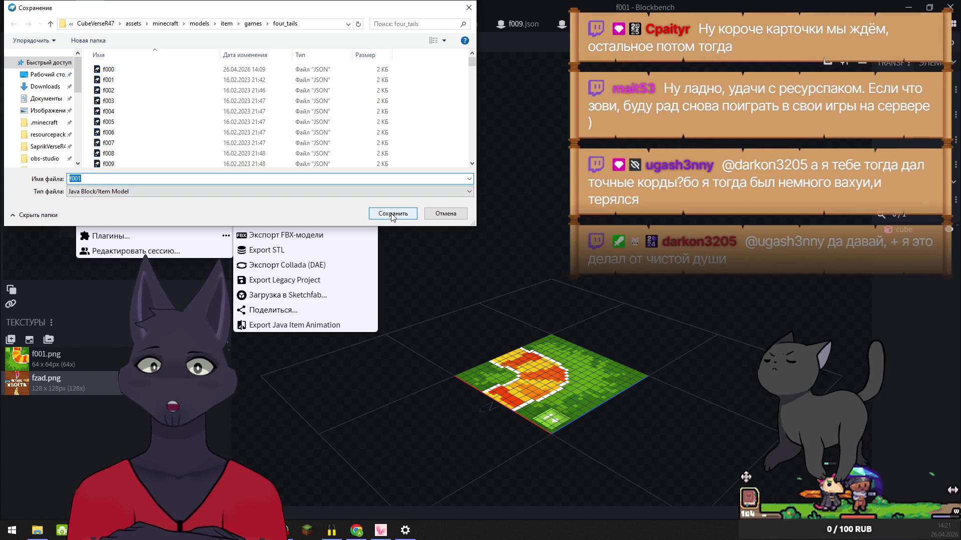
click(392, 214)
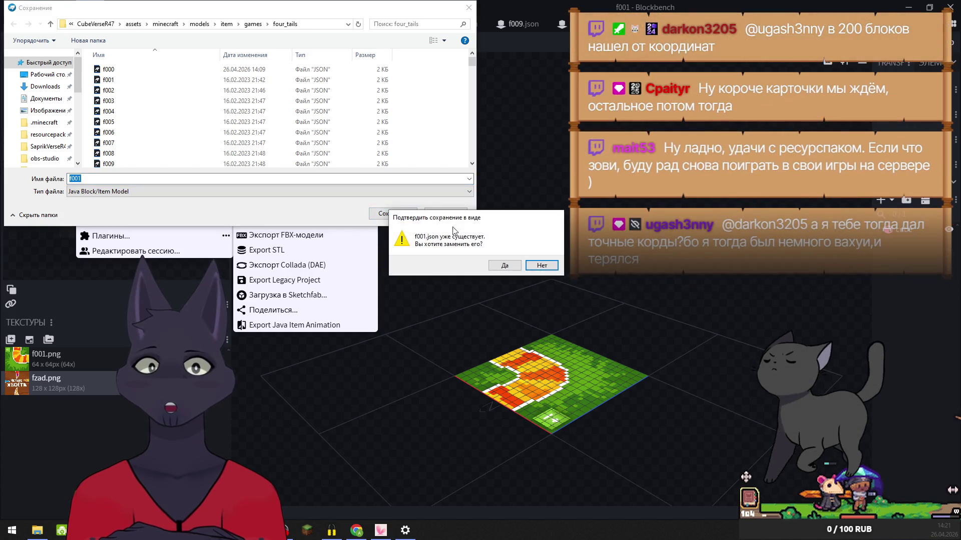
click(510, 262)
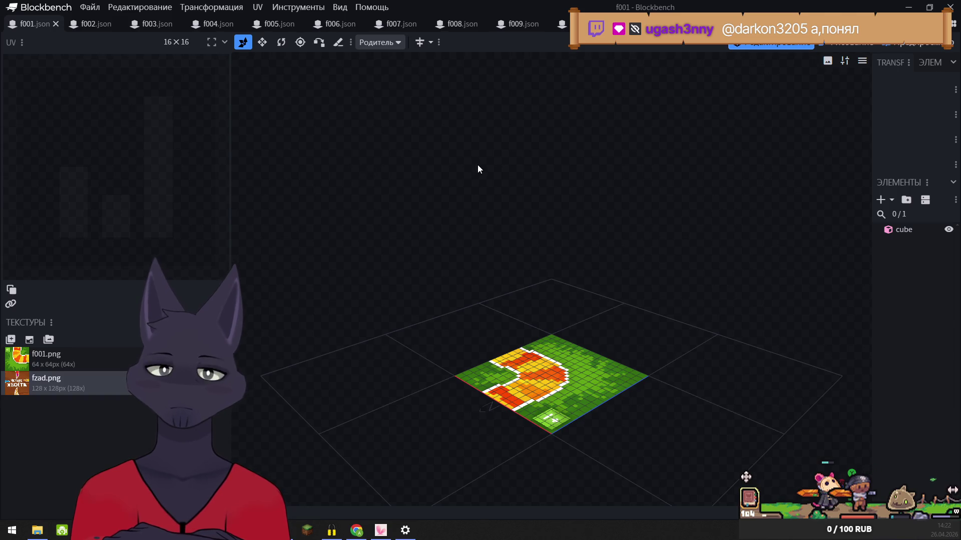
- Re-export f001 as a Java block/item model over f001.json, then close it
click(90, 7)
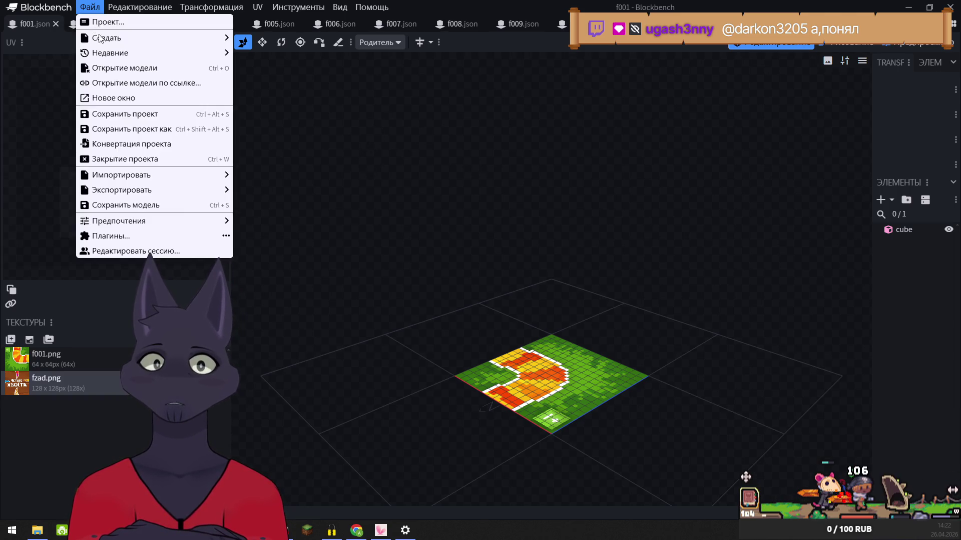
mouse_move(161, 190)
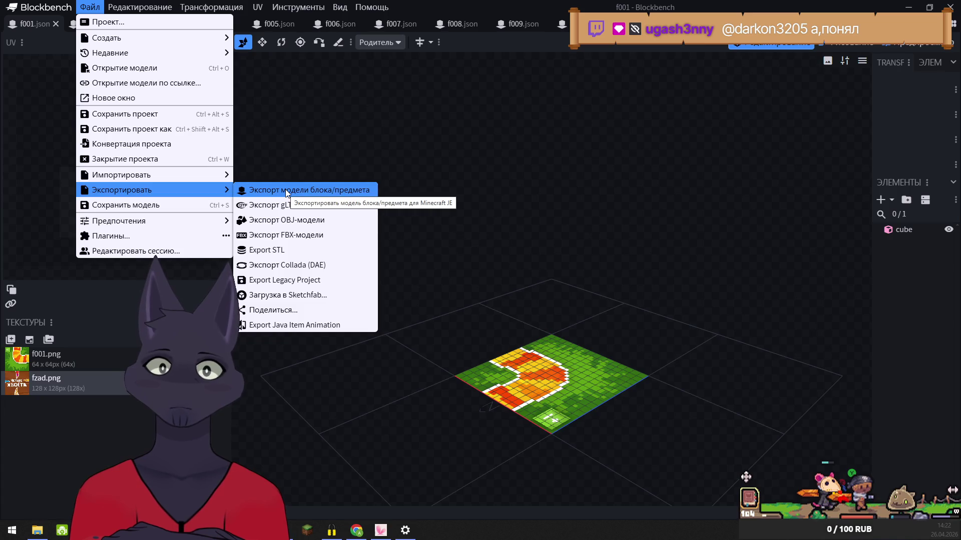
click(285, 189)
click(393, 214)
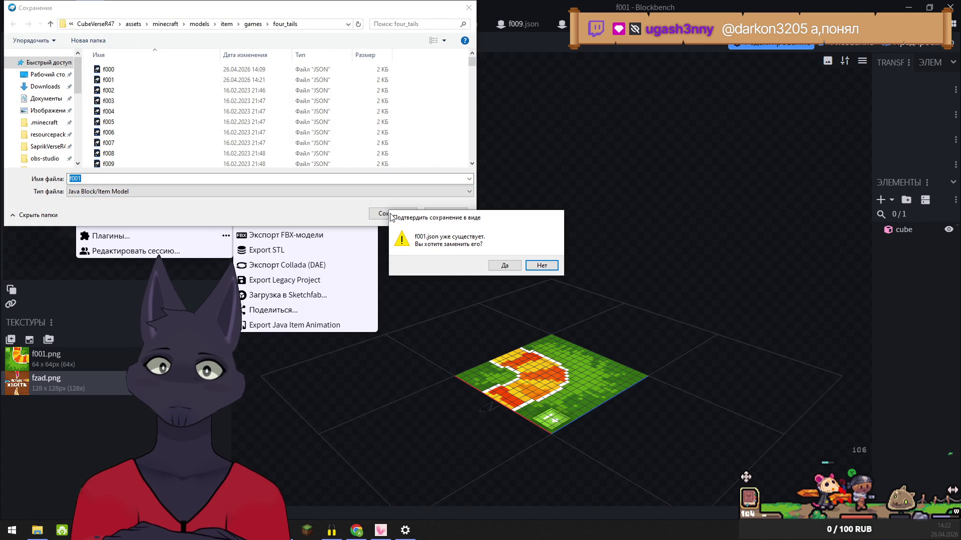
click(500, 266)
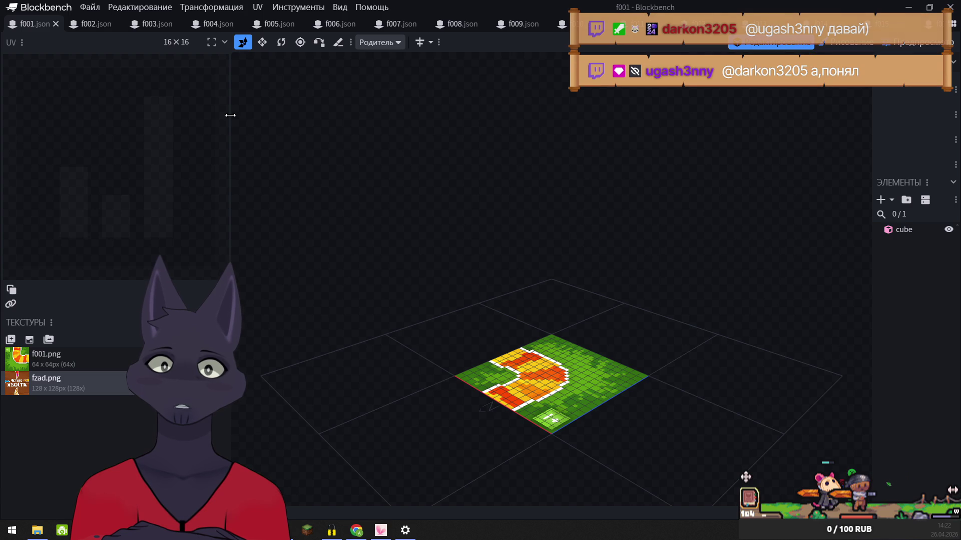
click(55, 24)
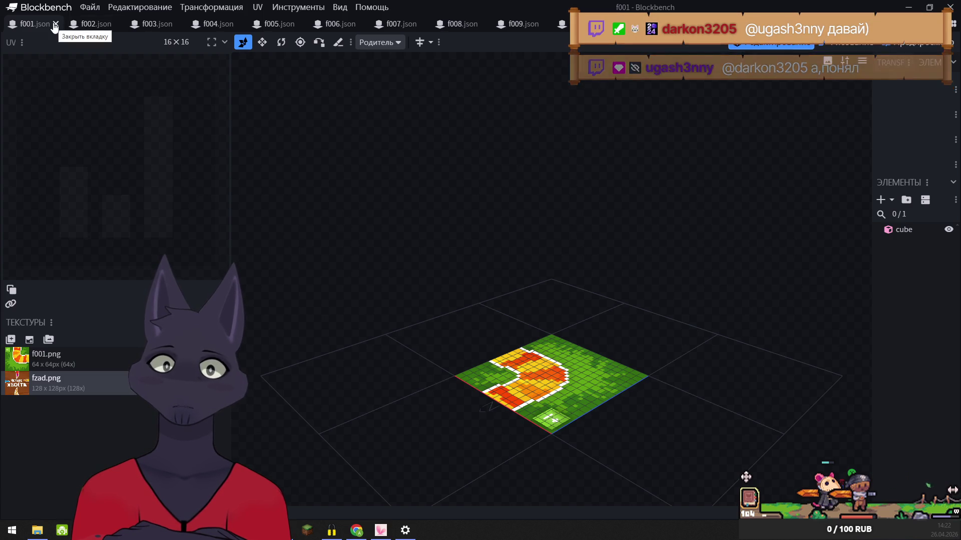
- Export f002 as a Java block/item model over f002.json, then close it
click(88, 10)
mouse_move(146, 187)
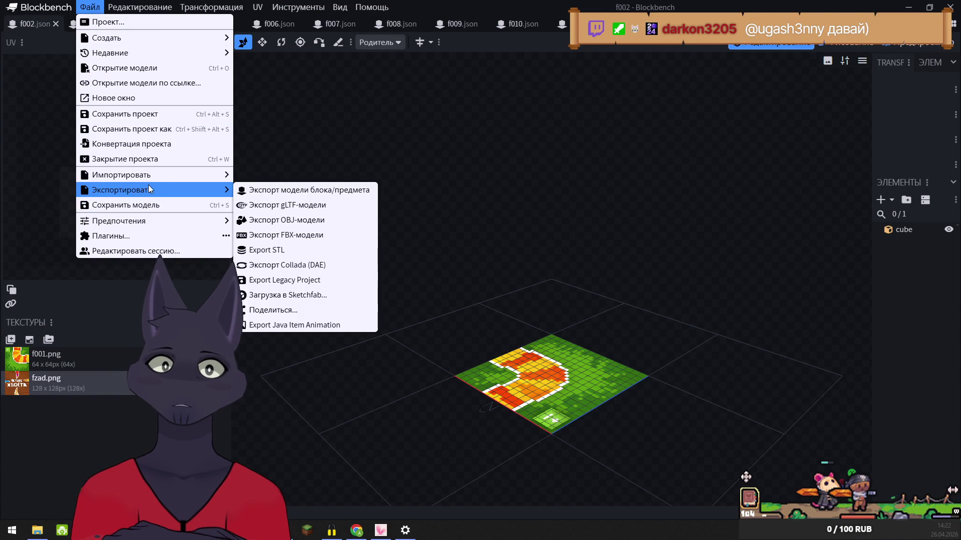
click(304, 193)
click(388, 210)
click(505, 264)
click(54, 25)
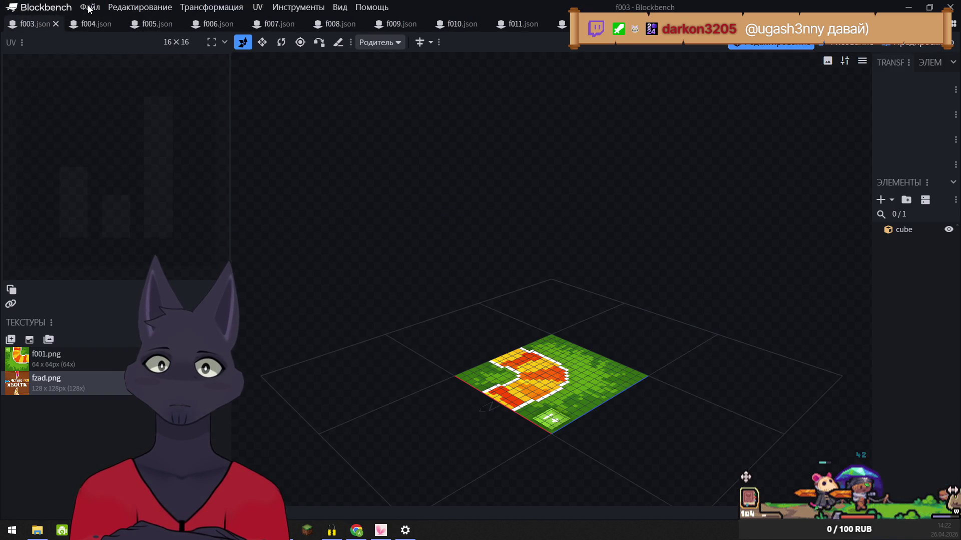
- Export f003 as a Java block/item model over f003.json, then close it
click(89, 7)
mouse_move(150, 189)
click(325, 189)
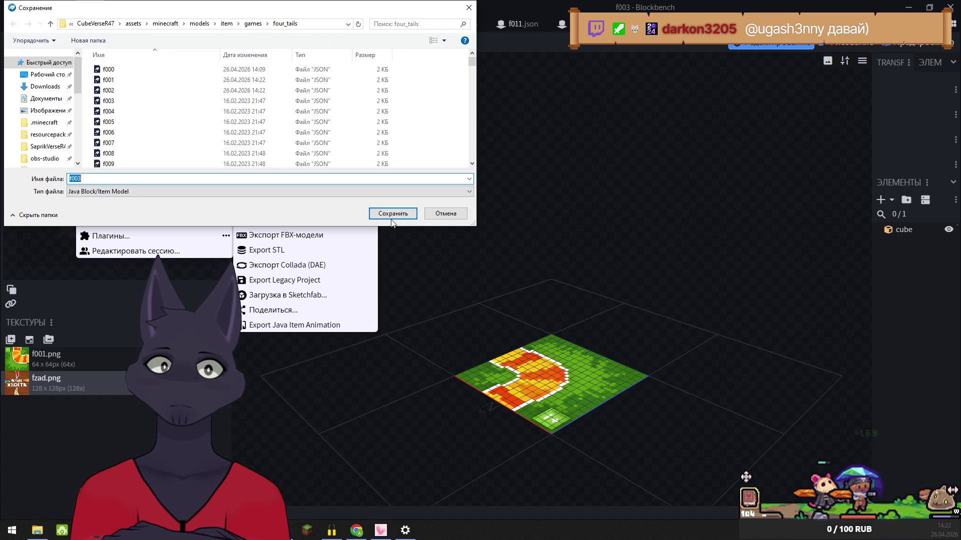
click(390, 214)
click(505, 267)
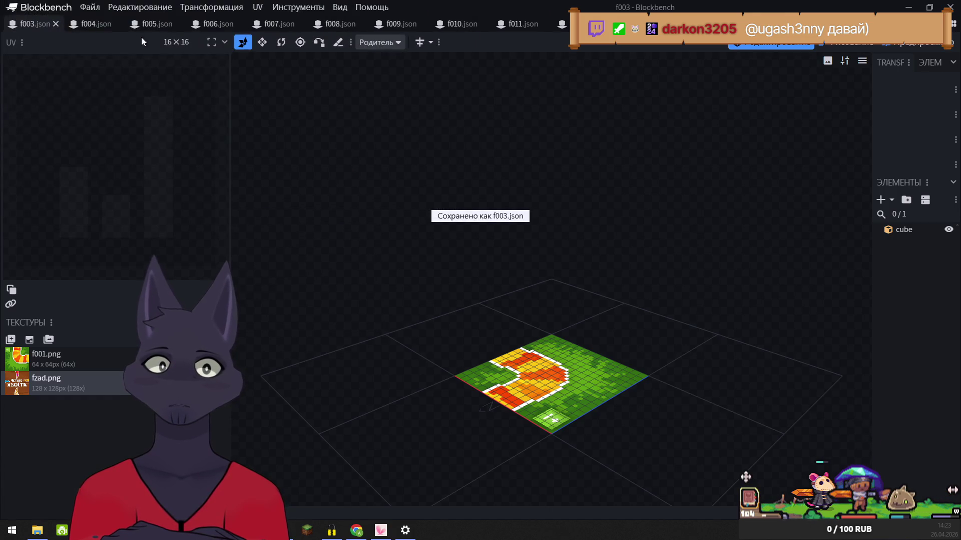
click(55, 24)
- Export f004 as a Java block/item model over f004.json, then close it
click(90, 7)
mouse_move(231, 191)
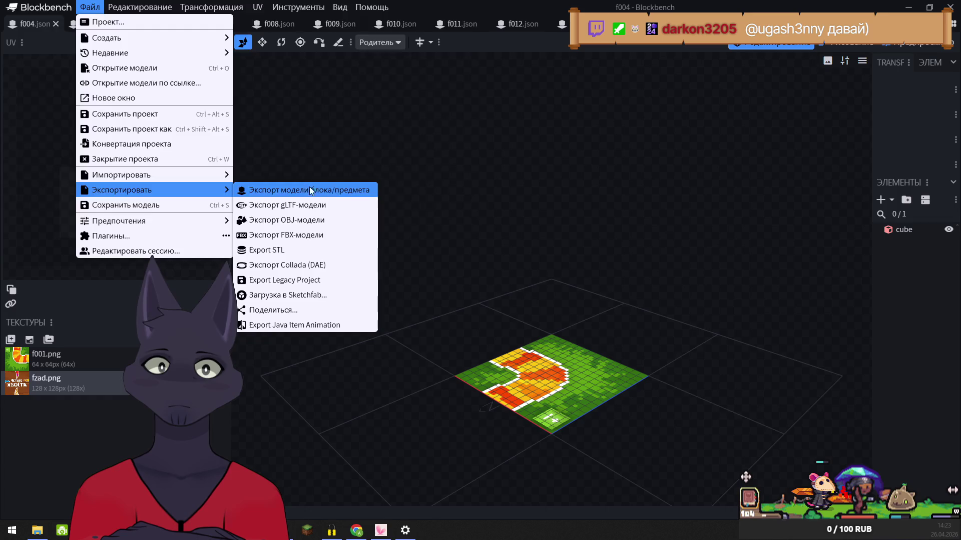
click(308, 190)
click(390, 214)
click(504, 265)
click(56, 23)
- Export f005 as a Java block/item model over f005.json, then close it
click(89, 7)
mouse_move(167, 191)
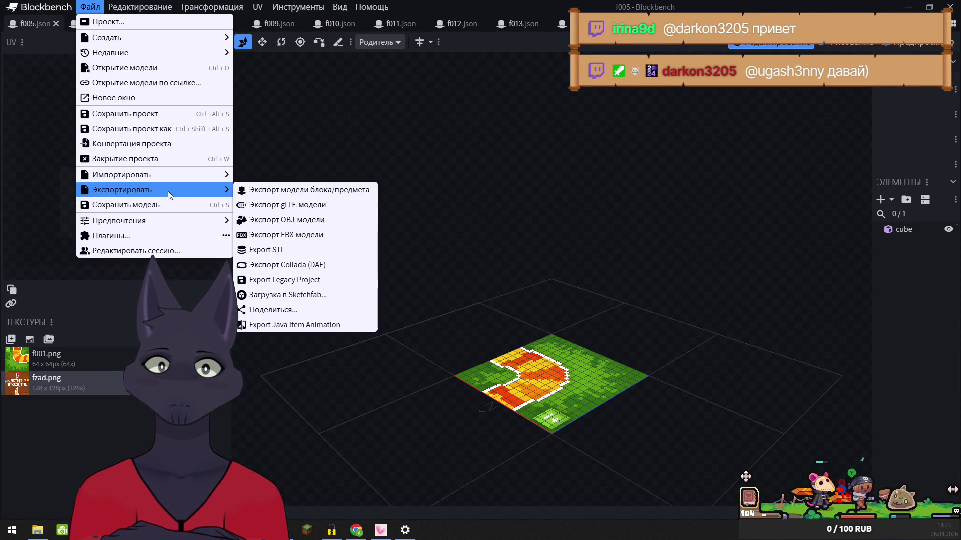
click(316, 189)
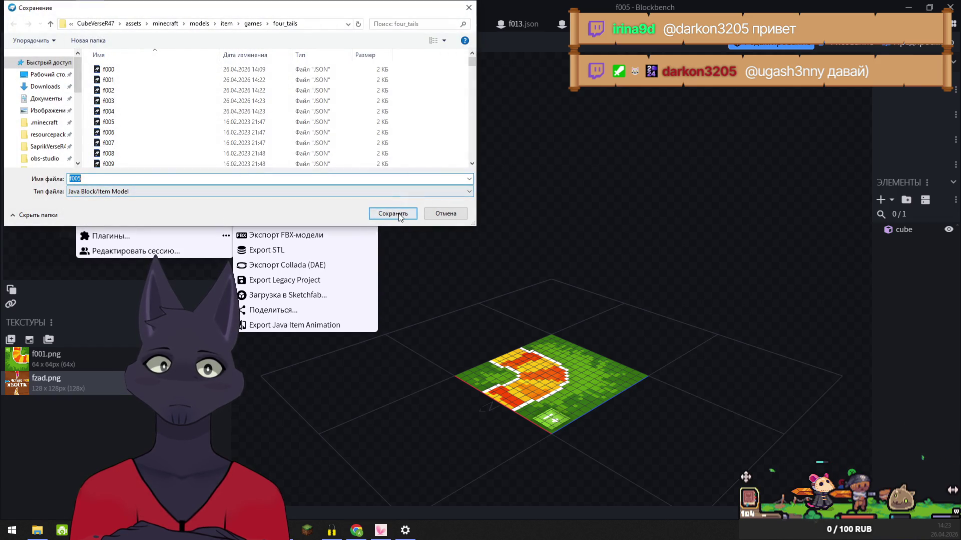
click(400, 216)
click(505, 266)
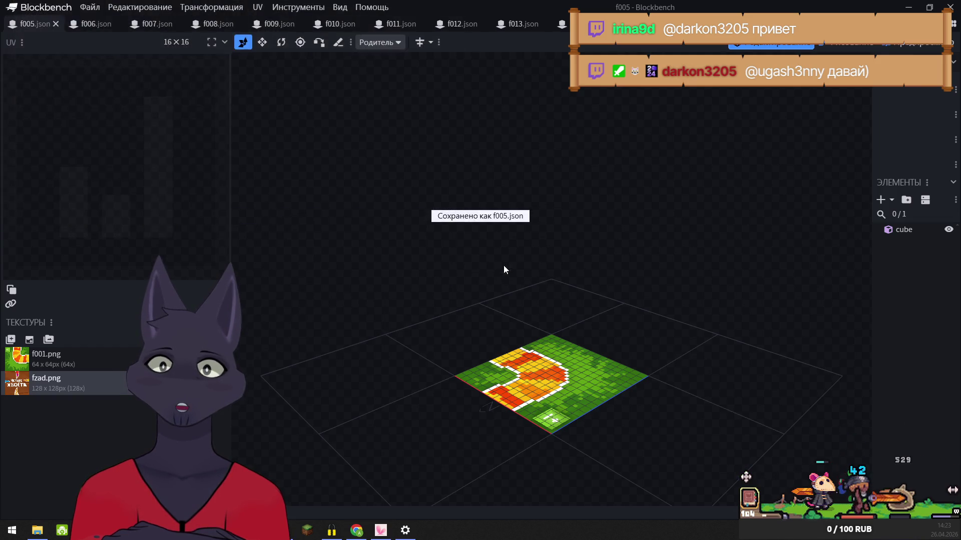
click(56, 25)
- Export f006 as a Java block/item model over f006.json, then close it
click(90, 7)
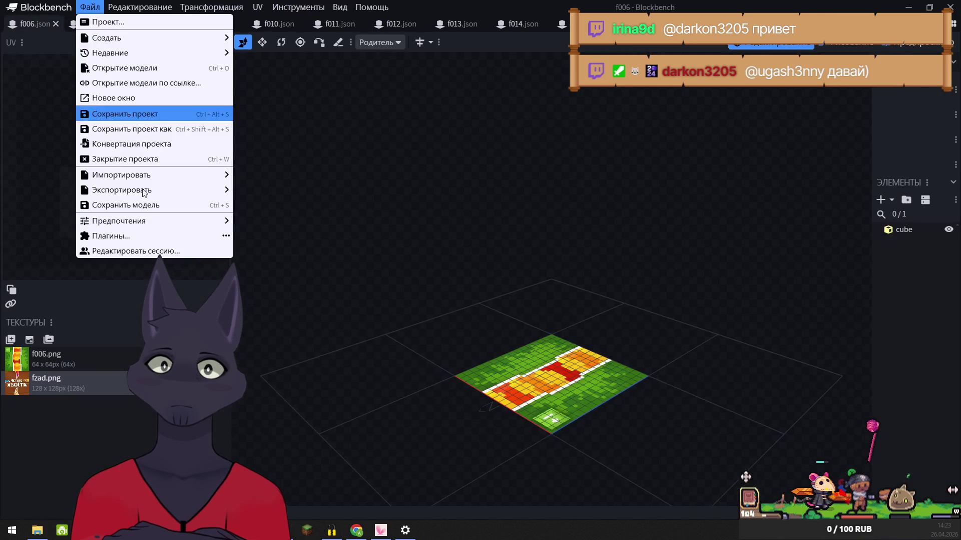
mouse_move(165, 190)
click(290, 190)
click(401, 216)
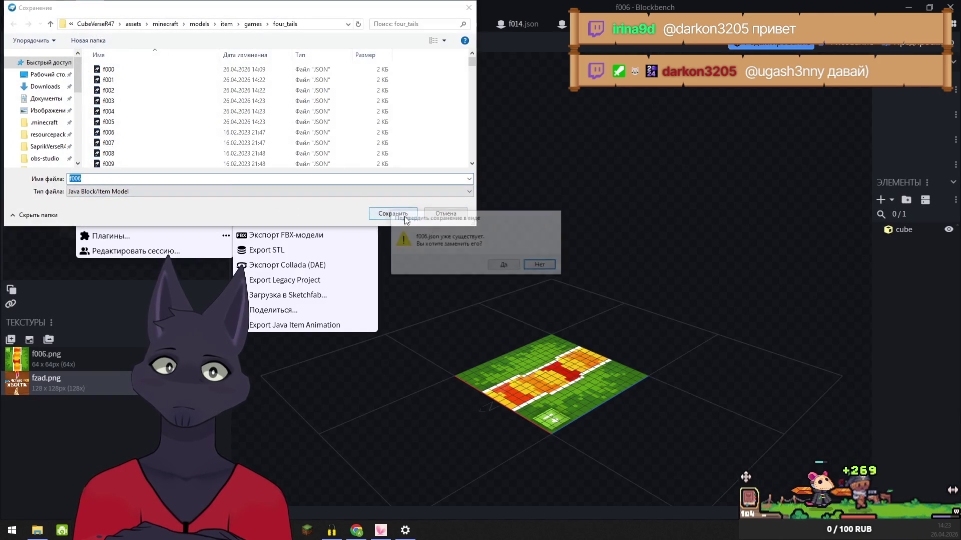
click(505, 267)
click(55, 25)
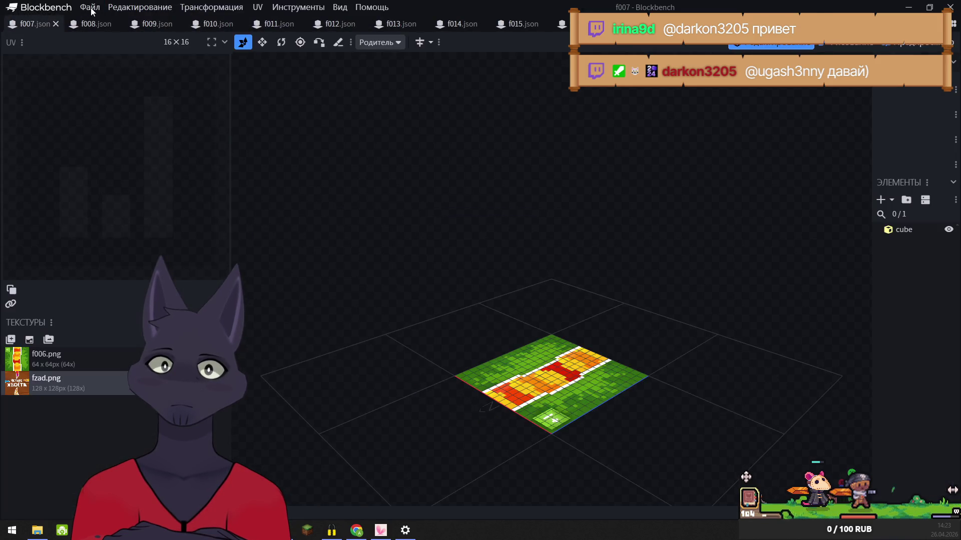
- Export f007 as a Java block/item model into four_tails, overwriting f007.json, and close it
click(90, 7)
mouse_move(151, 190)
click(290, 190)
click(391, 212)
click(504, 266)
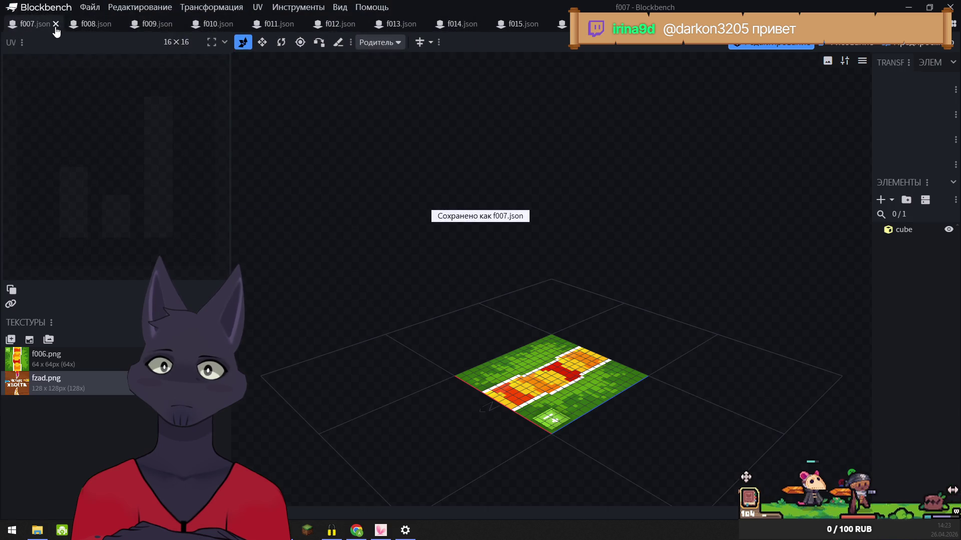
click(56, 24)
- Export f008 as a Java block/item model into four_tails, overwriting f008.json, and close it
click(90, 7)
mouse_move(150, 190)
click(291, 190)
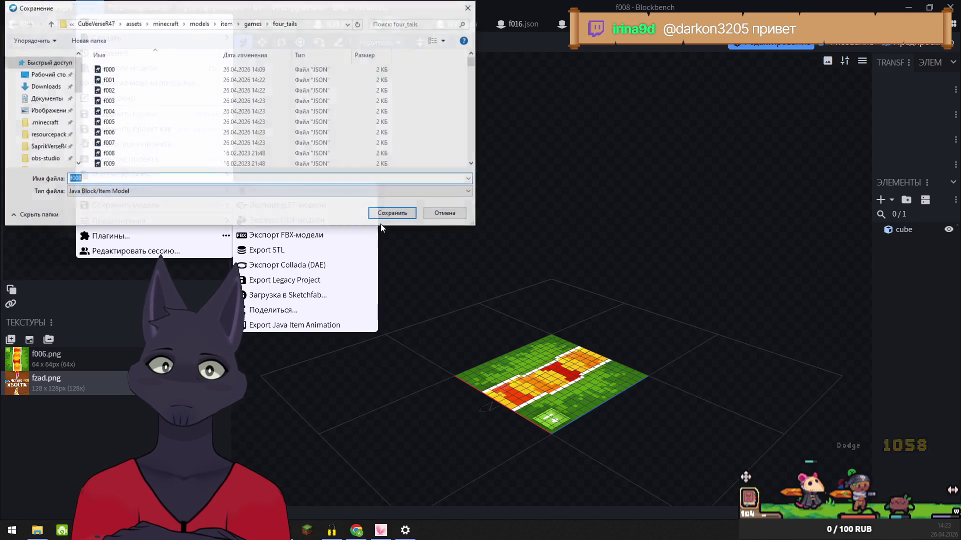
click(390, 212)
click(503, 265)
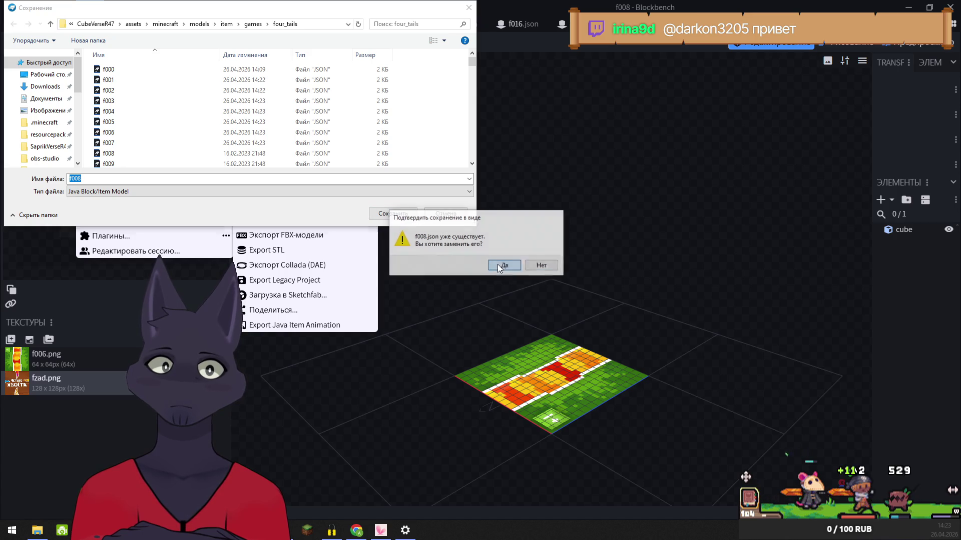
click(55, 24)
- Export f009 as a Java block/item model into four_tails, overwriting f009.json, and close it
click(90, 7)
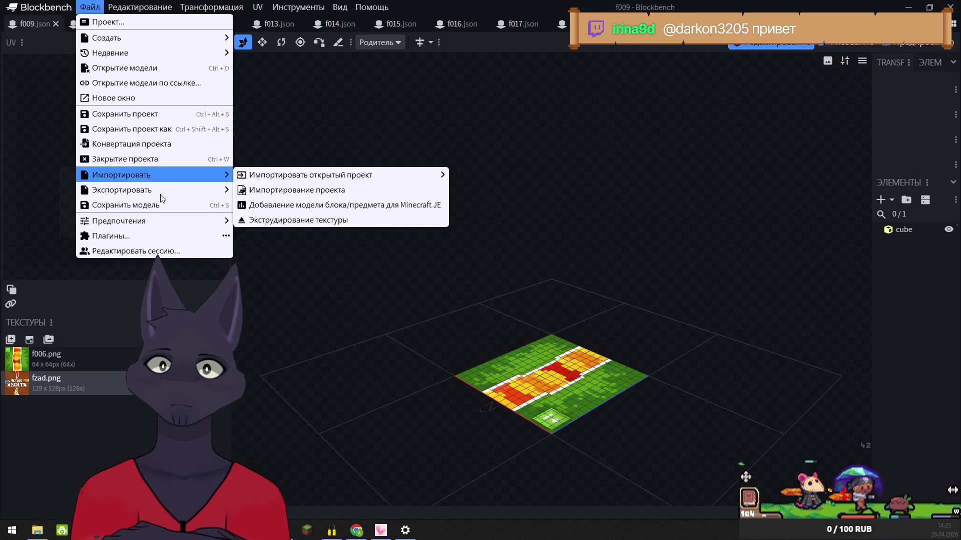
mouse_move(160, 190)
click(288, 195)
click(390, 213)
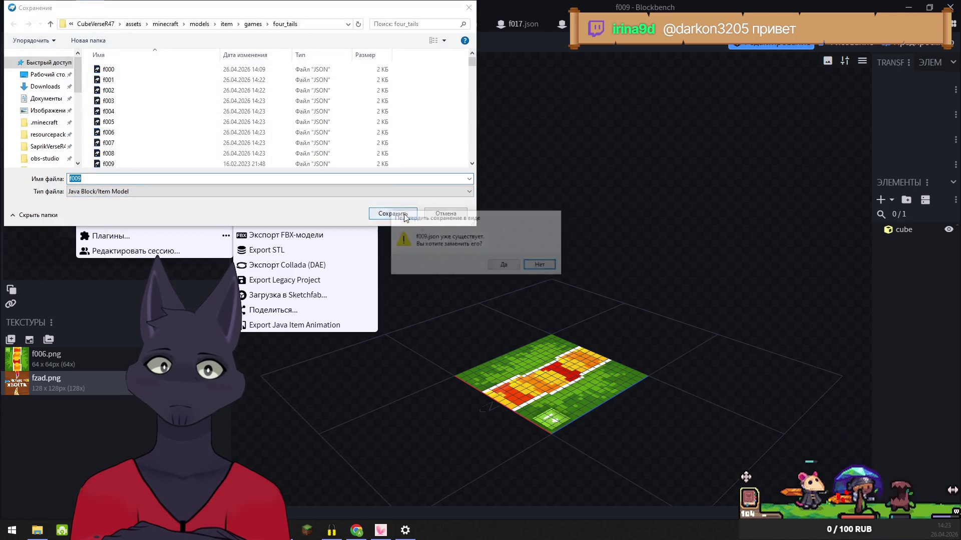
click(502, 265)
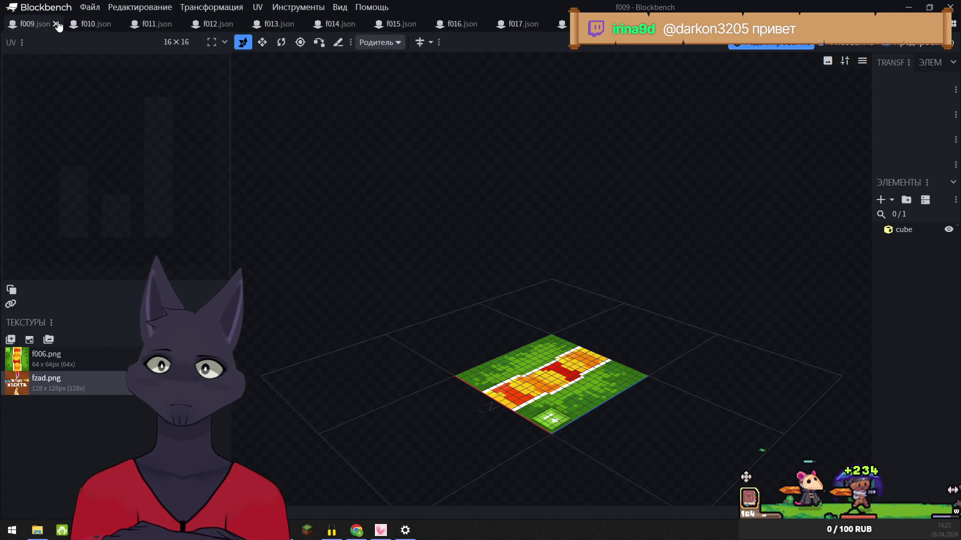
click(89, 7)
- Export f010 as a Java block/item model into four_tails, overwriting f010.json, and close it
mouse_move(161, 190)
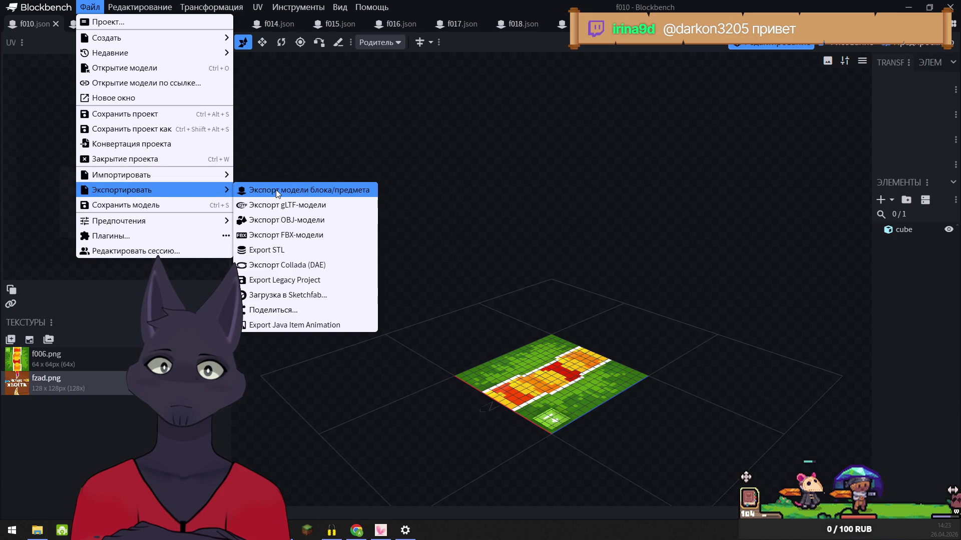
click(288, 191)
click(392, 213)
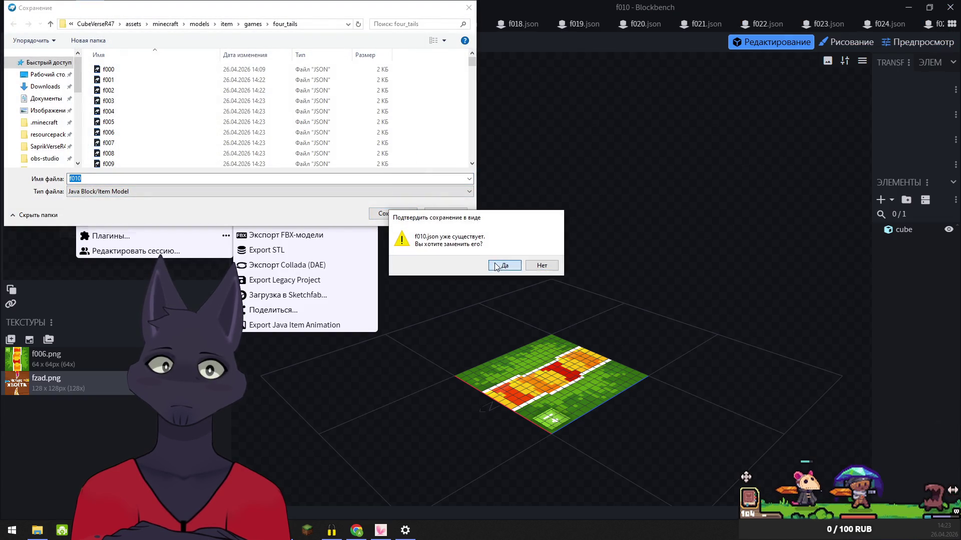
click(502, 266)
click(56, 25)
- Export f011 as a Java block/item model into four_tails, overwriting f011.json, and close it
click(89, 7)
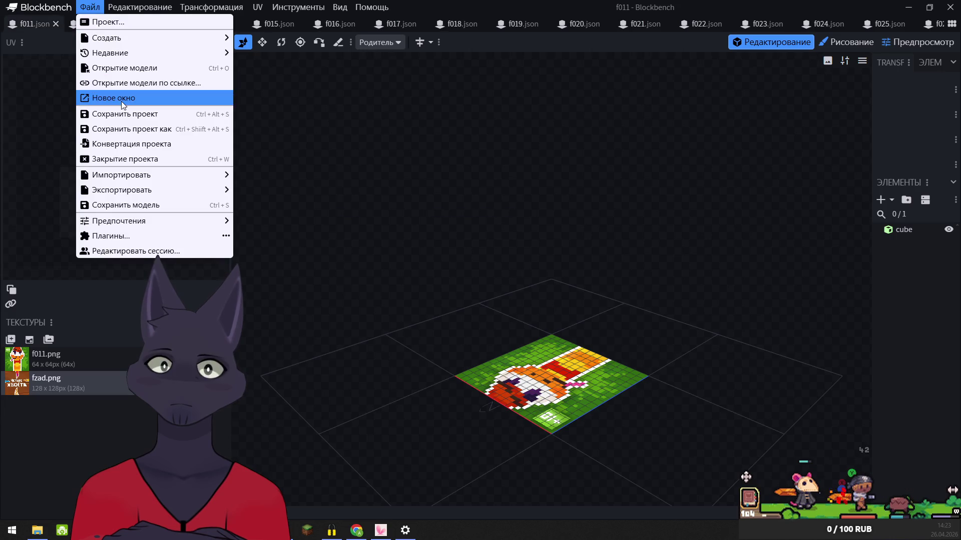
mouse_move(200, 193)
click(339, 190)
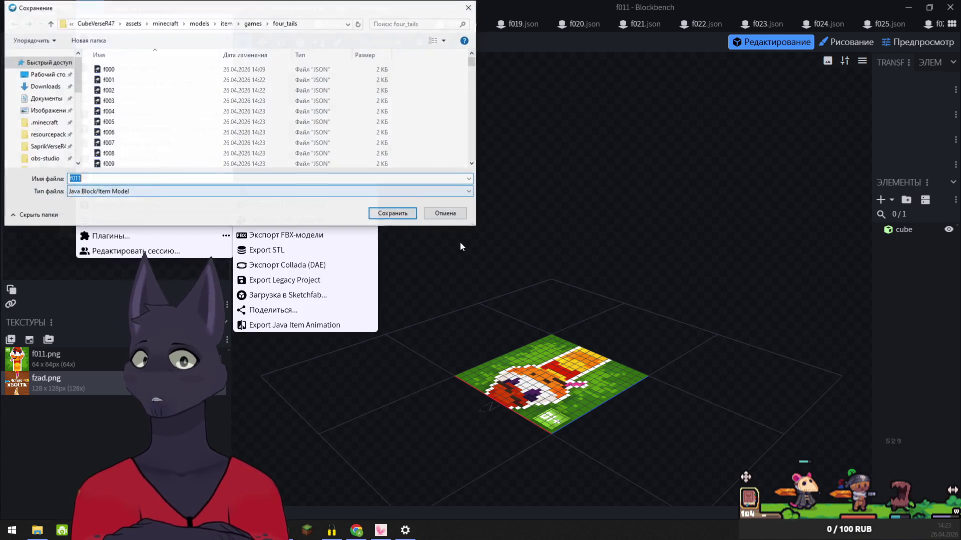
click(391, 213)
click(498, 264)
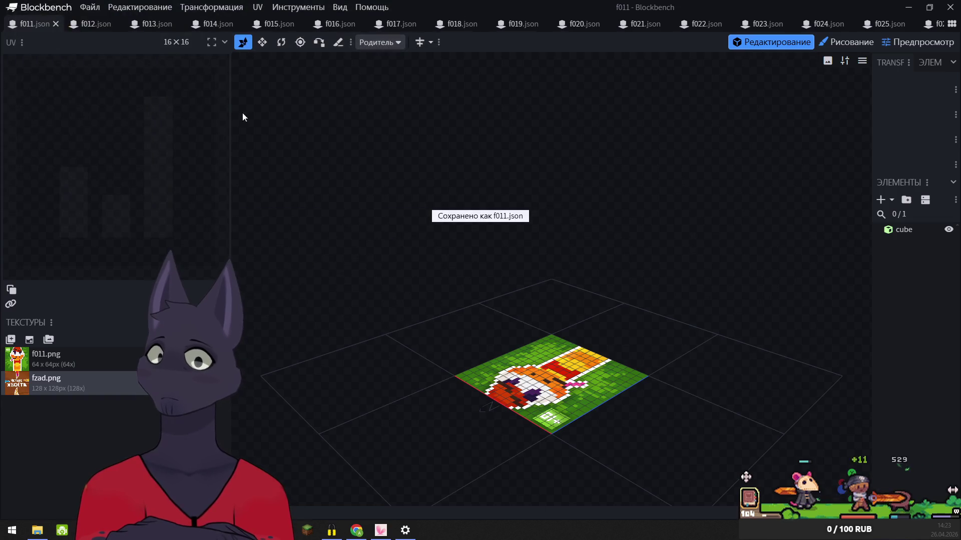
click(56, 25)
- Export f012 as a Java block/item model into four_tails, overwriting f012.json, and close it
click(97, 7)
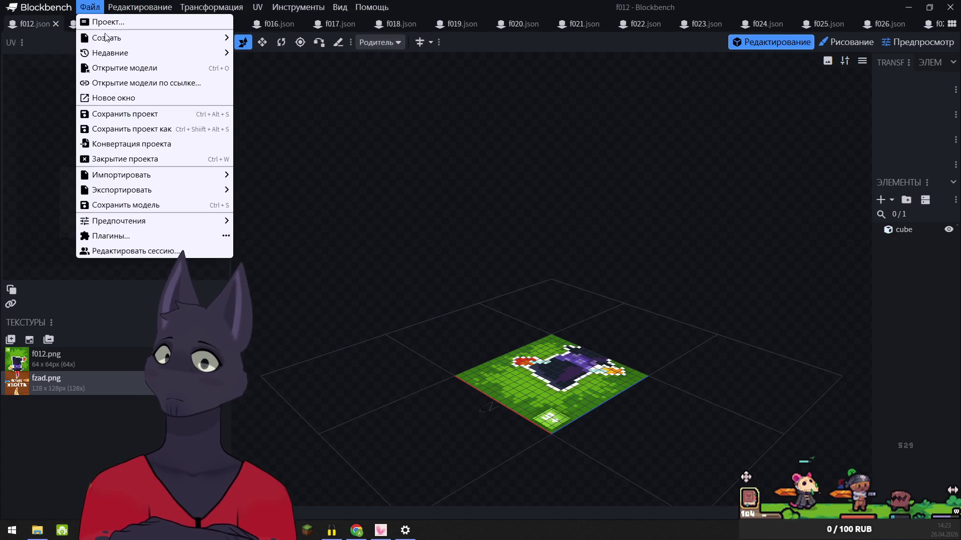
mouse_move(220, 191)
click(260, 195)
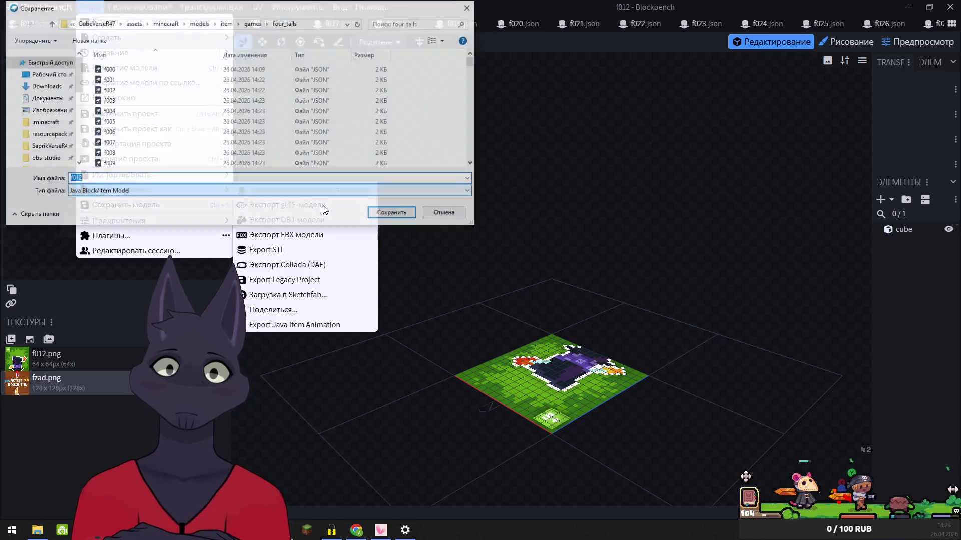
click(388, 216)
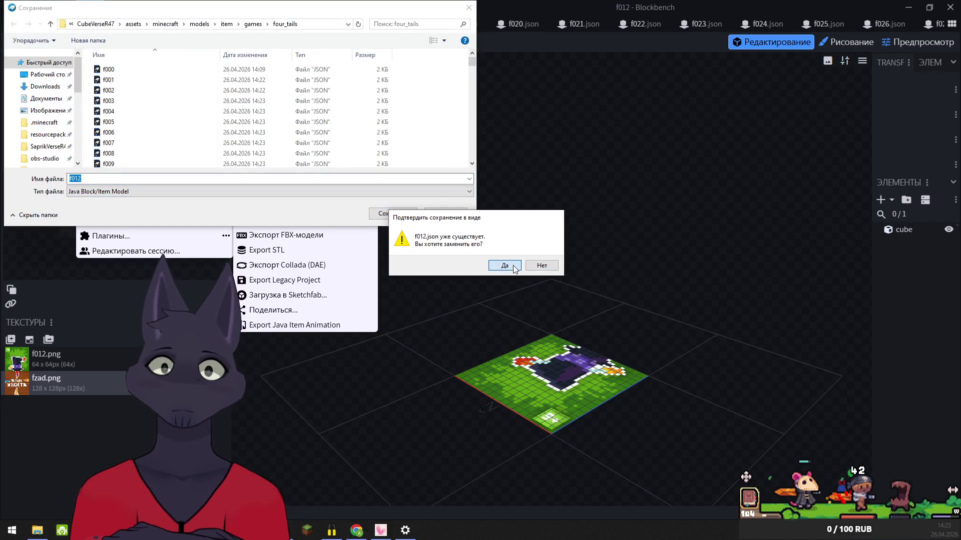
click(513, 267)
click(56, 23)
- Export f013 as a Java block/item model into four_tails, overwriting f013.json, and close it
click(90, 7)
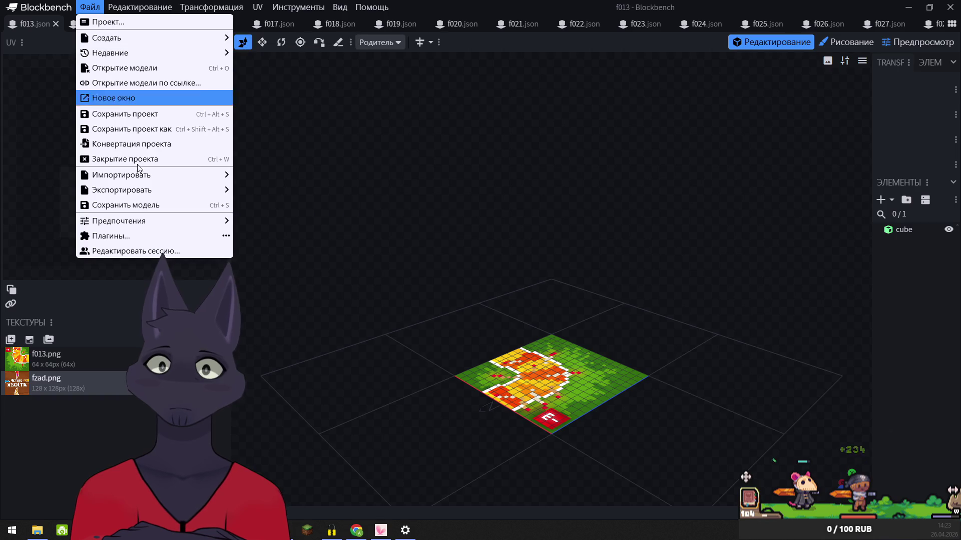
mouse_move(150, 190)
click(348, 194)
click(402, 217)
click(513, 268)
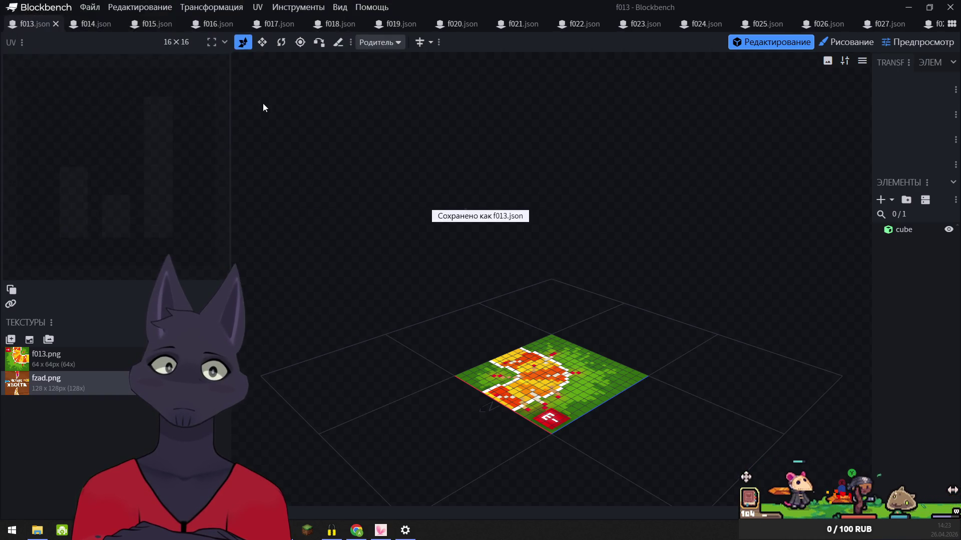
click(55, 23)
- Export f014 as a Java block/item model into four_tails, overwriting f014.json, and close it
click(89, 7)
mouse_move(150, 190)
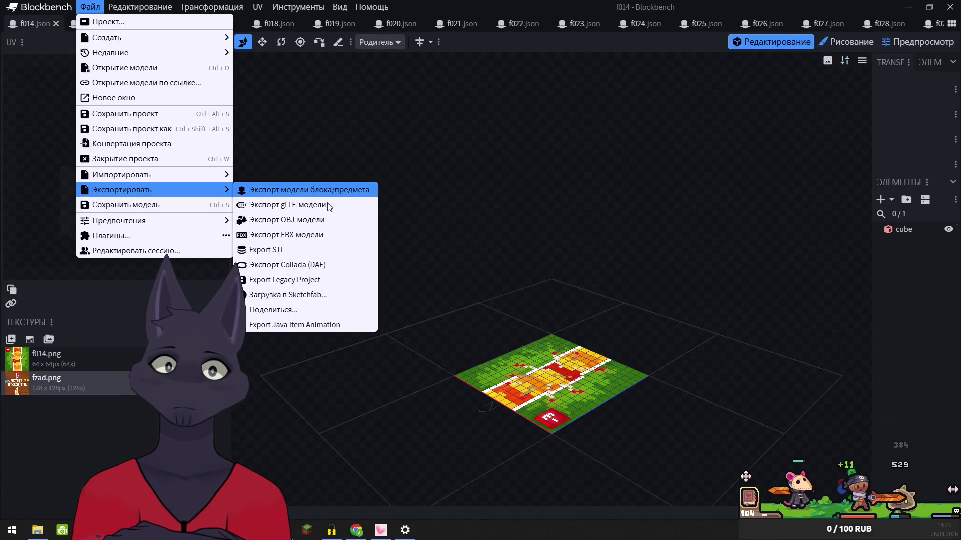
click(328, 191)
click(383, 215)
click(513, 266)
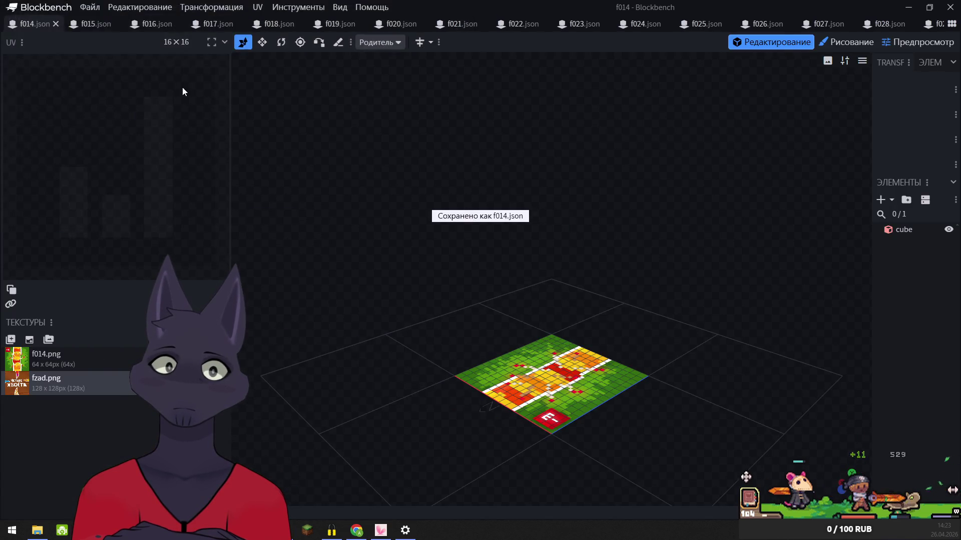
click(56, 23)
- Export f015 as a Java block/item model into four_tails, overwriting f015.json, and close it
click(89, 7)
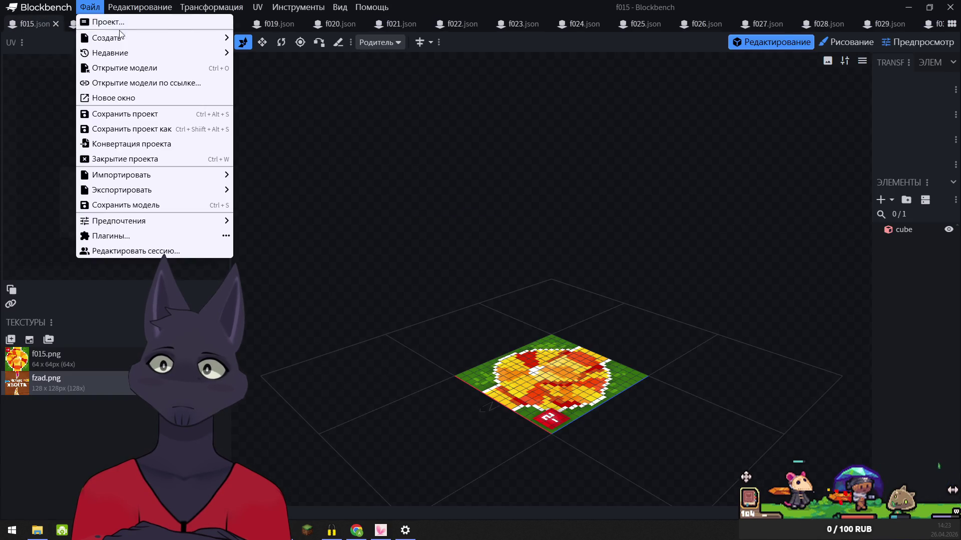
mouse_move(158, 191)
click(314, 192)
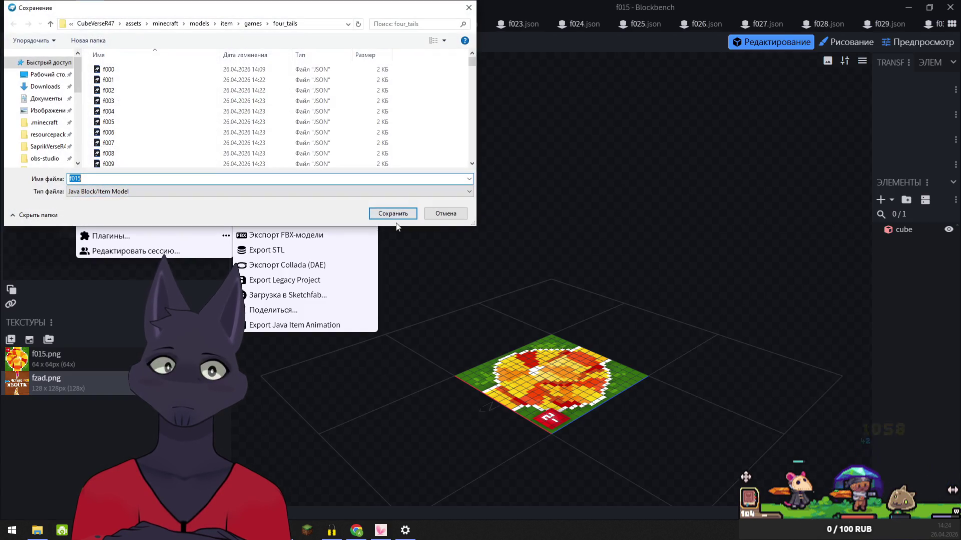
click(391, 214)
click(504, 266)
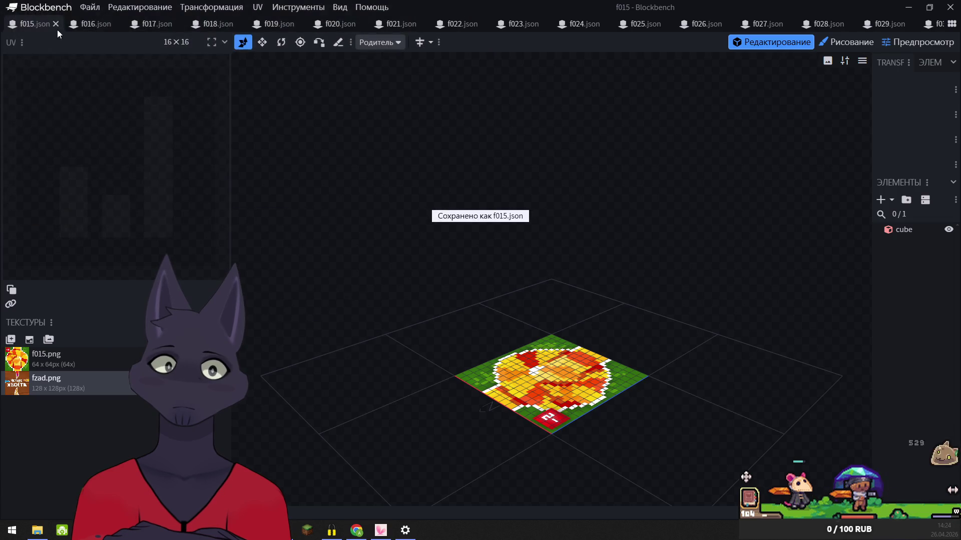
click(55, 24)
- Export f016 as a Java block/item model into four_tails, overwriting f016.json, and close it
click(89, 7)
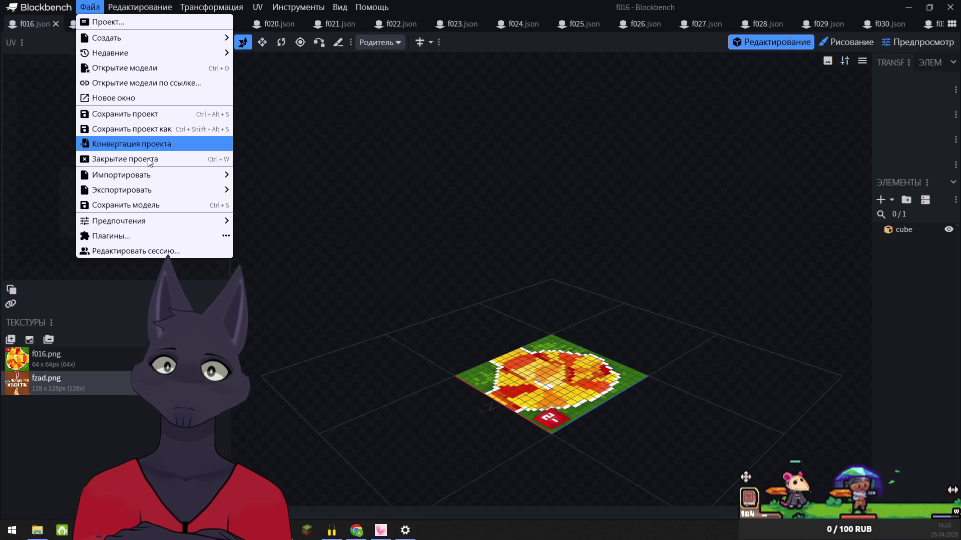
mouse_move(165, 195)
click(305, 190)
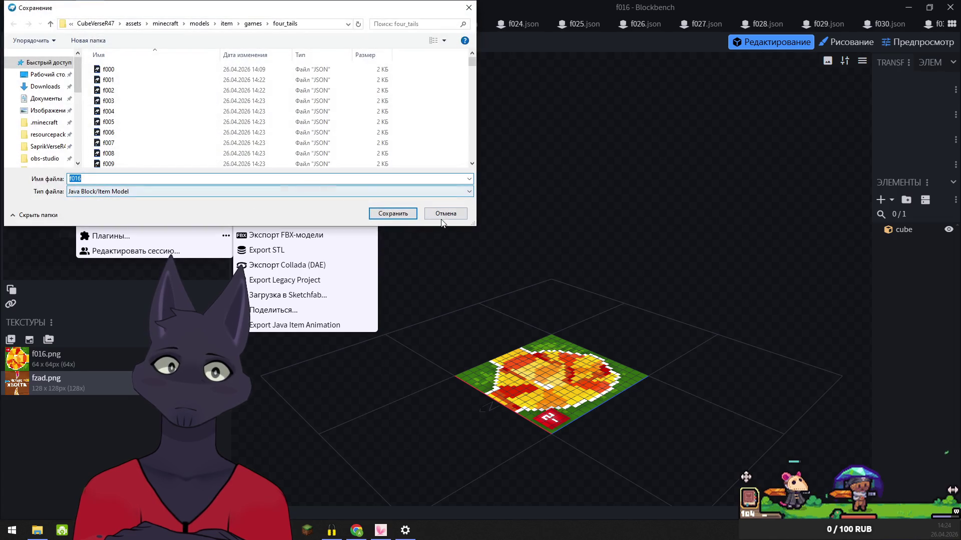
click(397, 214)
click(505, 266)
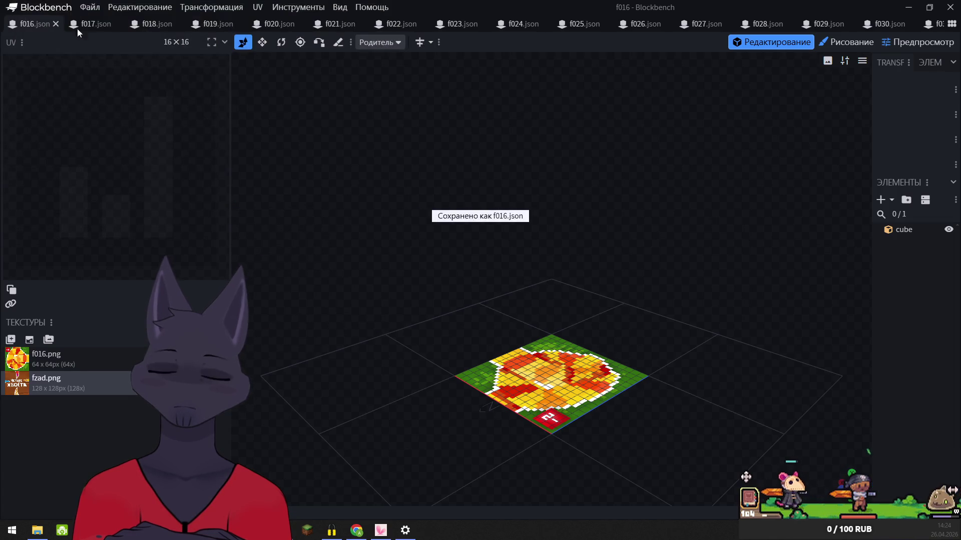
click(56, 24)
- Export f017 as a Java block/item model into four_tails, overwriting f017.json, and close it
click(90, 7)
mouse_move(121, 190)
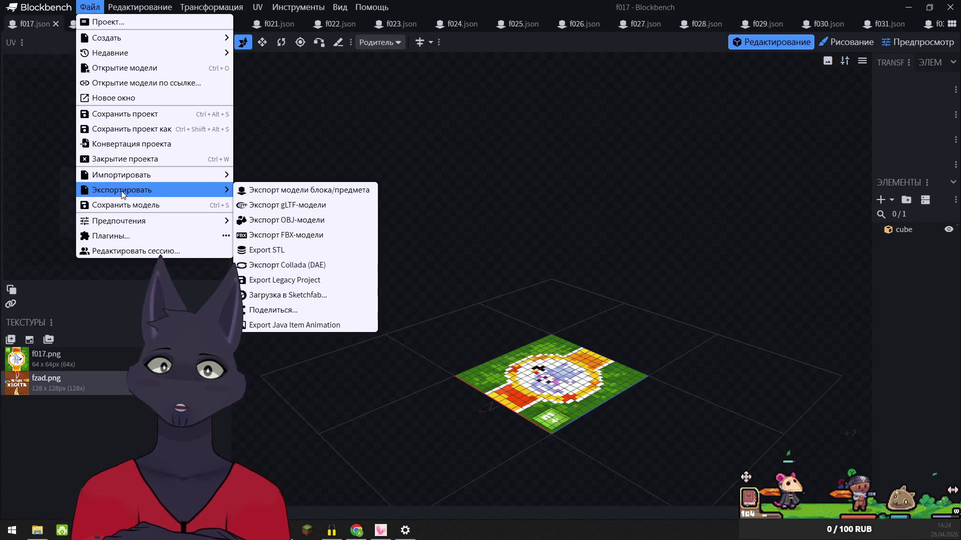
click(278, 191)
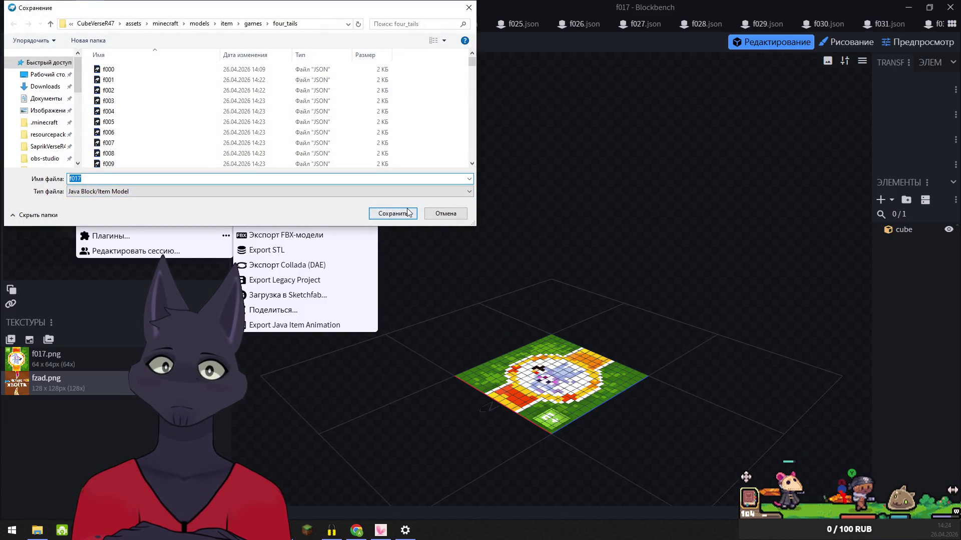
click(393, 214)
click(505, 267)
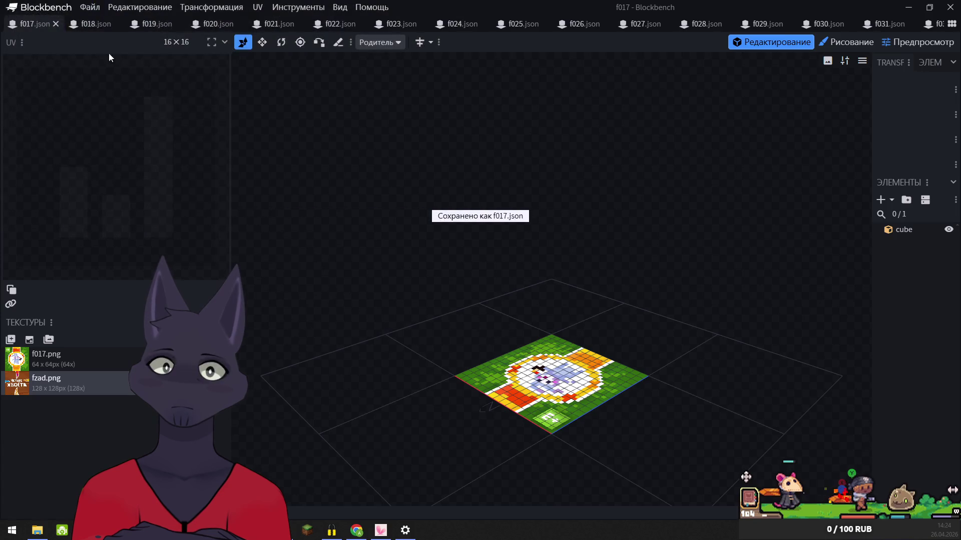
click(56, 24)
- Export f018 as a Java block/item model into four_tails, overwriting f018.json, and close it
click(89, 7)
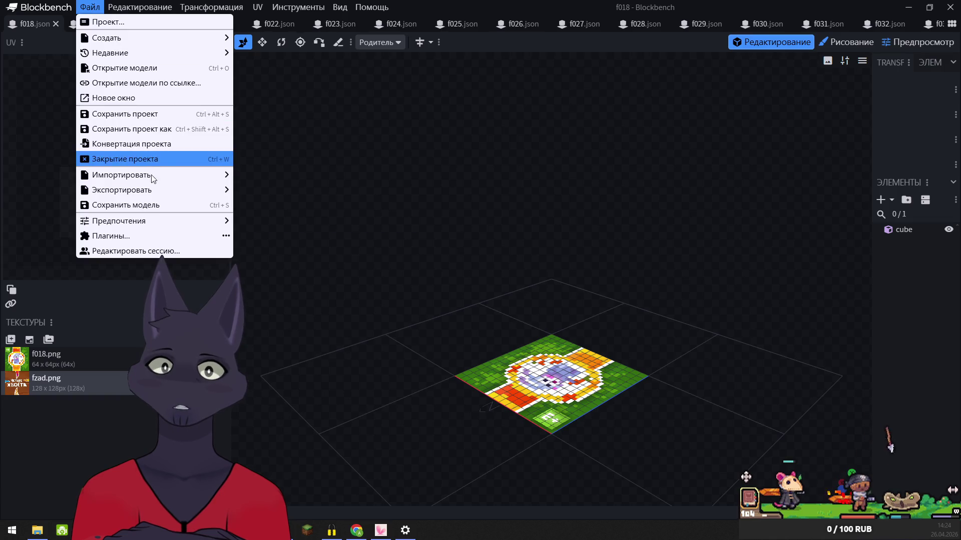
mouse_move(150, 190)
click(274, 190)
click(393, 214)
click(510, 263)
click(55, 24)
- Export f019 as a Java block/item model into four_tails, overwriting f019.json, and close it
click(89, 7)
mouse_move(137, 180)
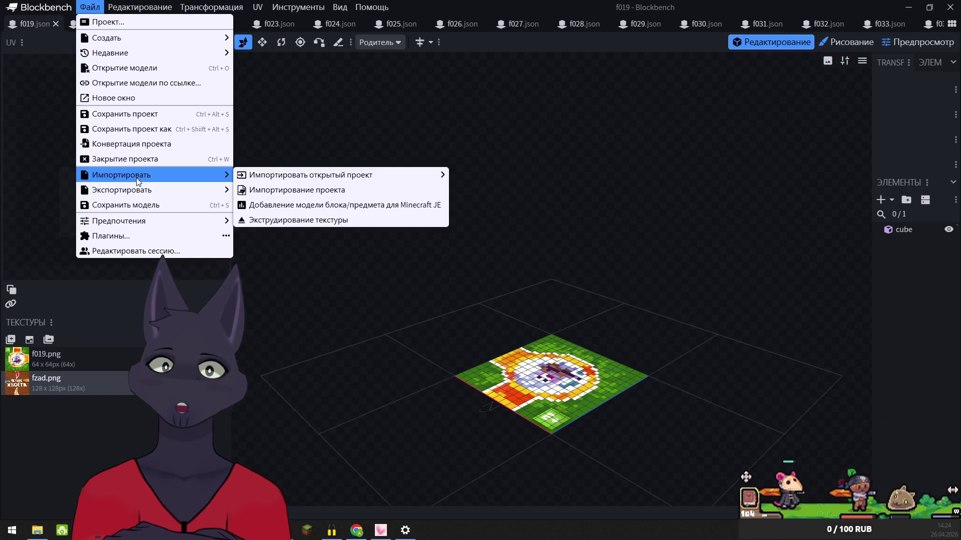
click(306, 192)
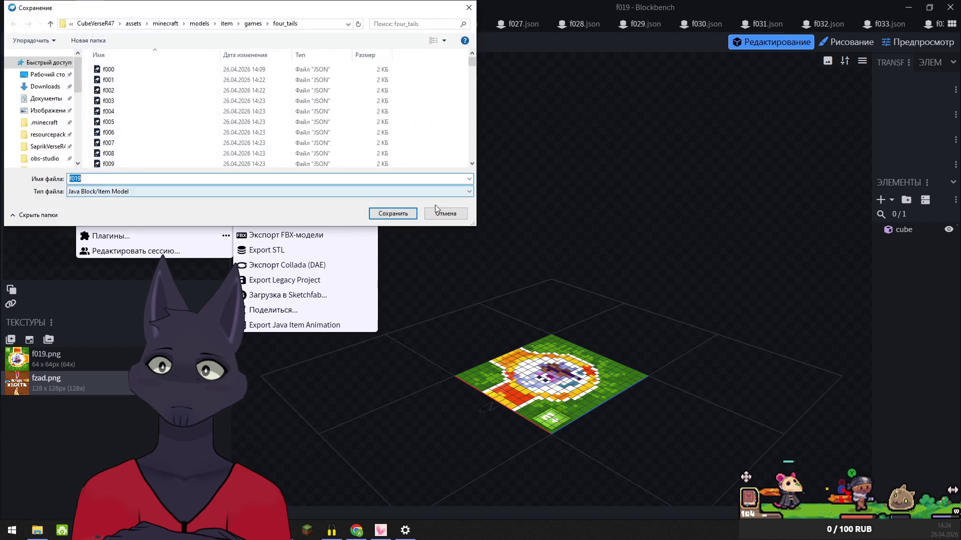
click(390, 214)
click(505, 265)
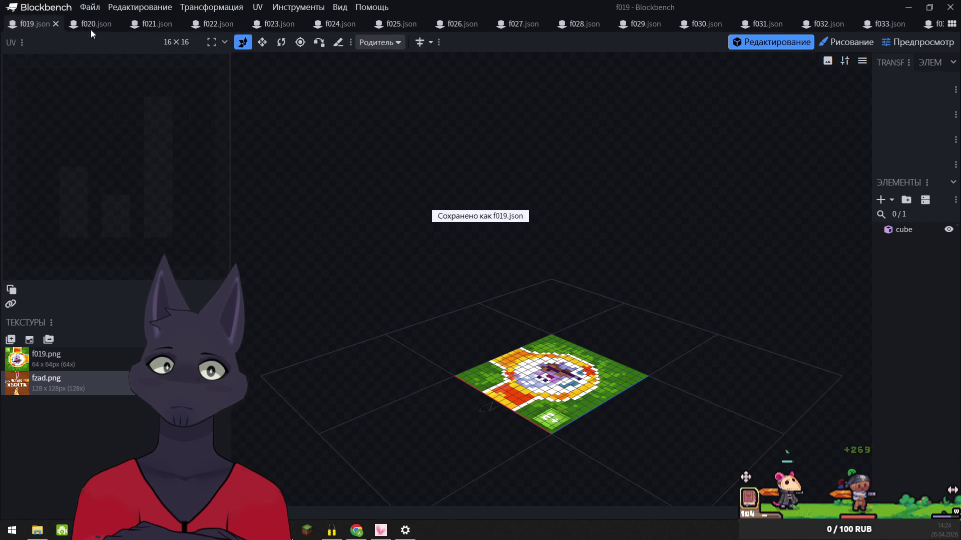
click(55, 24)
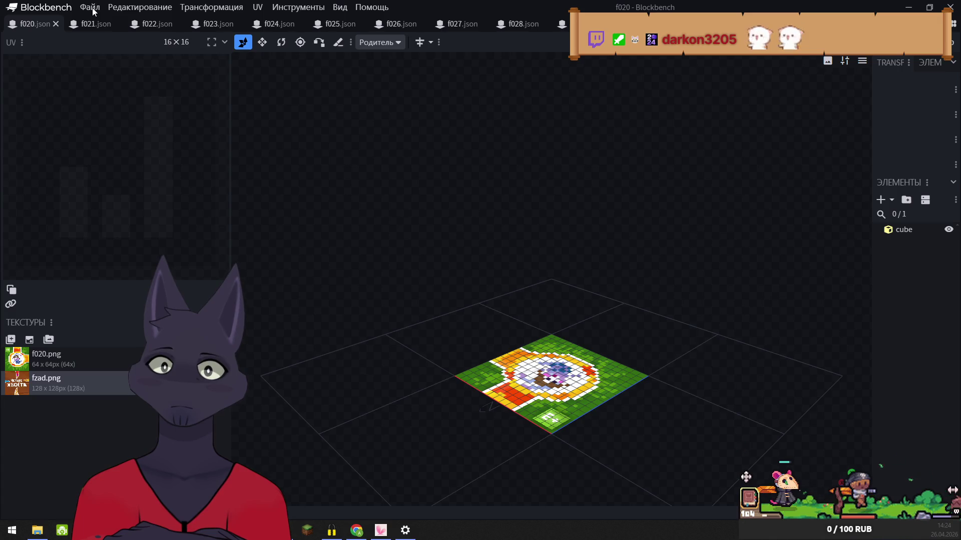
- Export f020 as a Java block/item model into four_tails, overwriting f020.json, and close it
click(93, 7)
mouse_move(142, 190)
click(277, 193)
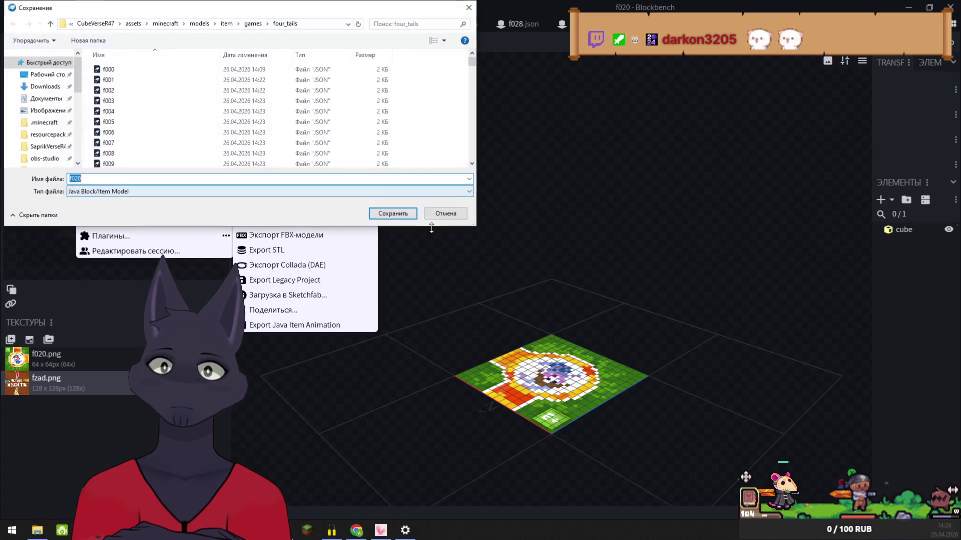
click(393, 214)
click(501, 263)
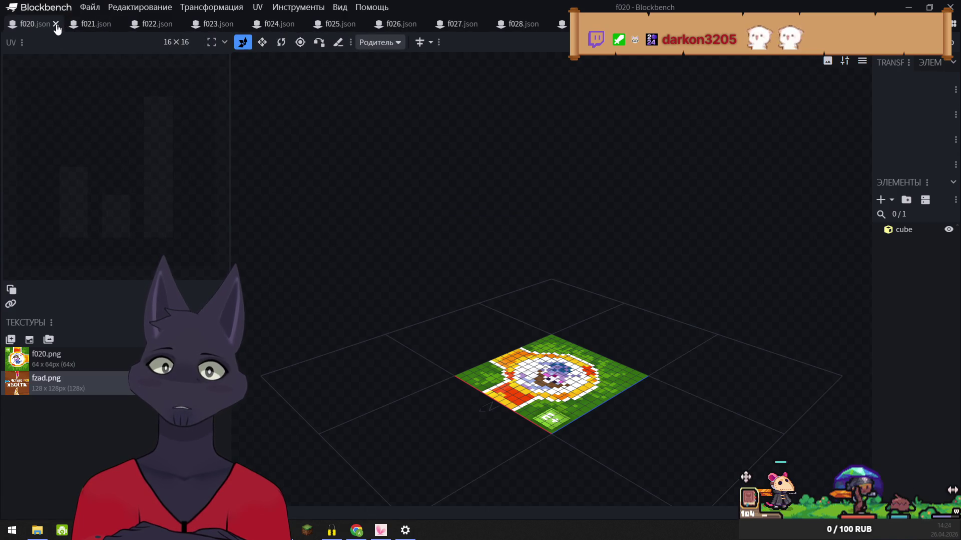
click(56, 24)
- Export f021 as a Java block/item model into four_tails, overwriting f021.json, and close it
click(84, 10)
mouse_move(151, 190)
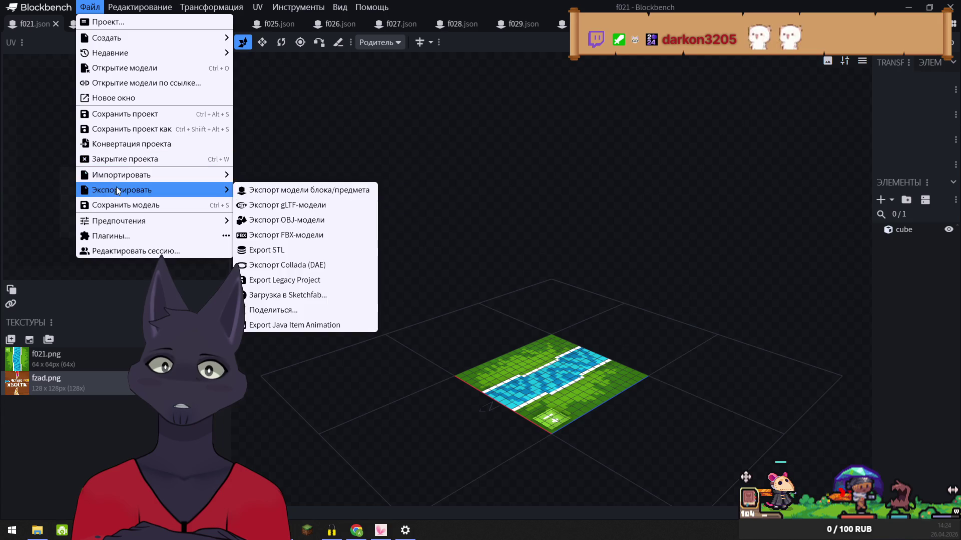
click(301, 193)
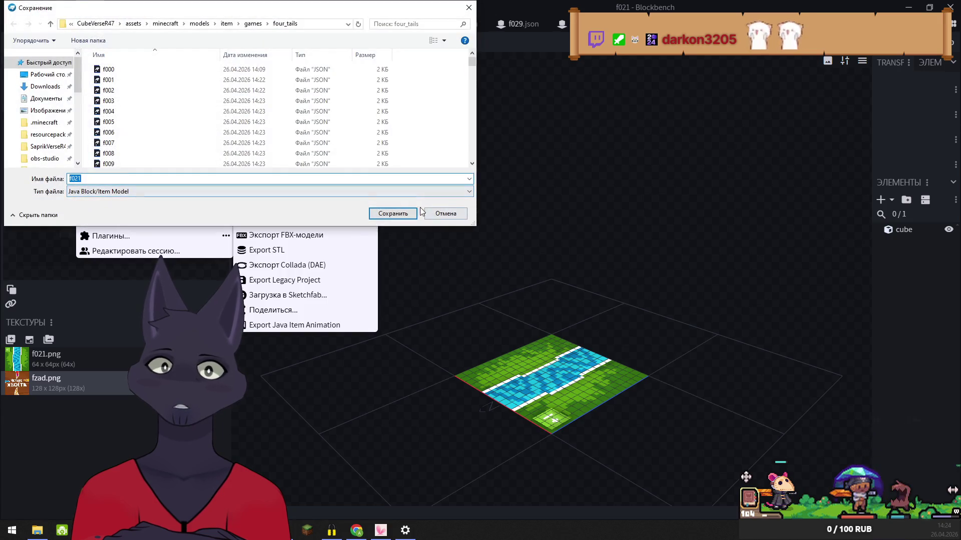
click(393, 214)
click(504, 265)
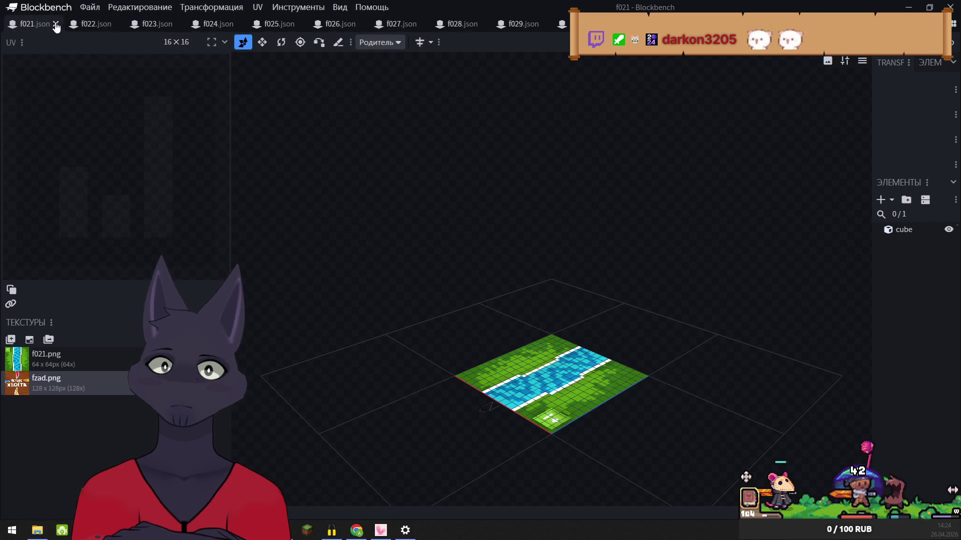
click(91, 10)
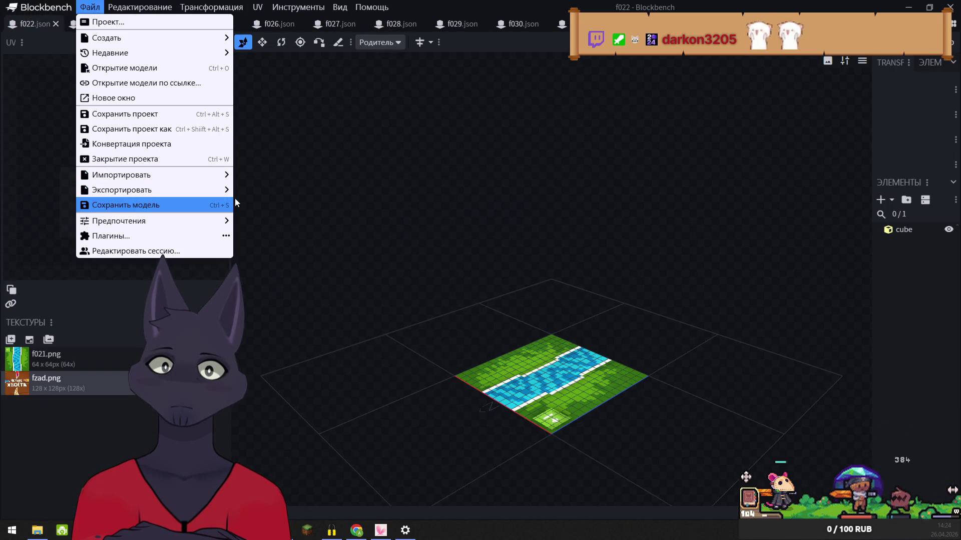
- Export f022 as a Java block/item model into four_tails, overwrite f022.json, and close it
mouse_move(218, 190)
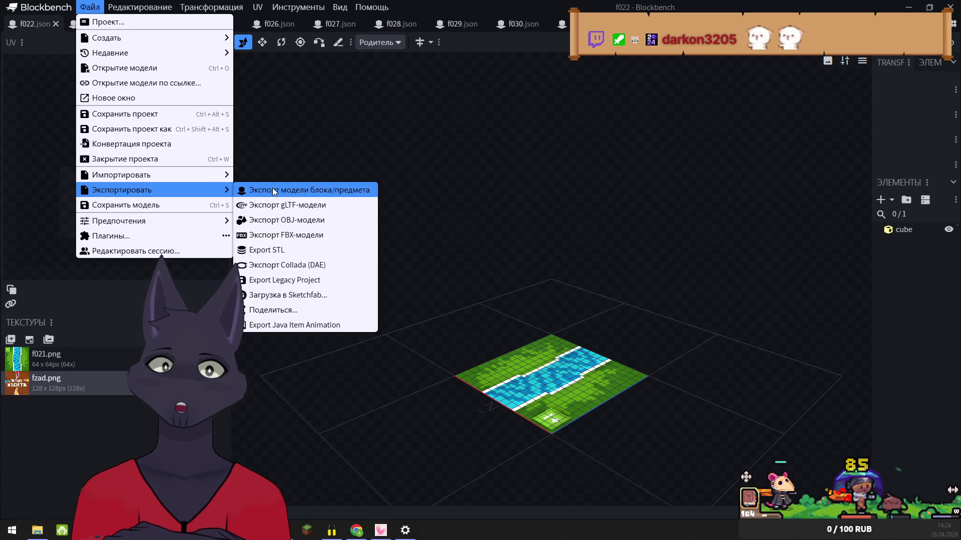
click(275, 190)
click(397, 217)
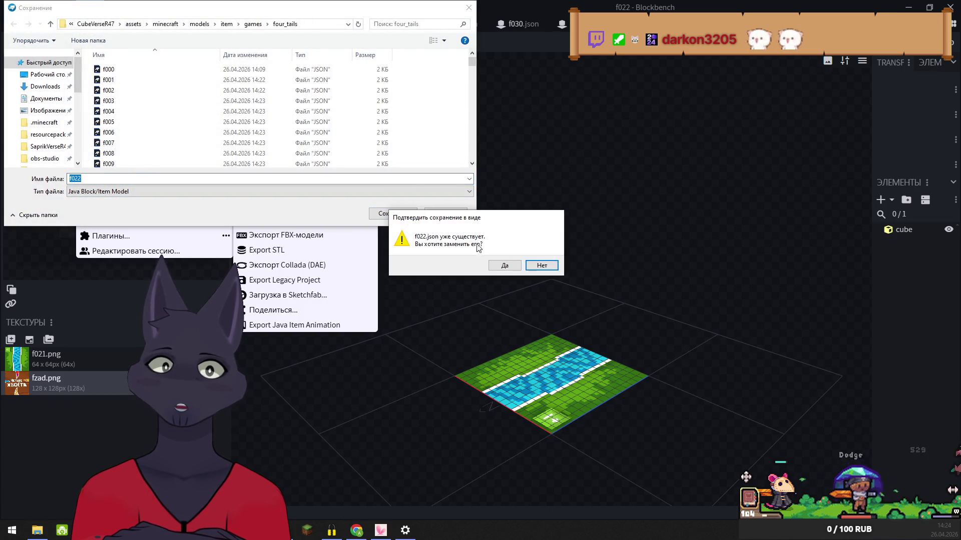
click(502, 266)
click(56, 25)
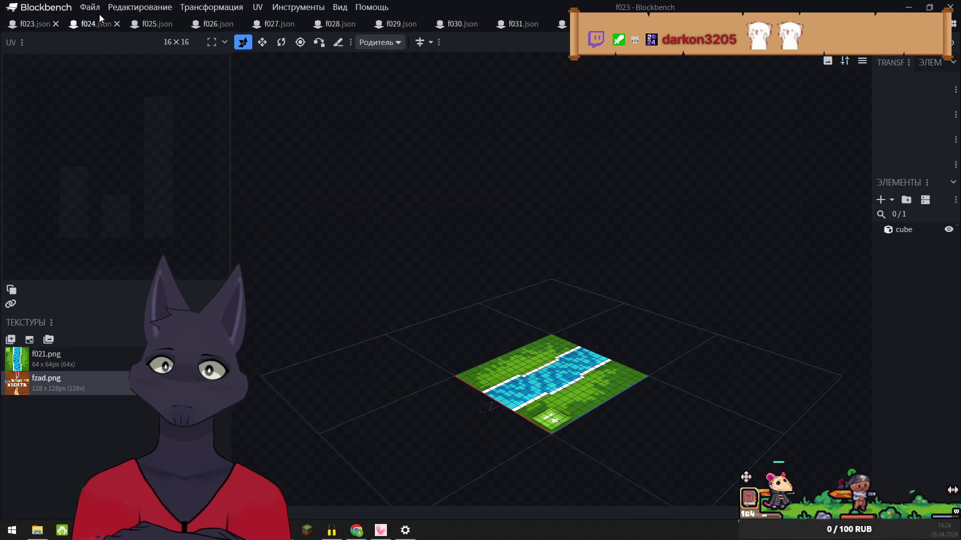
- Export f023 as a Java block/item model into four_tails, overwrite f023.json, and close it
click(88, 9)
mouse_move(150, 190)
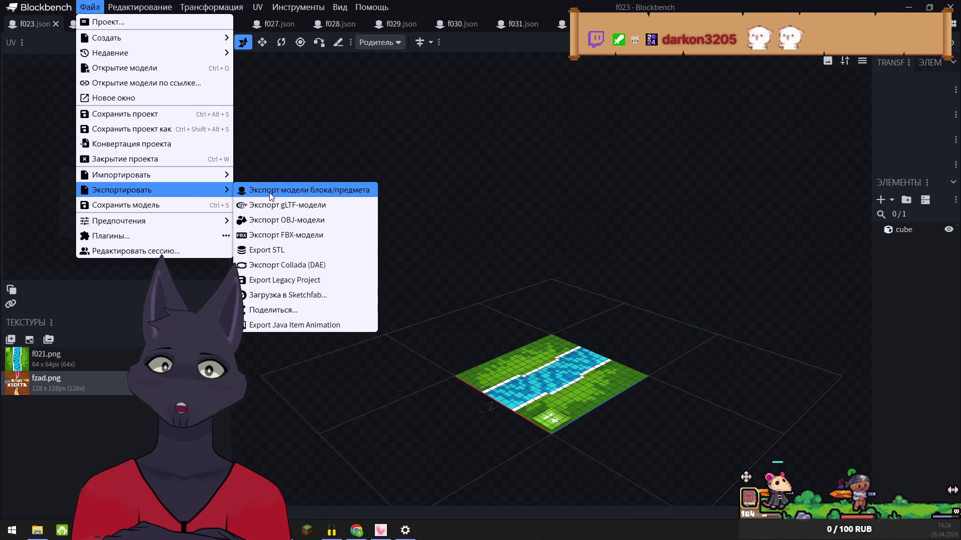
click(302, 196)
click(396, 214)
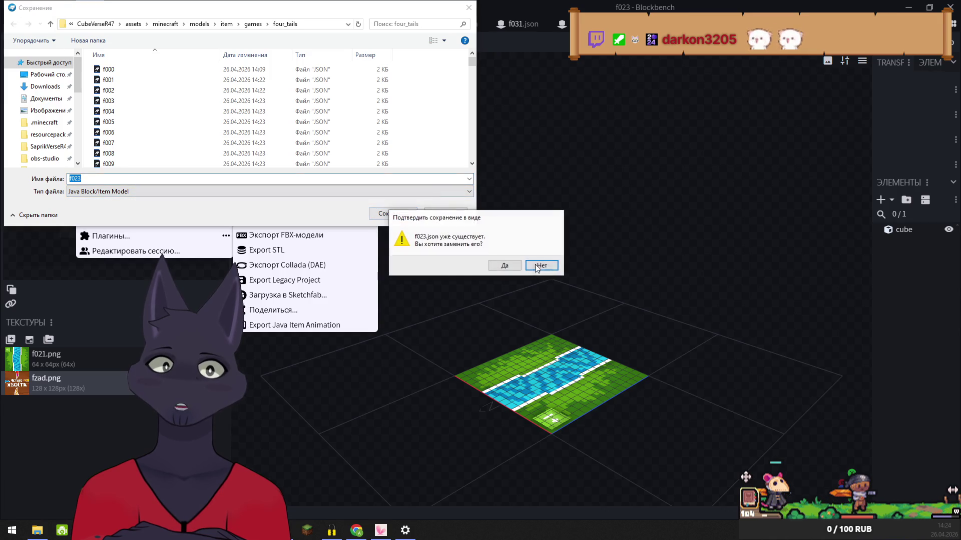
click(505, 266)
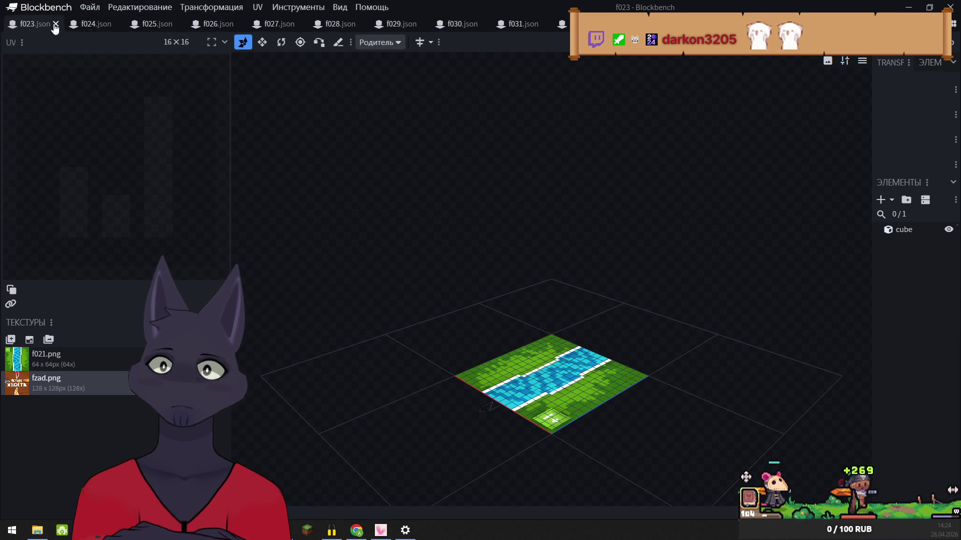
click(55, 24)
- Export f024 as a Java block/item model into four_tails, overwrite f024.json, and close it
click(88, 8)
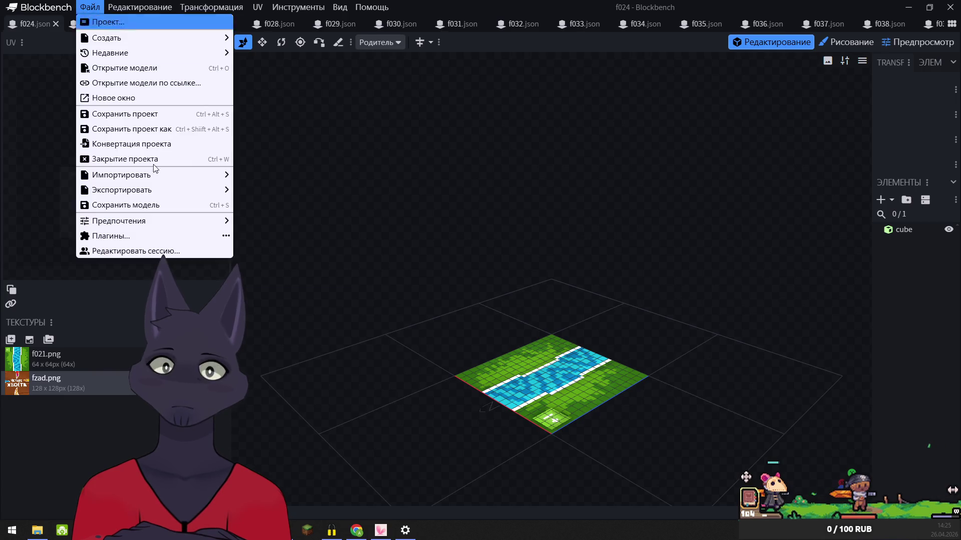
mouse_move(196, 190)
click(267, 191)
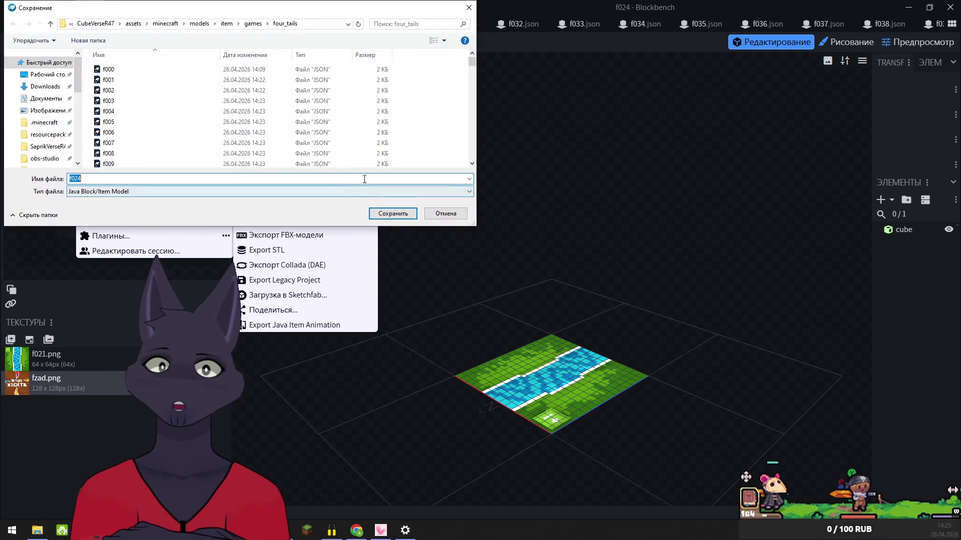
click(393, 214)
click(504, 265)
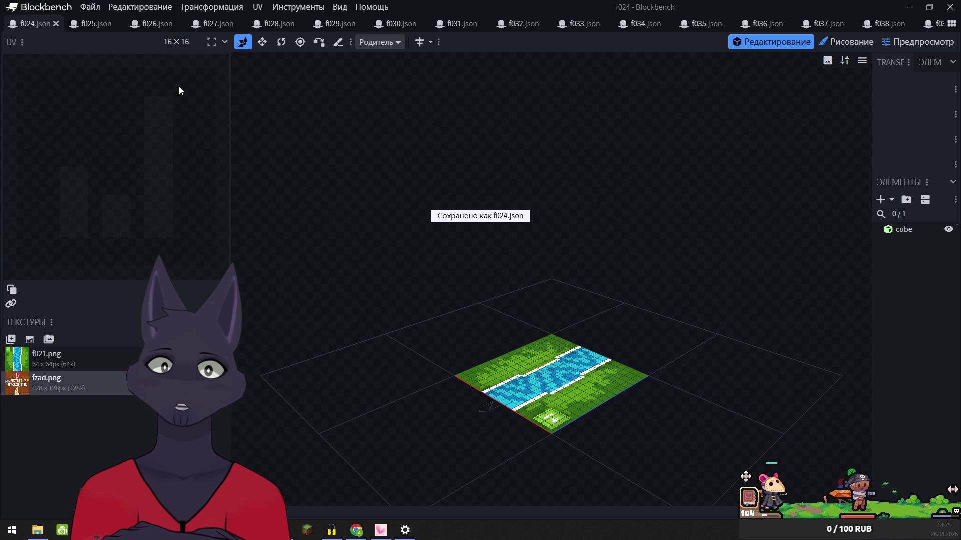
click(56, 24)
- Export f025 as a Java block/item model into four_tails, overwrite f025.json, and close it
click(90, 7)
mouse_move(131, 195)
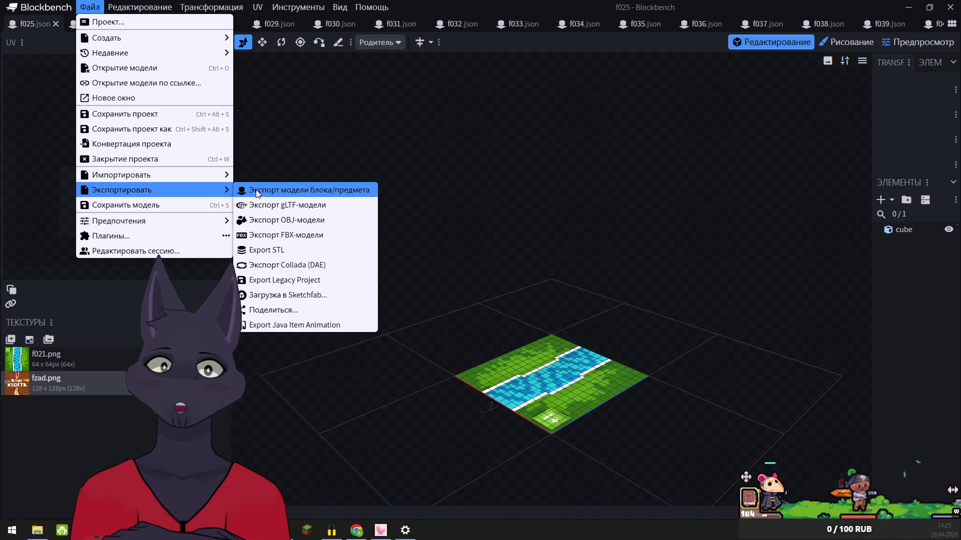
click(307, 191)
click(376, 213)
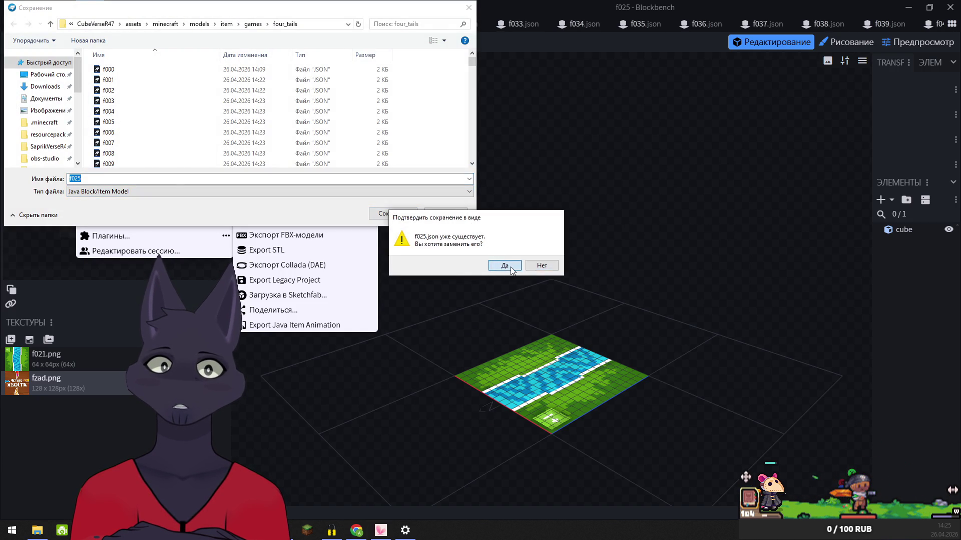
click(511, 268)
click(56, 25)
- Export f026 as a Java block/item model into four_tails, overwrite f026.json, and close it
click(90, 7)
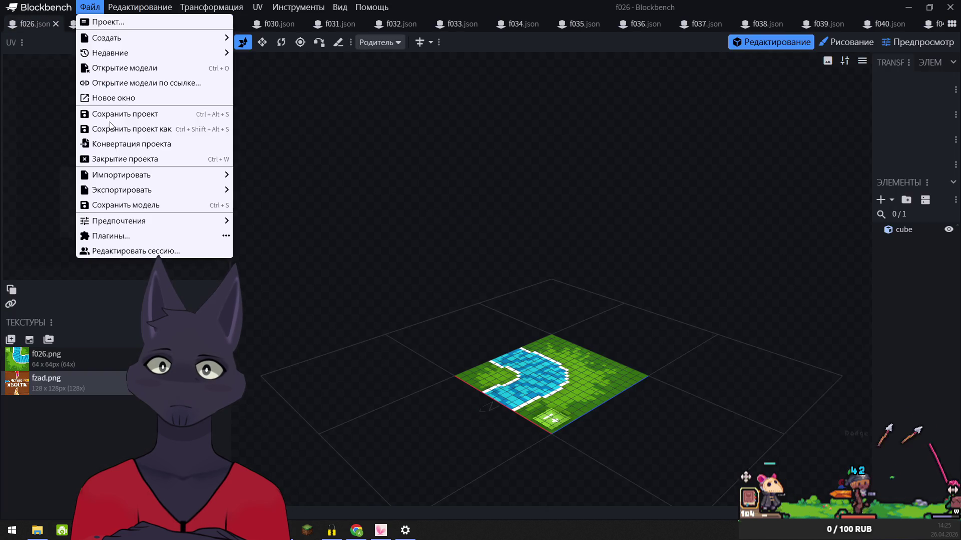
mouse_move(131, 191)
click(253, 190)
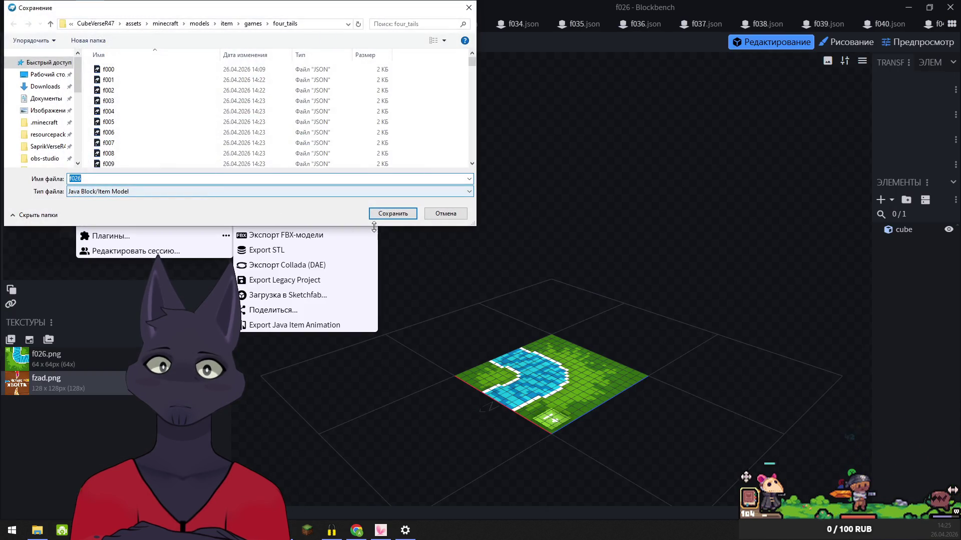
click(393, 216)
click(505, 266)
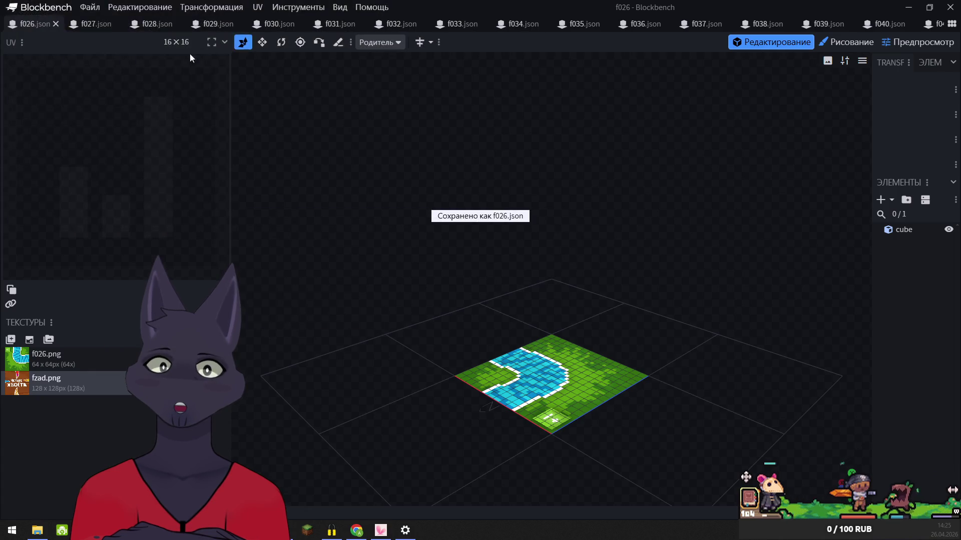
click(56, 24)
- Export f027 as a Java block/item model into four_tails, overwrite f027.json, and close it
click(90, 7)
mouse_move(220, 189)
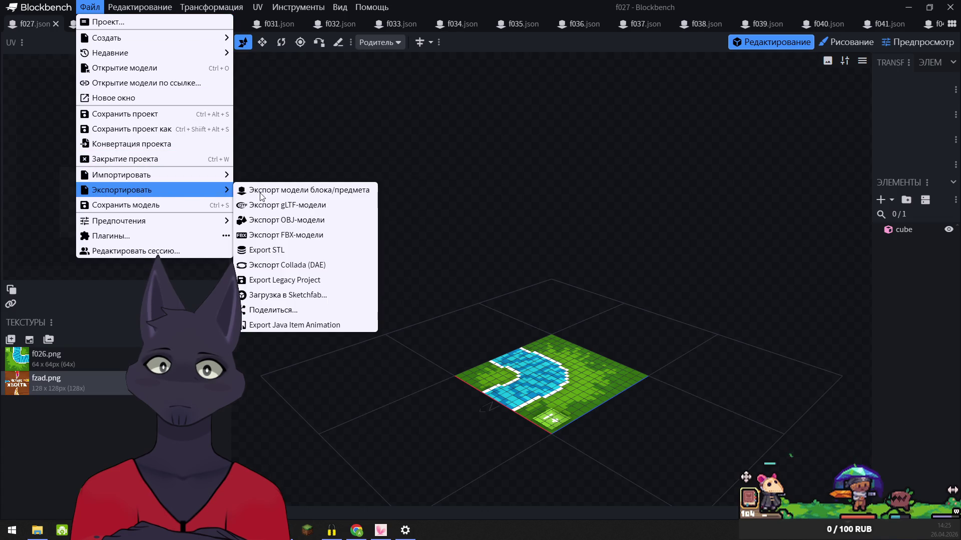
click(288, 191)
click(414, 214)
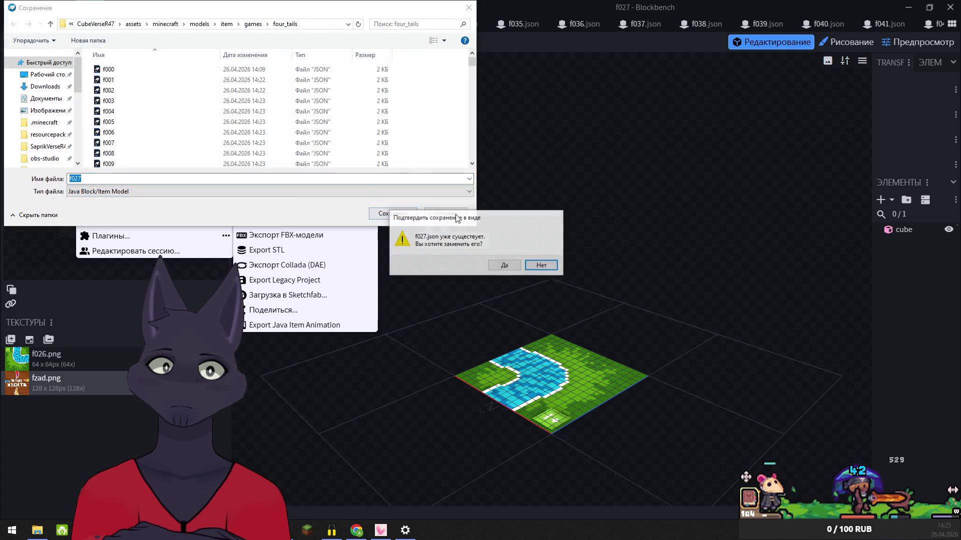
click(505, 266)
click(55, 24)
- Export f028 as a Java block/item model into four_tails, overwrite f028.json, and close it
click(90, 7)
mouse_move(122, 195)
click(287, 190)
click(404, 212)
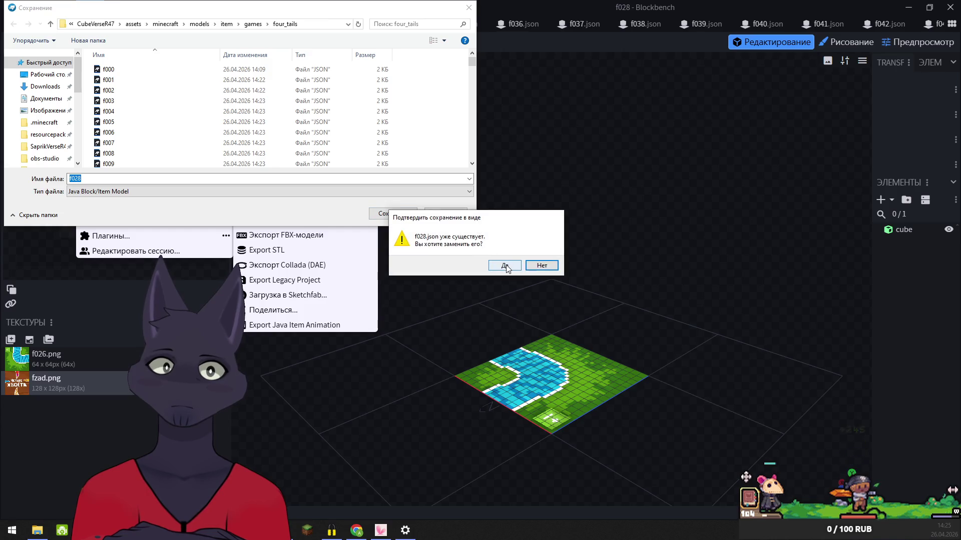
click(505, 266)
click(55, 24)
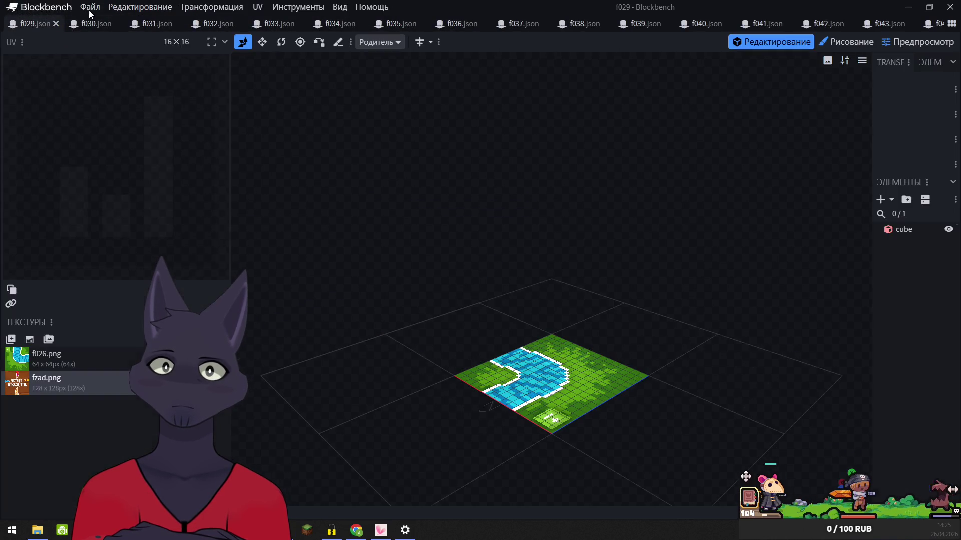
- Export f029 as a Java block/item model into four_tails, overwriting f029.json
click(88, 8)
mouse_move(118, 189)
click(267, 196)
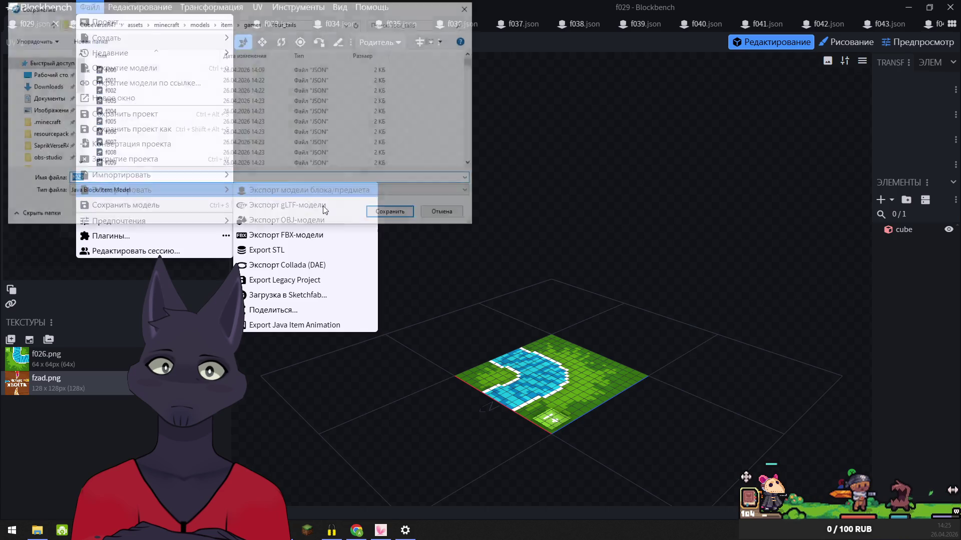
click(395, 214)
click(502, 265)
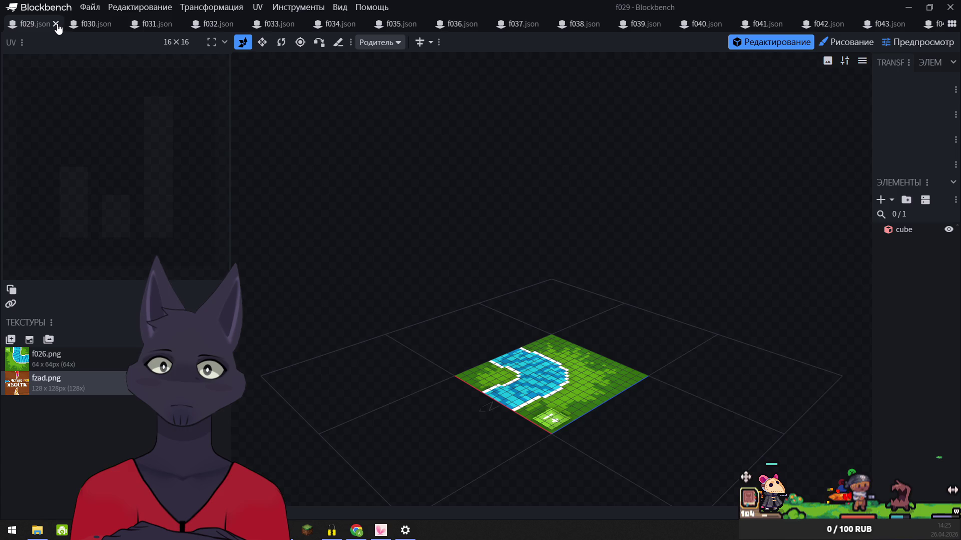
- Export f030 as a Java block/item model into four_tails, overwrite f030.json, and close it
click(93, 9)
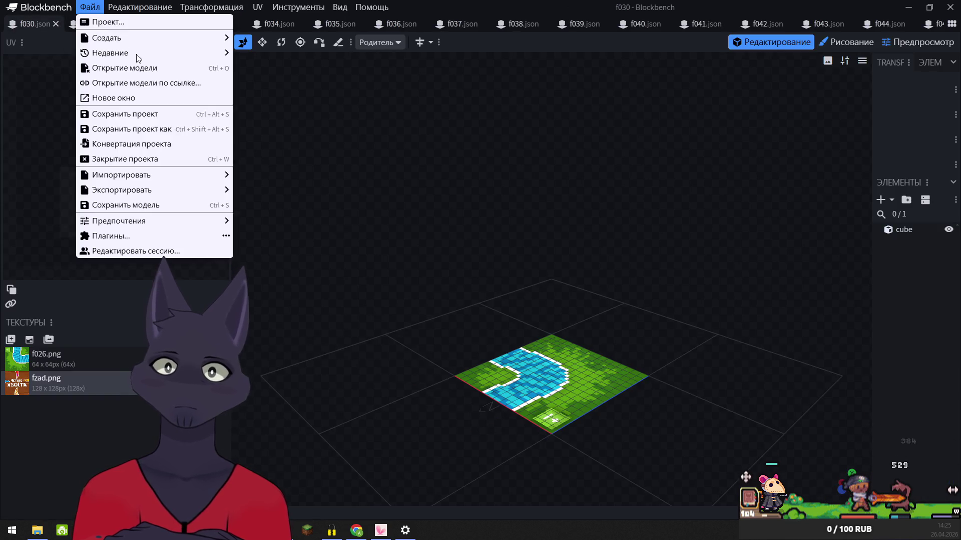
mouse_move(150, 191)
click(308, 191)
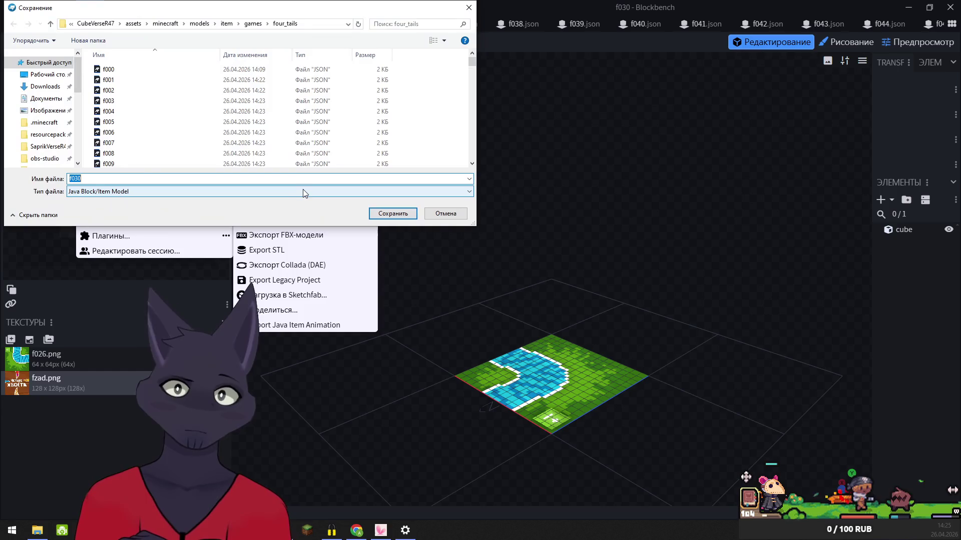
click(401, 214)
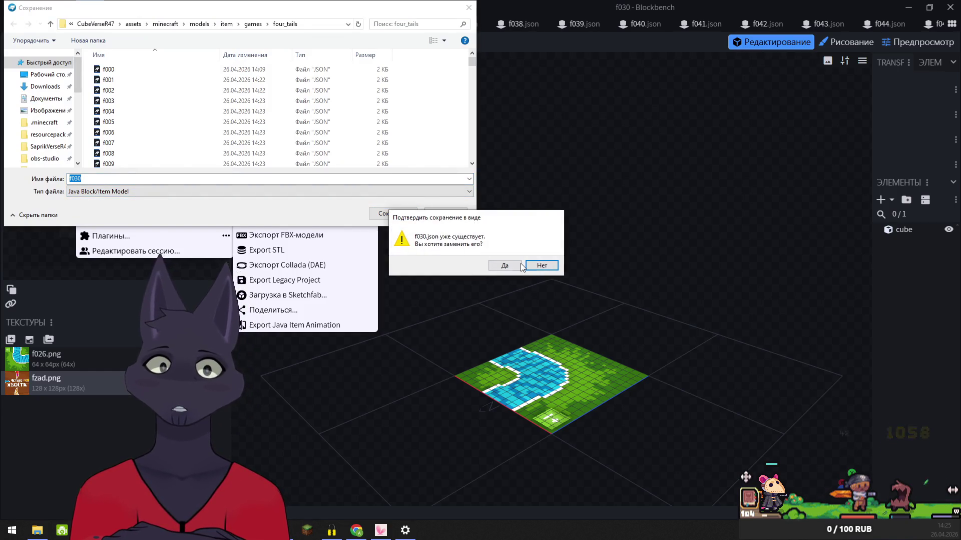
click(505, 265)
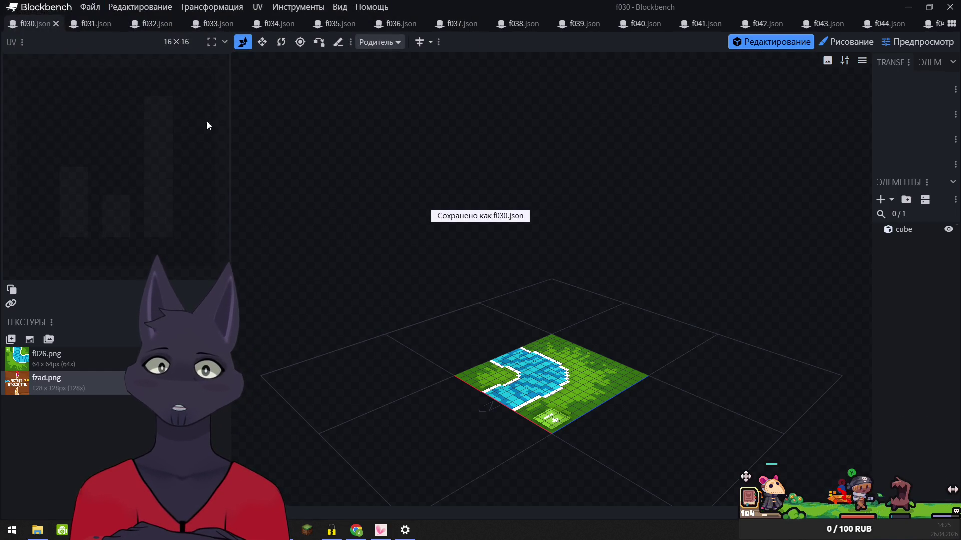
click(56, 24)
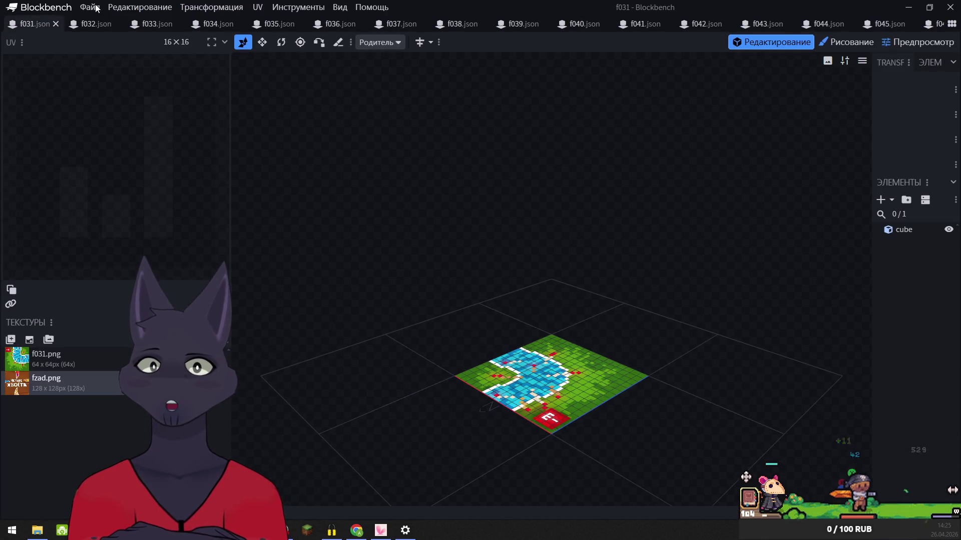
- Export f031 as a Java block/item model into four_tails, overwrite f031.json, and close it
click(90, 7)
mouse_move(136, 189)
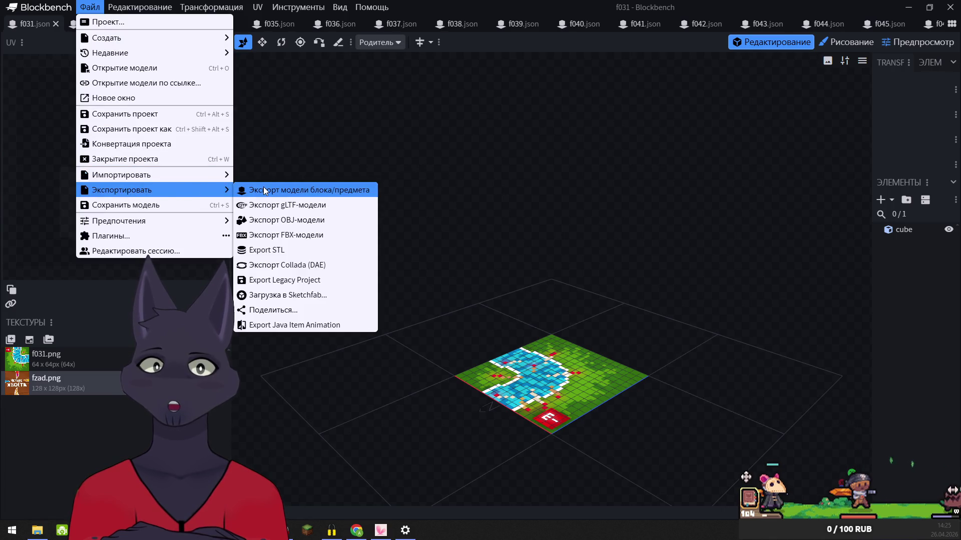
click(264, 189)
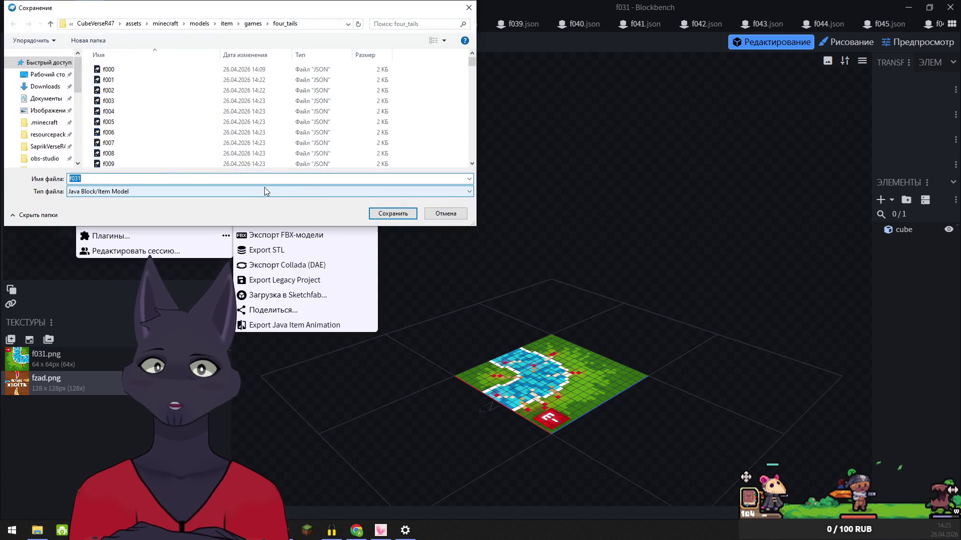
click(403, 215)
click(505, 266)
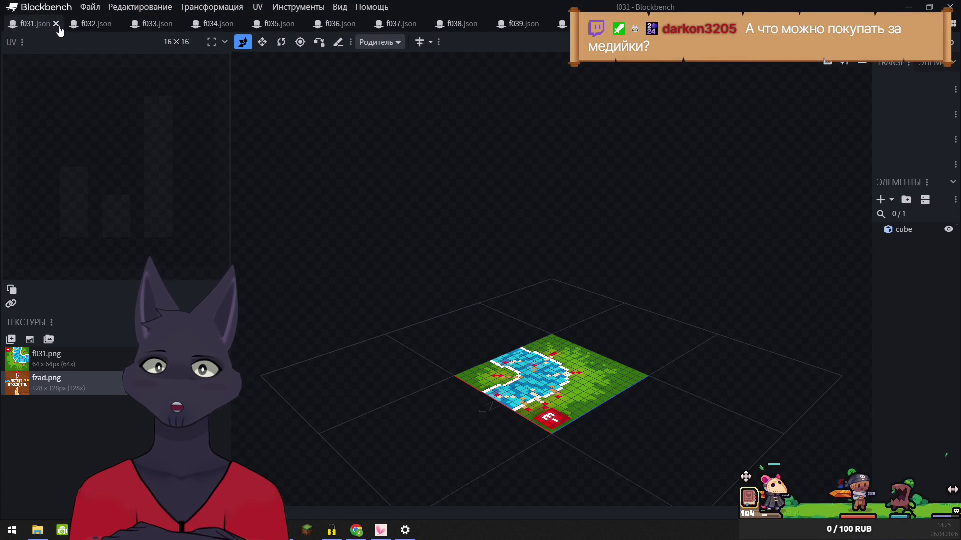
click(56, 24)
- Export f032 as a Java block/item JSON into four_tails, overwriting the existing f032.json
click(107, 8)
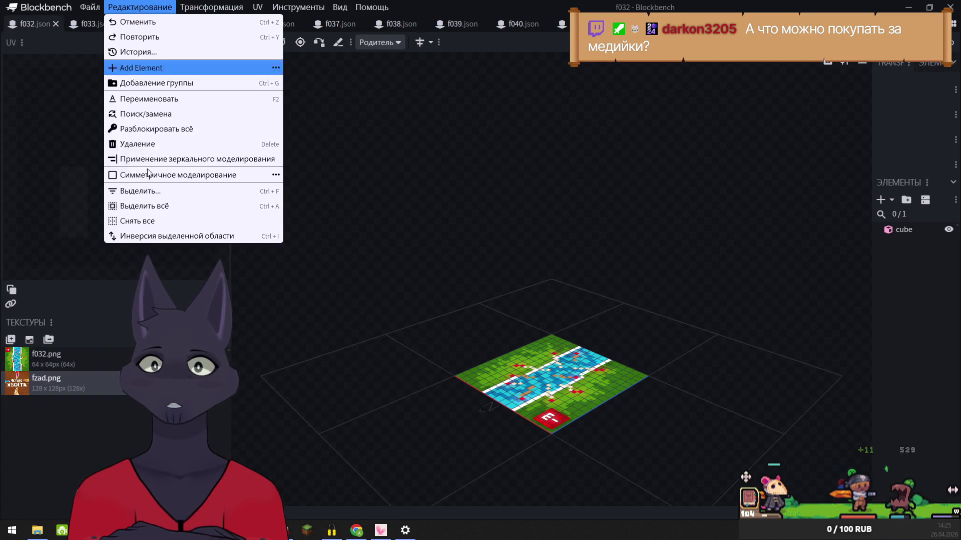
mouse_move(83, 8)
mouse_move(121, 195)
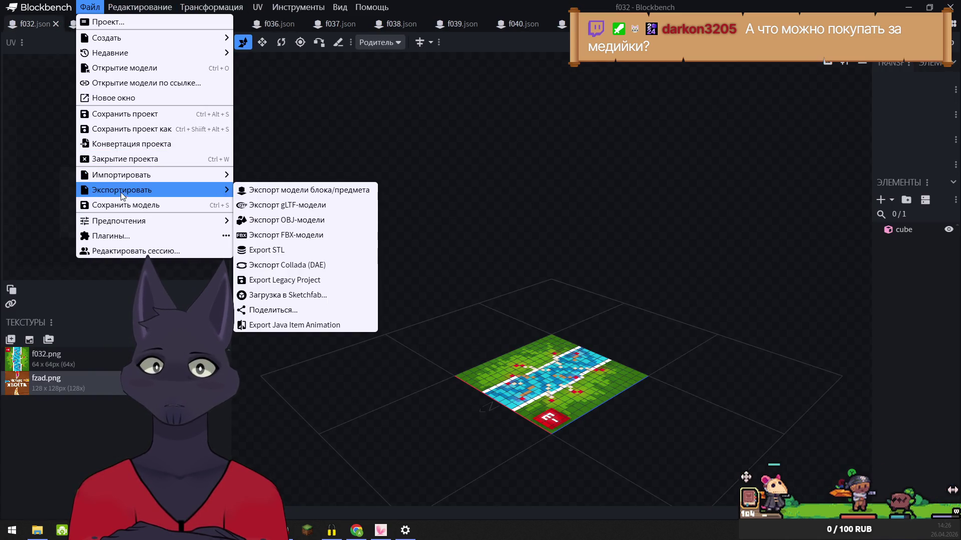
click(270, 190)
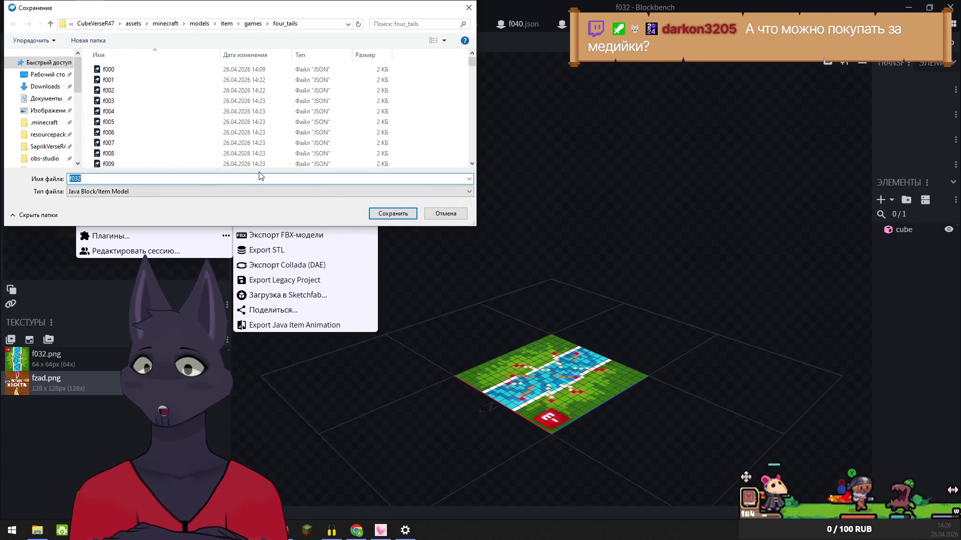
click(391, 214)
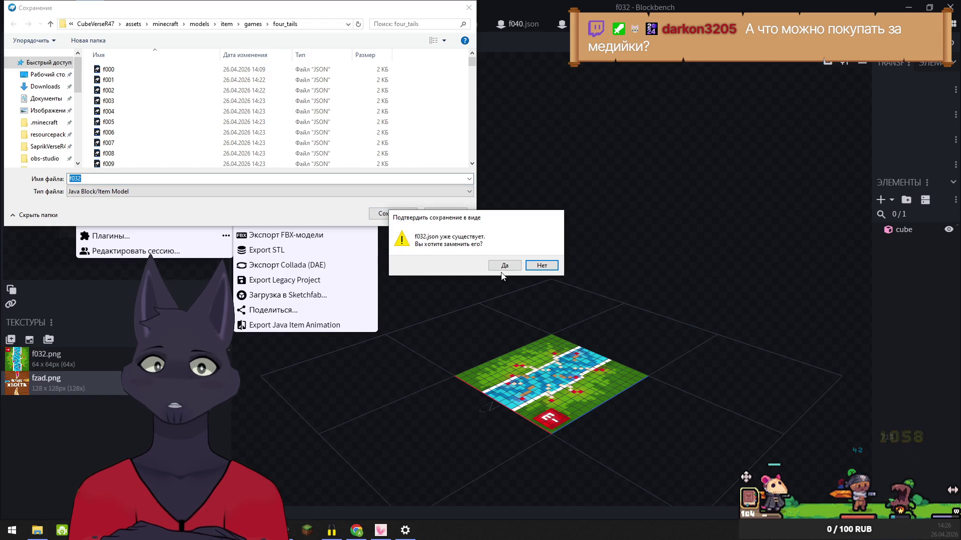
click(505, 266)
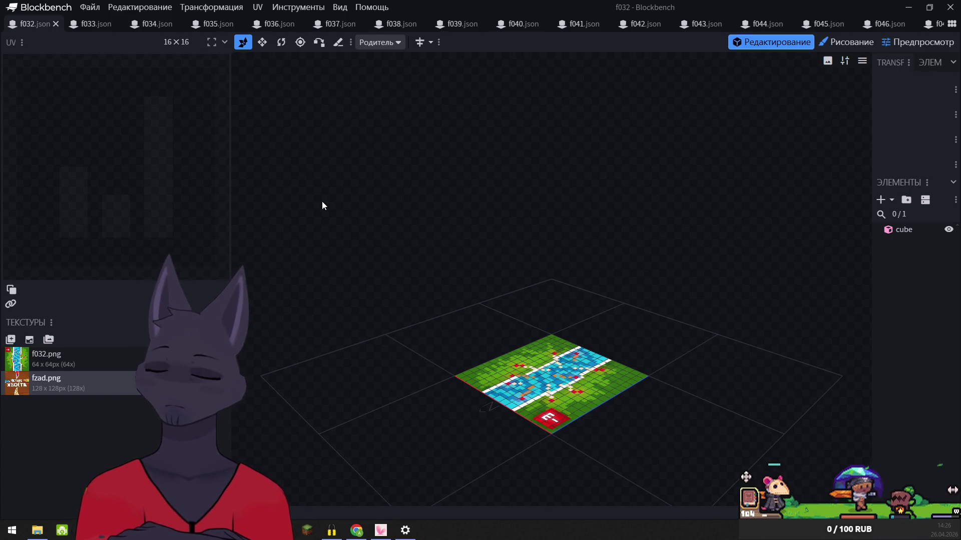
- Re-export f032 into four_tails, overwrite f032.json, and close the f032 model
click(89, 11)
mouse_move(150, 190)
click(274, 189)
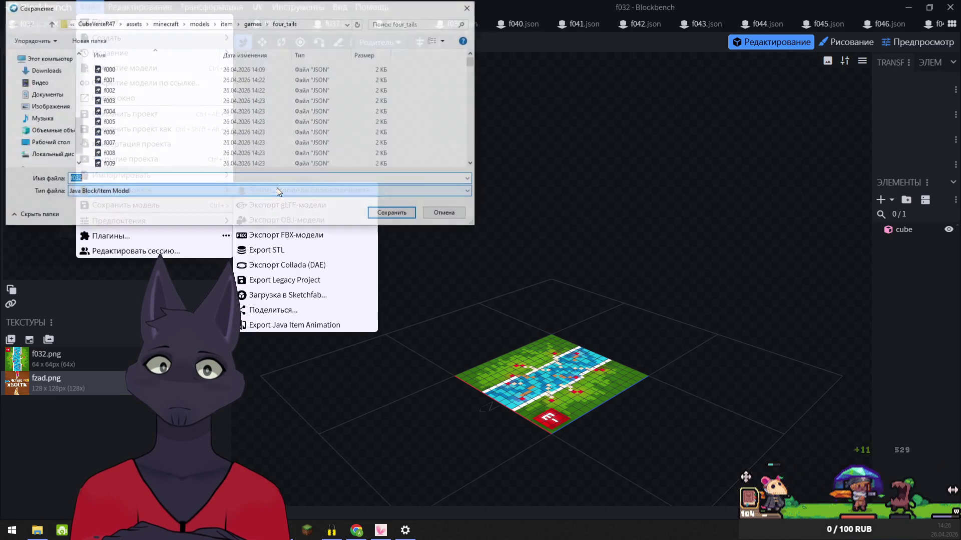
click(391, 213)
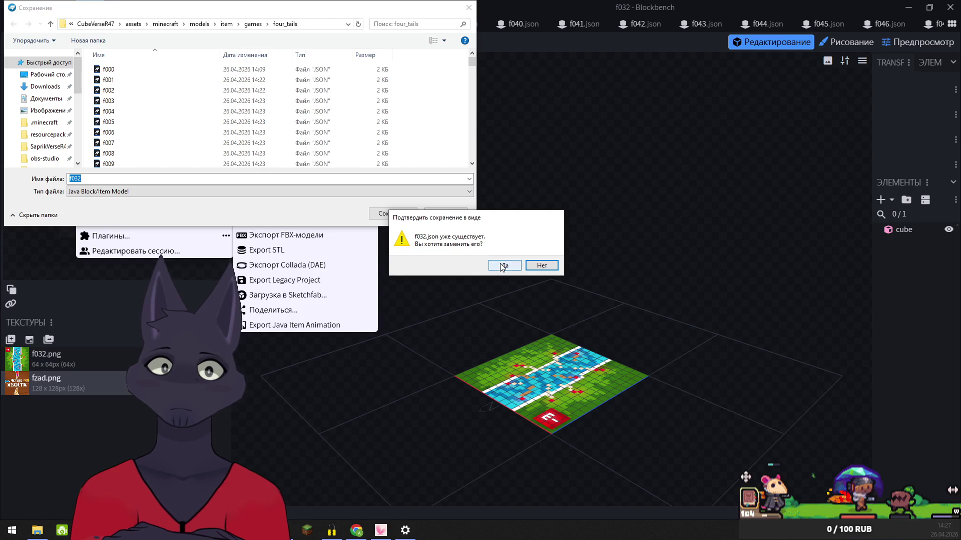
click(503, 266)
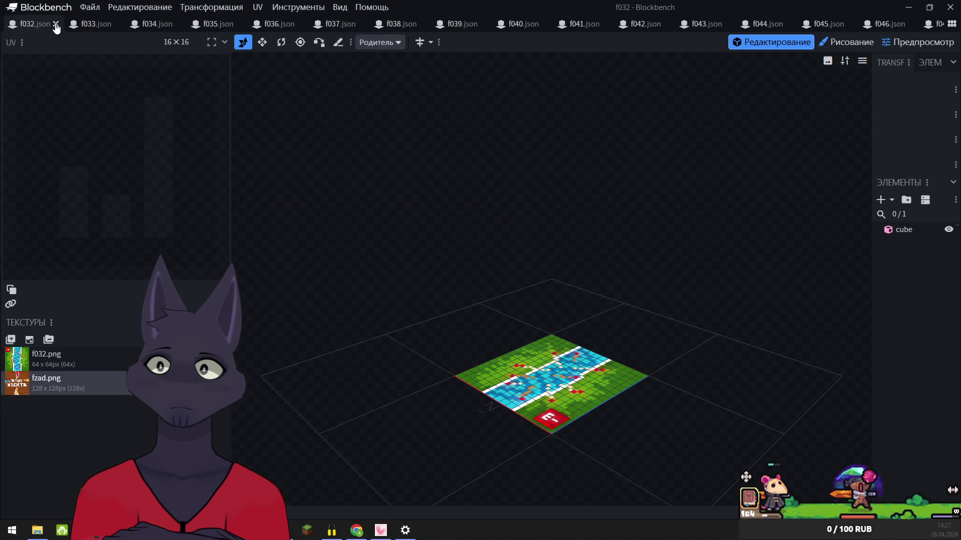
click(55, 24)
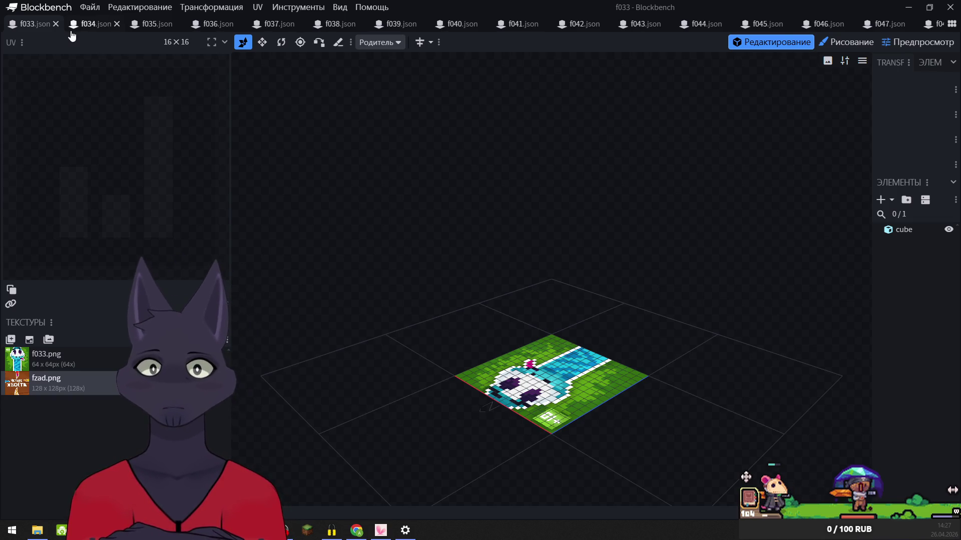
- Export f033 as a Java block/item model into four_tails, overwriting f033.json
click(88, 6)
mouse_move(156, 193)
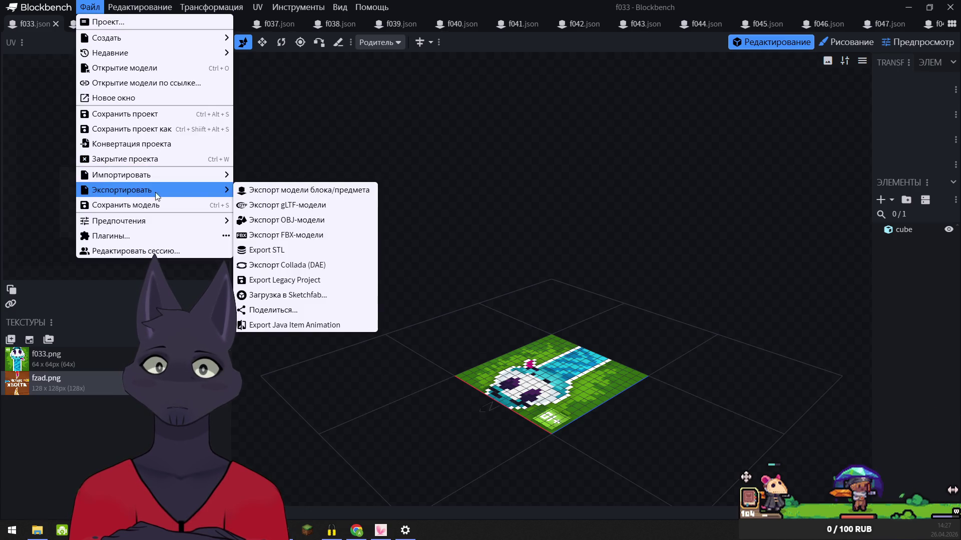
click(276, 191)
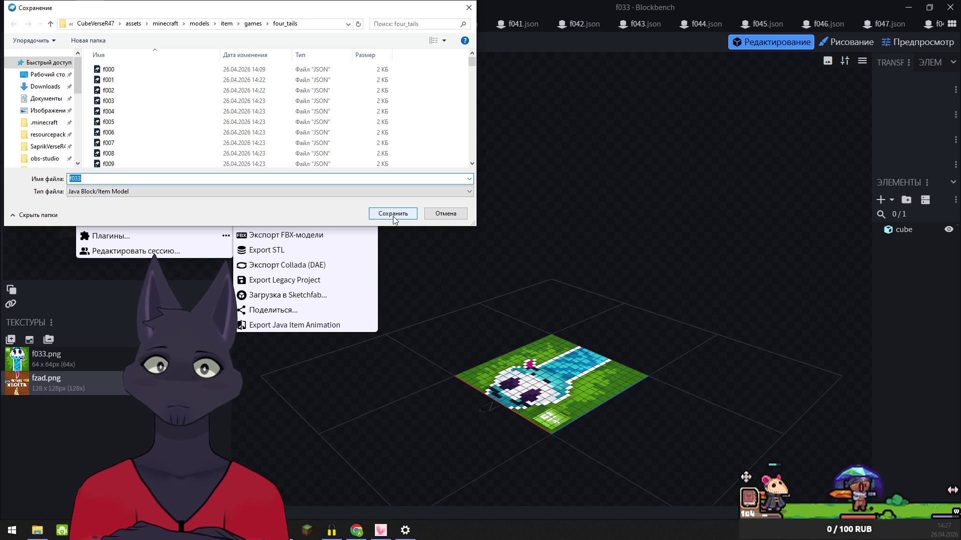
click(395, 214)
click(502, 264)
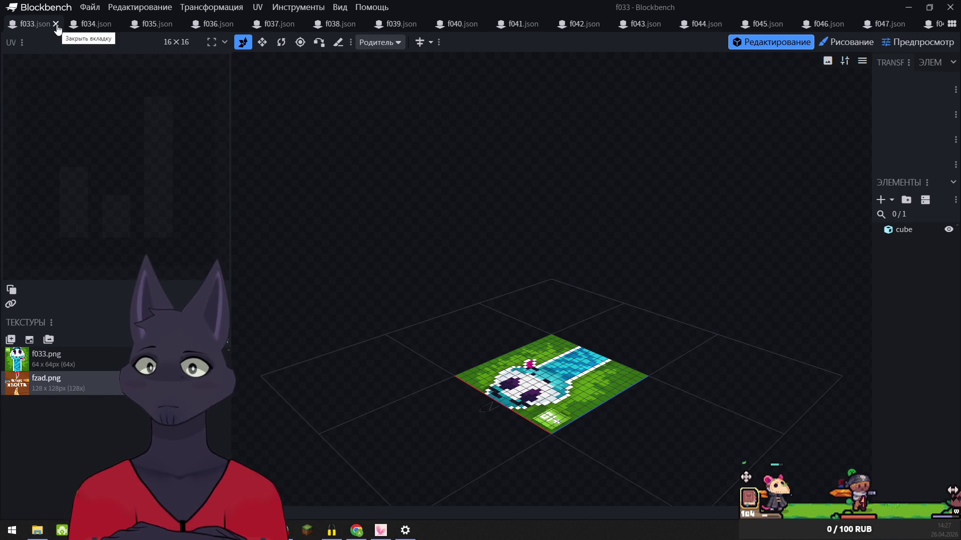
- Close f033, then export f034 into four_tails as a Java block/item model, overwriting f034.json
click(56, 25)
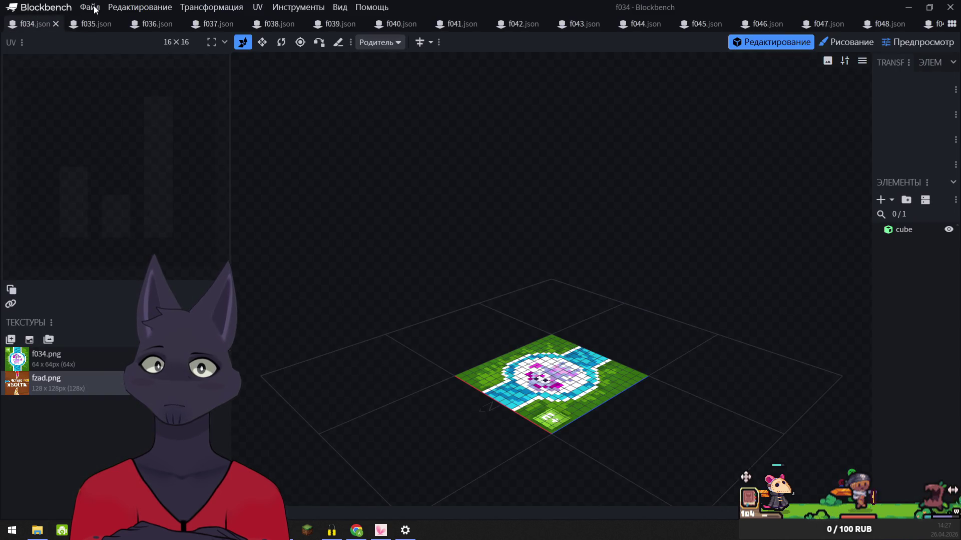
click(90, 7)
mouse_move(144, 193)
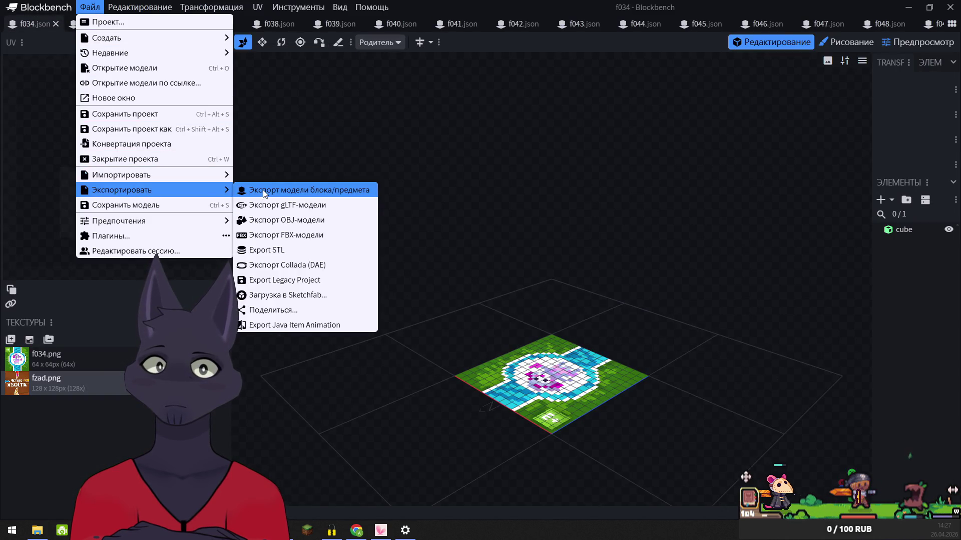
click(263, 190)
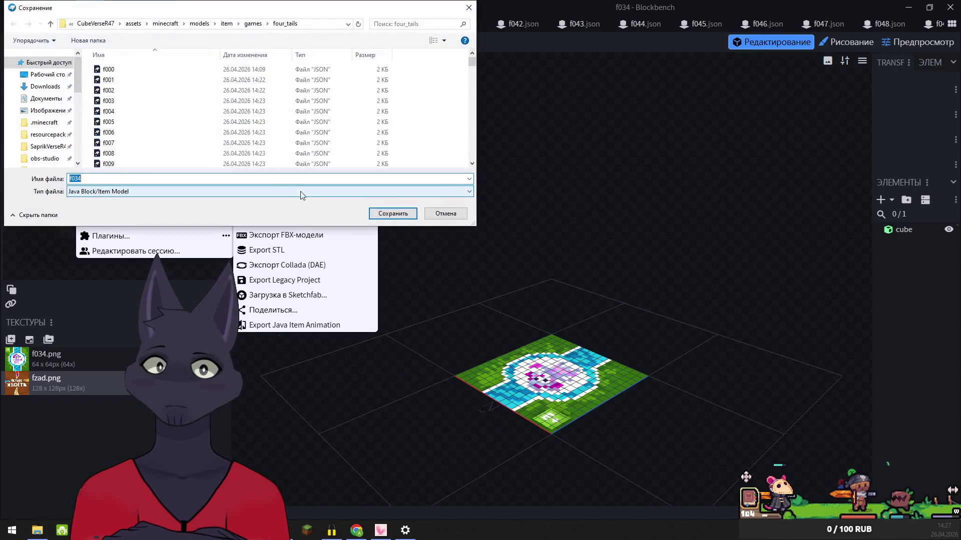
click(390, 218)
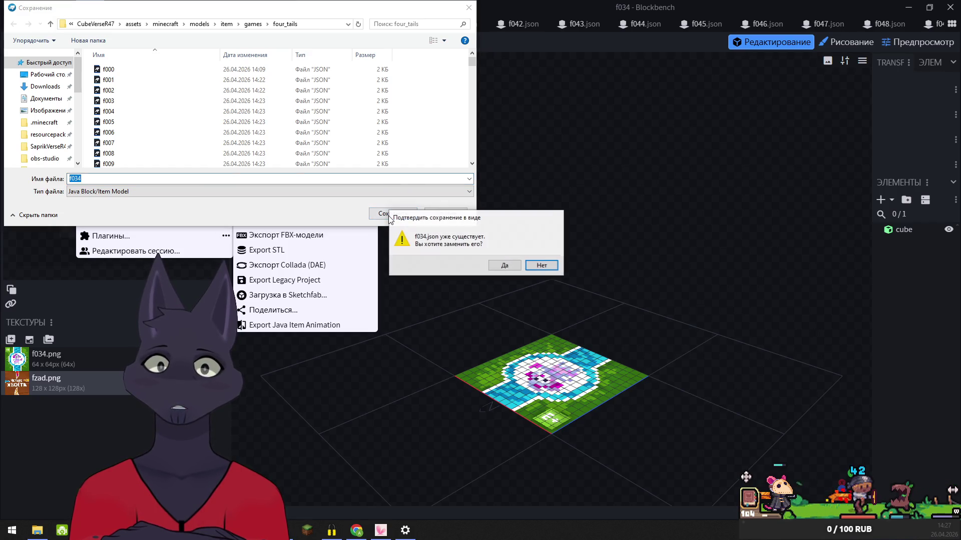
click(509, 264)
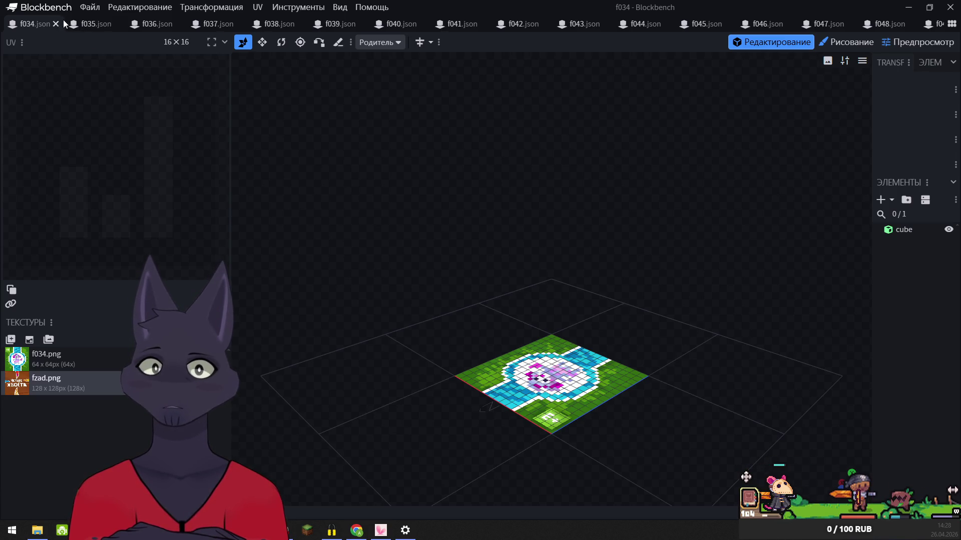
click(89, 7)
mouse_move(180, 190)
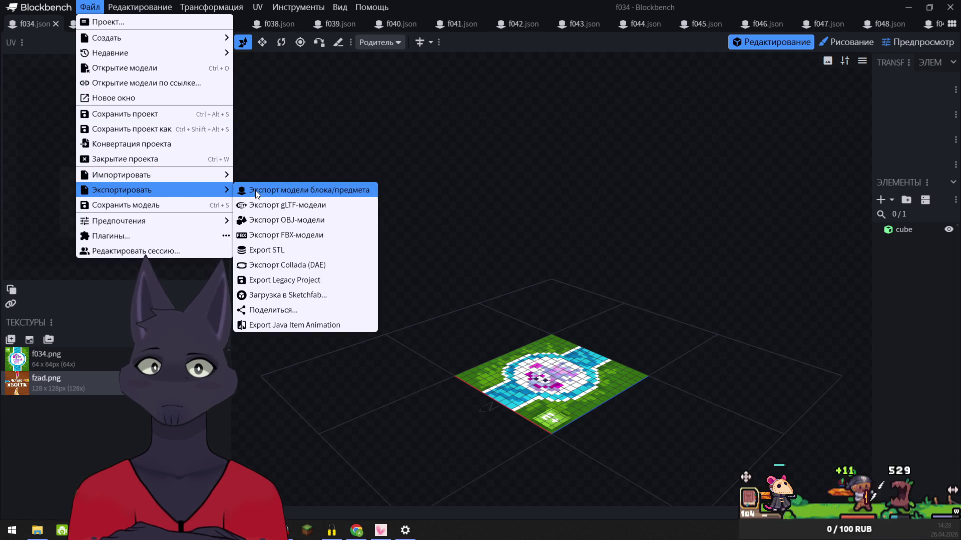
click(281, 190)
click(384, 213)
click(503, 264)
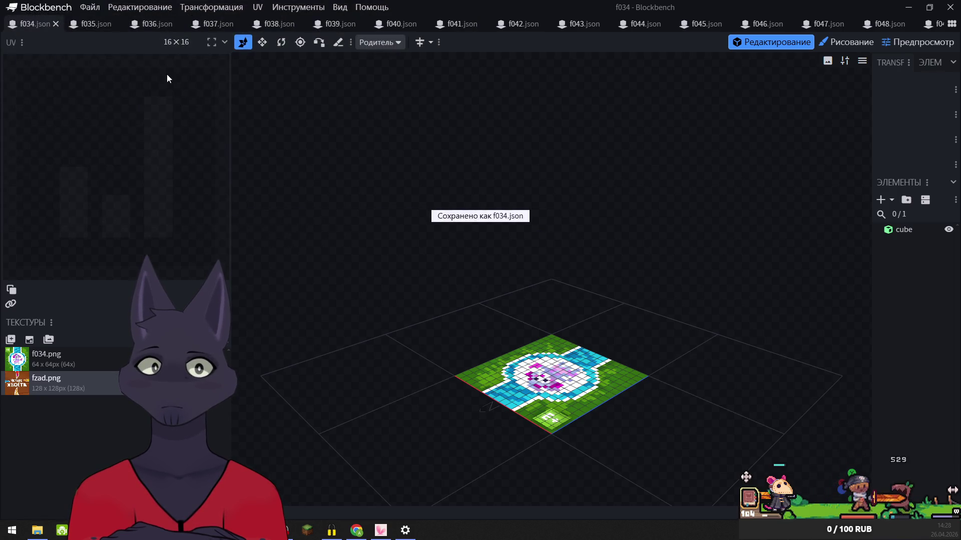
click(56, 24)
click(89, 7)
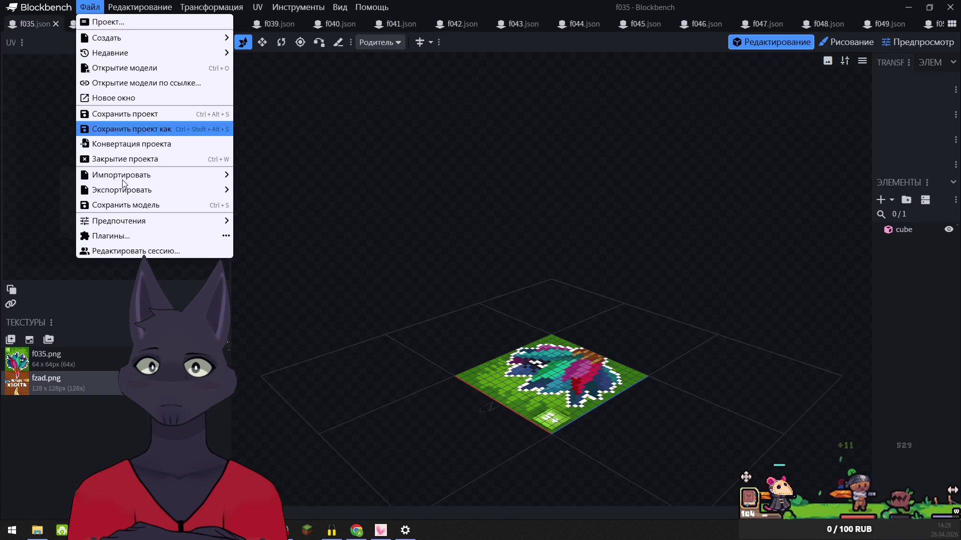
mouse_move(185, 191)
click(256, 191)
click(385, 213)
click(502, 263)
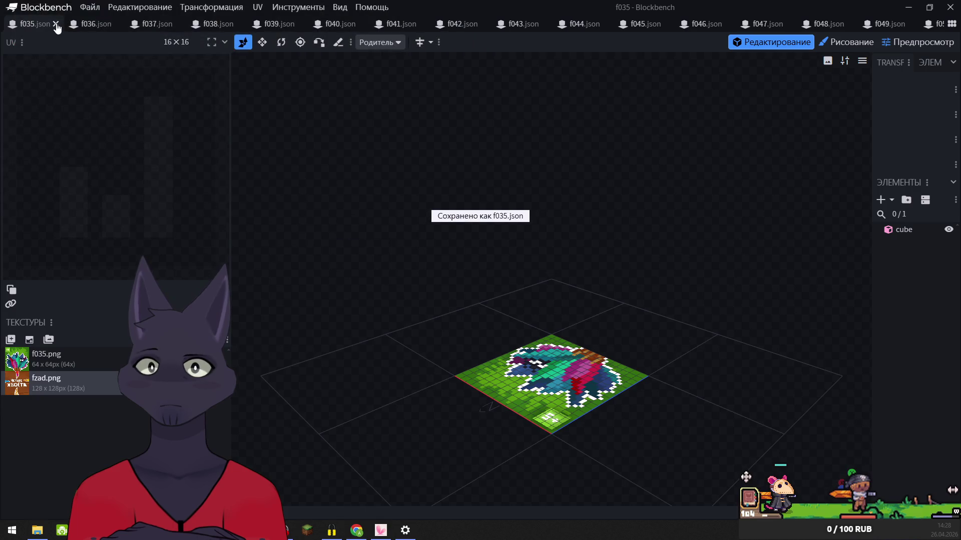
click(56, 24)
click(92, 9)
mouse_move(150, 189)
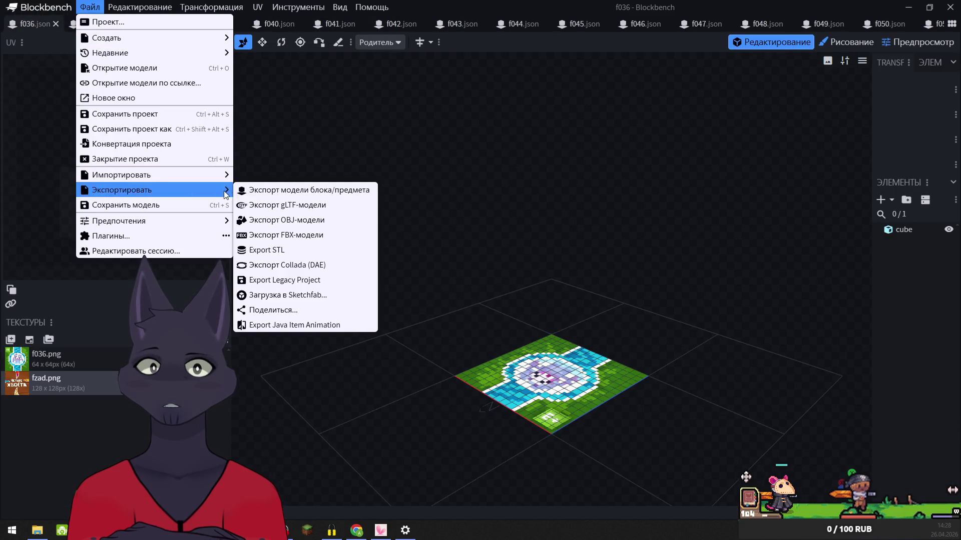
click(257, 191)
click(389, 213)
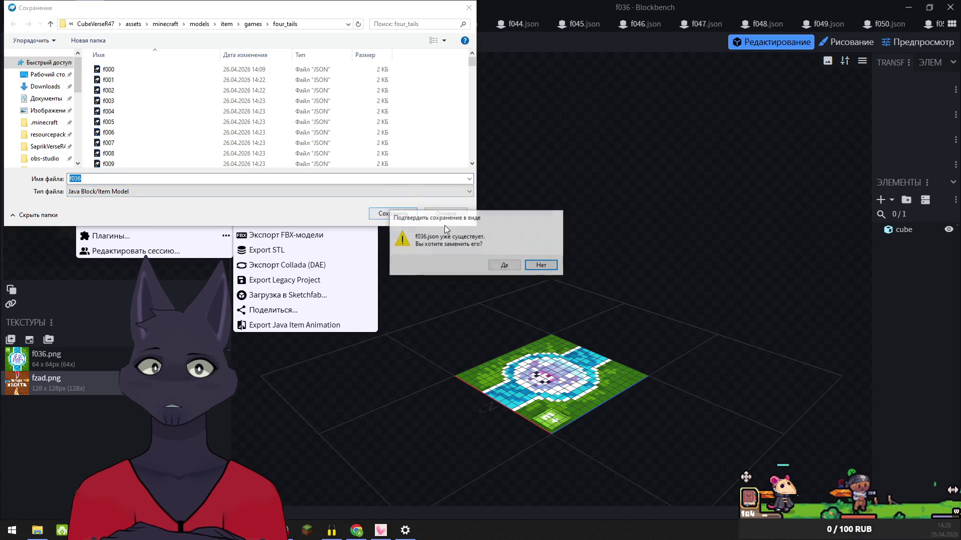
click(505, 267)
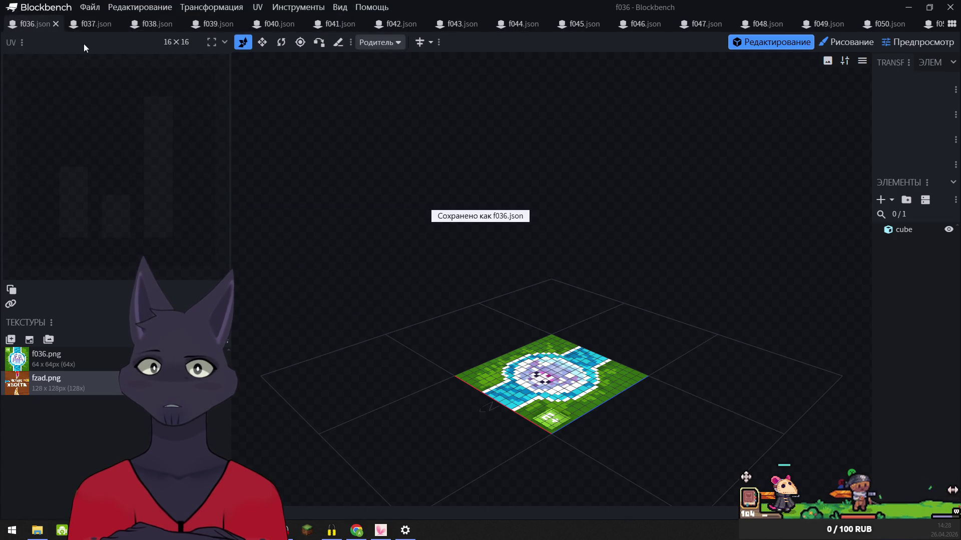
click(56, 24)
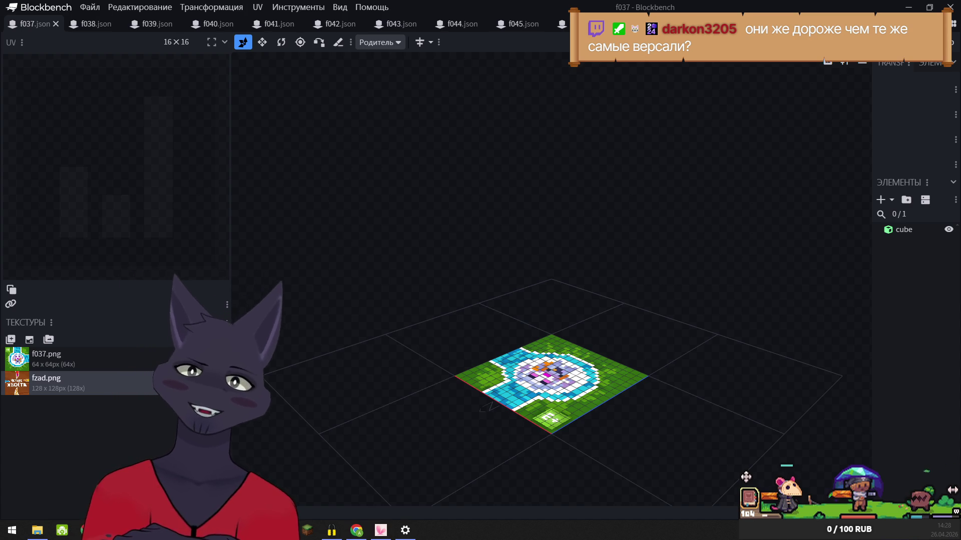
- Replace the f037.png and fzad.png textures with their same image files via Заменить файл
right_click(39, 359)
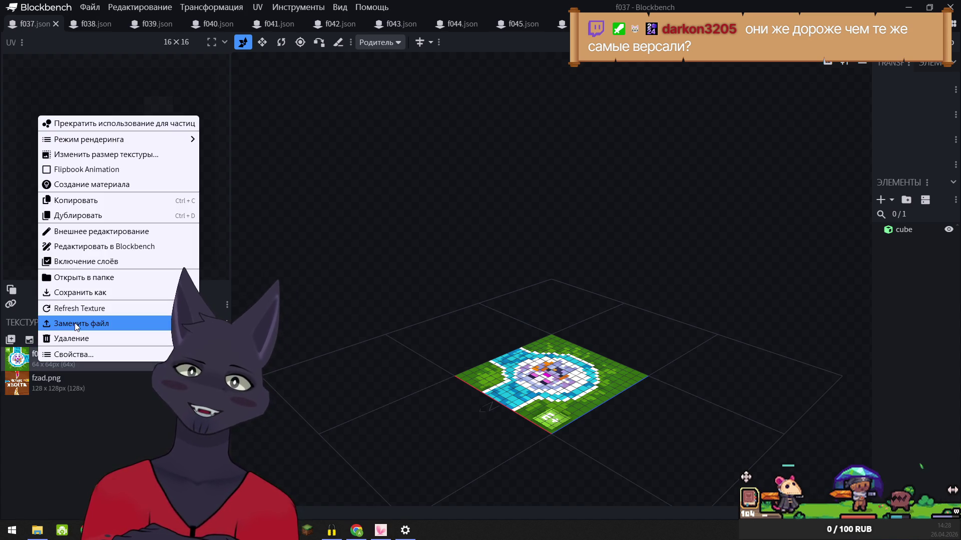
click(74, 323)
click(385, 214)
right_click(17, 385)
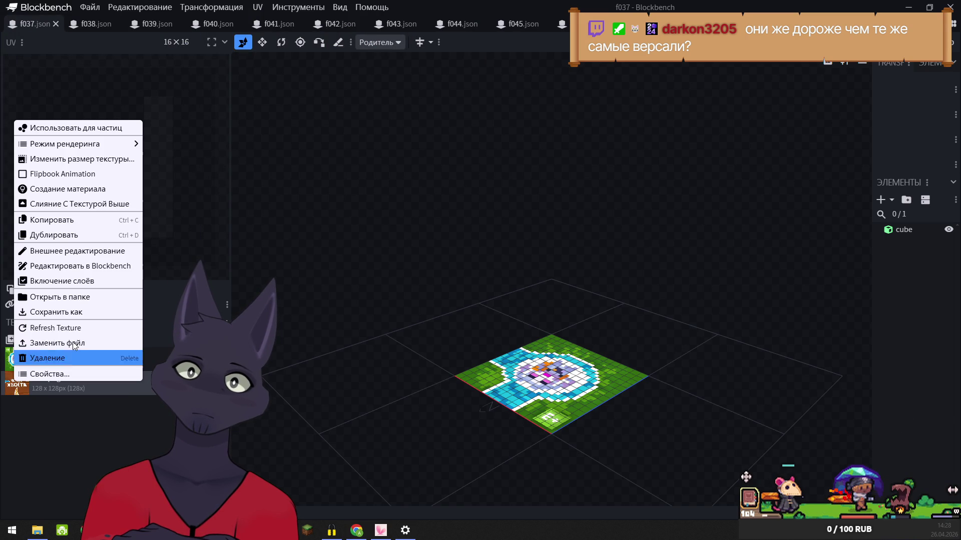
click(75, 343)
click(404, 216)
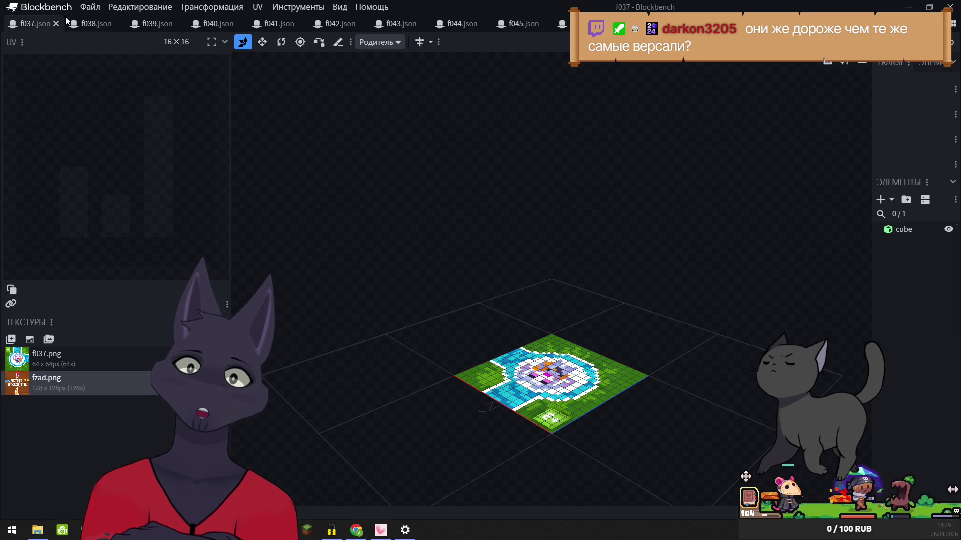
mouse_move(66, 21)
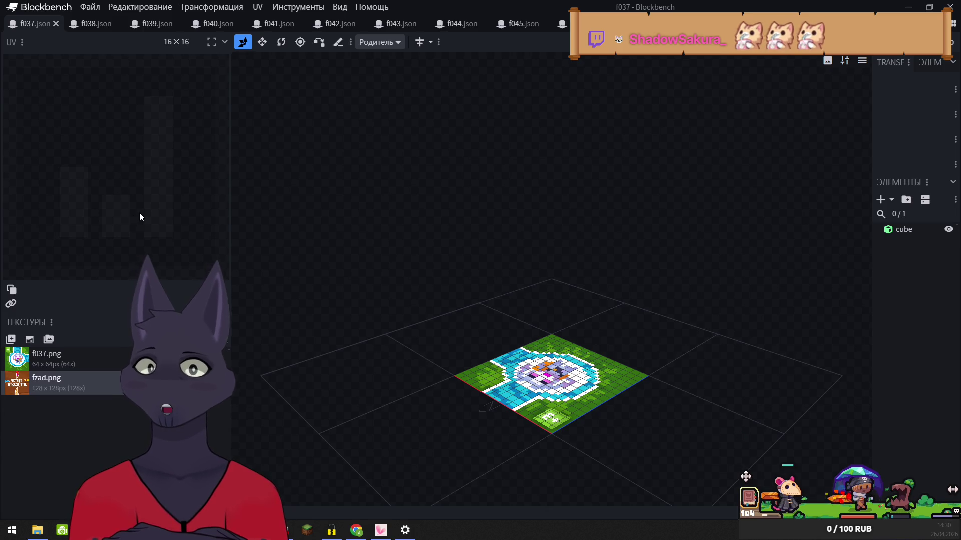
- Export f037 as a Java block/item model into four_tails, overwrite f037.json, and close it
click(90, 7)
mouse_move(165, 189)
click(281, 191)
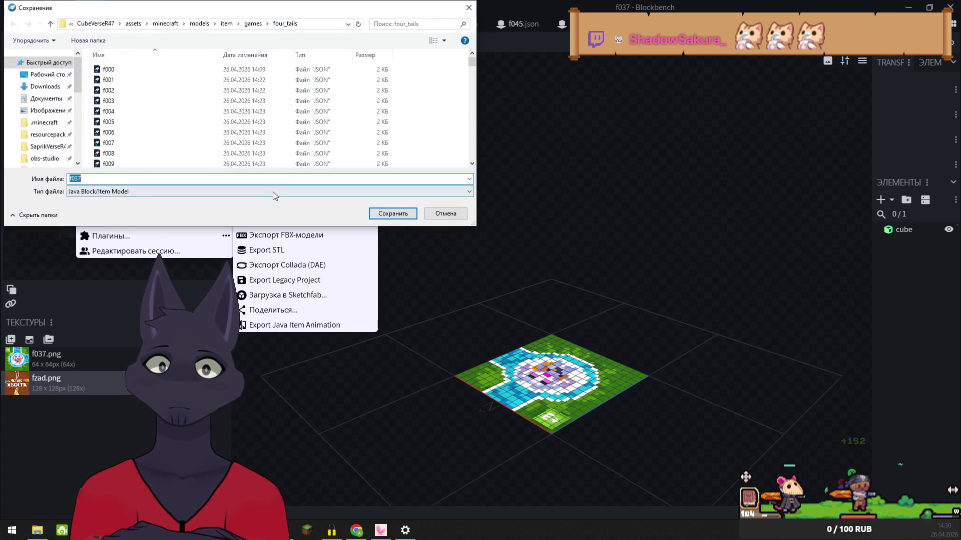
click(393, 213)
click(504, 265)
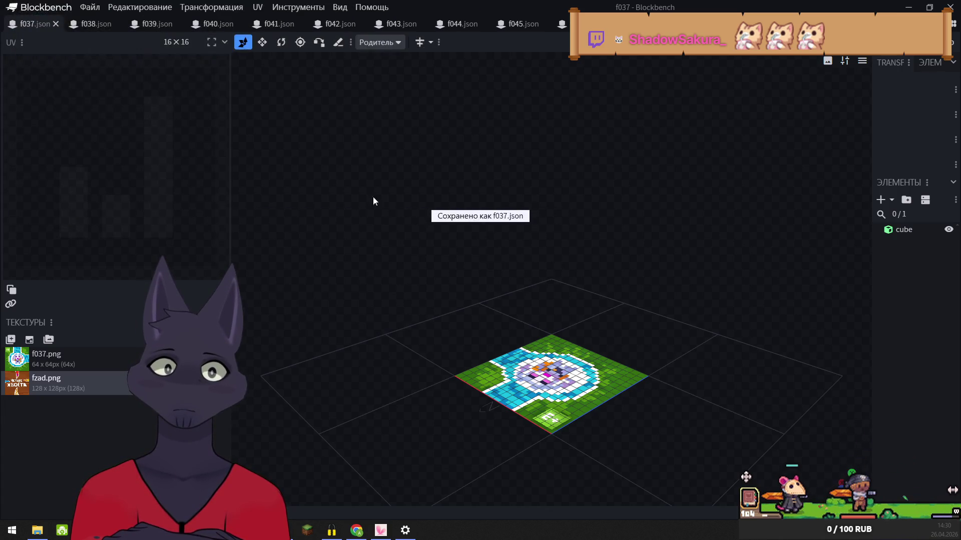
click(56, 24)
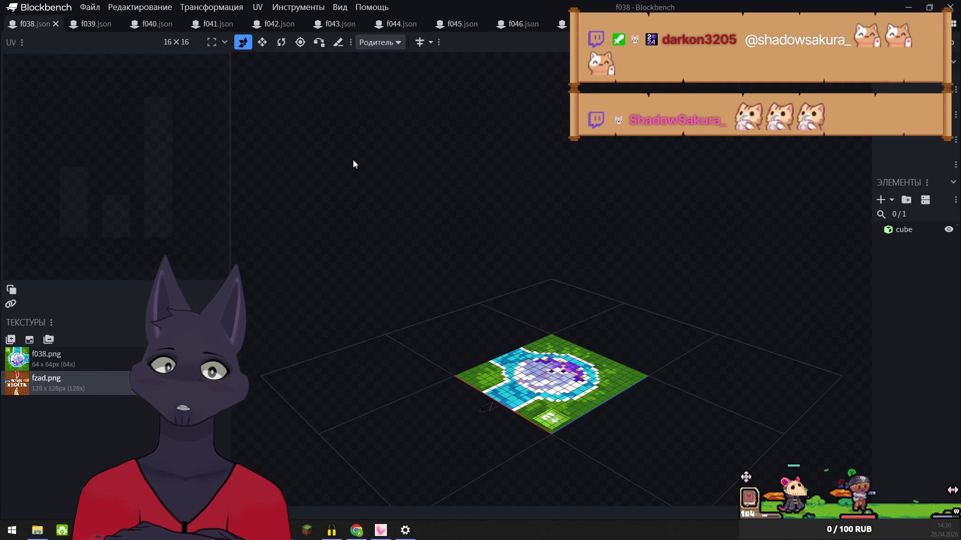
- Export f038 as a Java block/item model into four_tails, overwrite f038.json, and close it
click(91, 9)
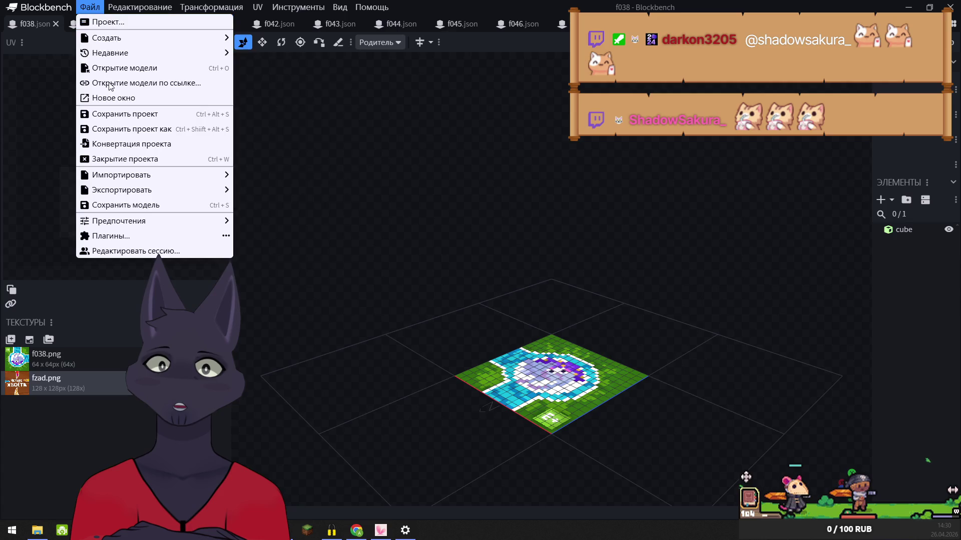
mouse_move(157, 191)
click(262, 191)
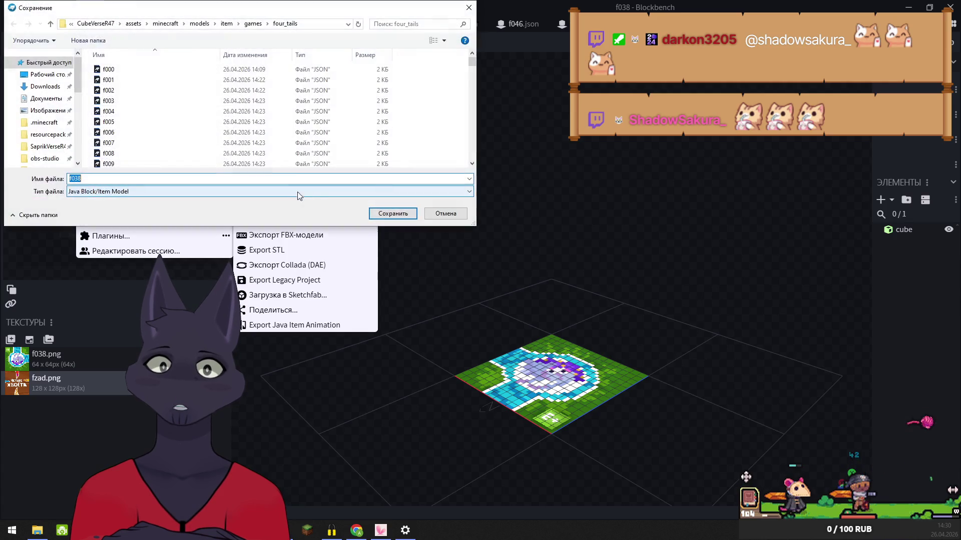
click(399, 219)
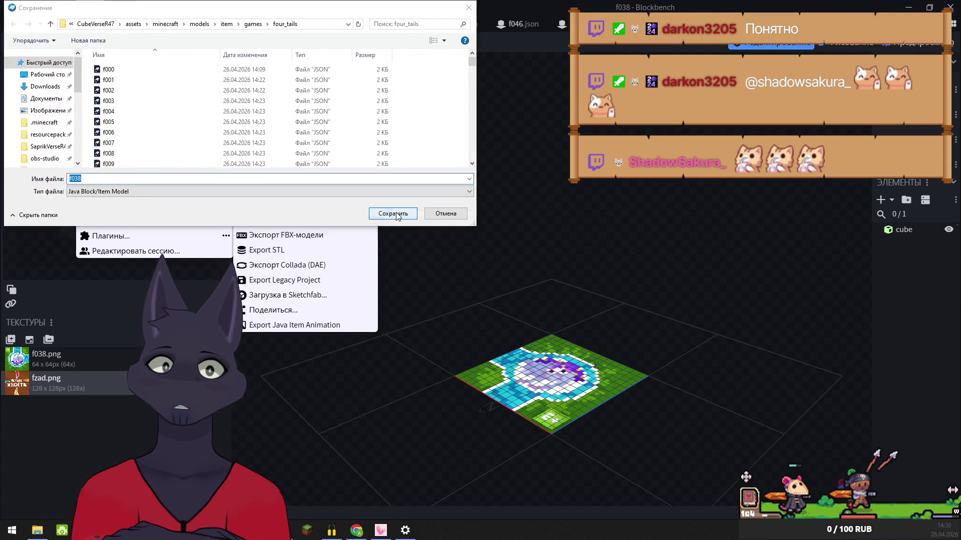
click(499, 261)
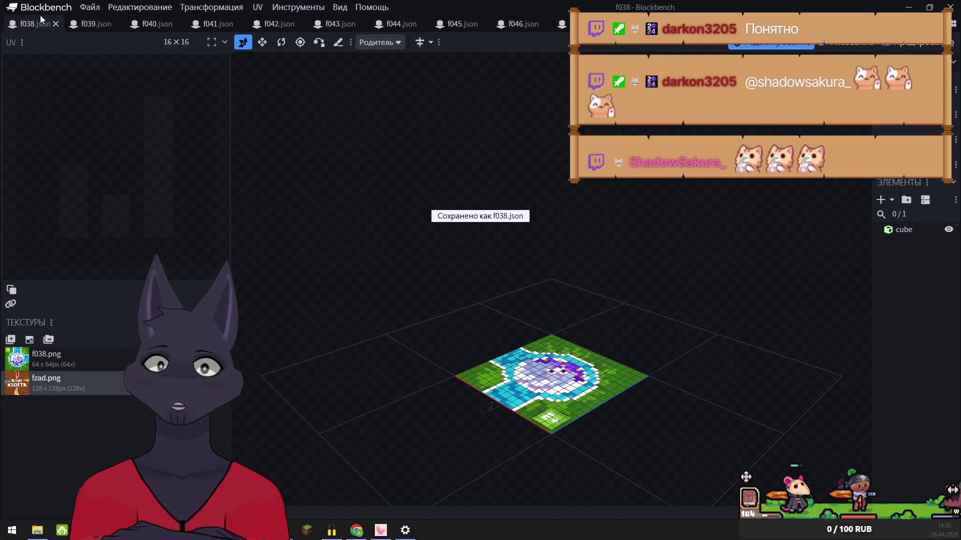
click(55, 24)
- Export f039 as a Java block/item model into four_tails, overwrite f039.json, and close it
click(85, 11)
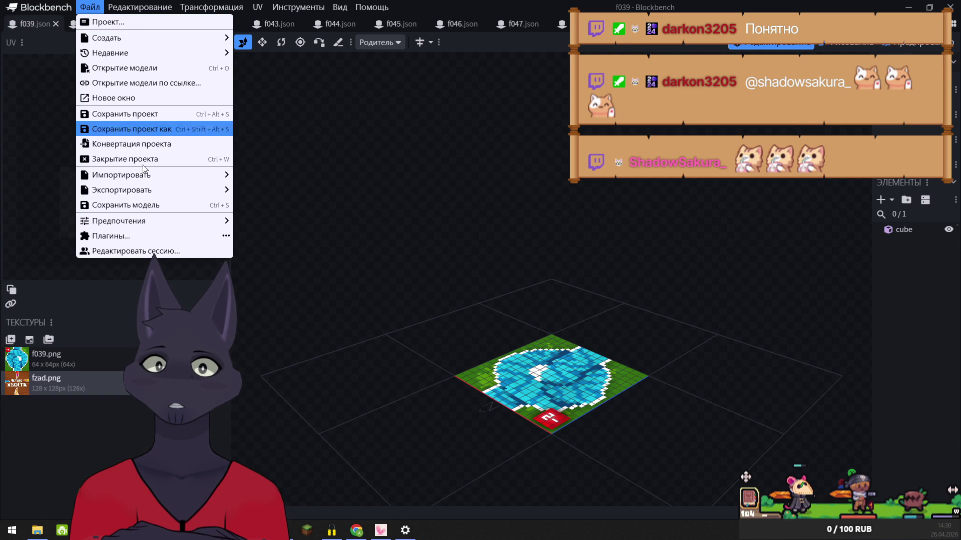
mouse_move(150, 190)
click(278, 191)
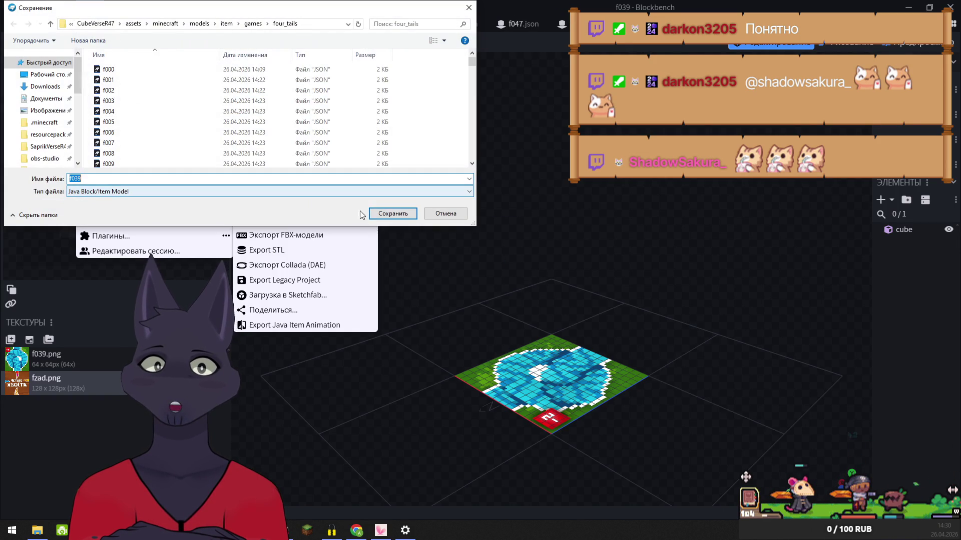
click(394, 214)
click(505, 266)
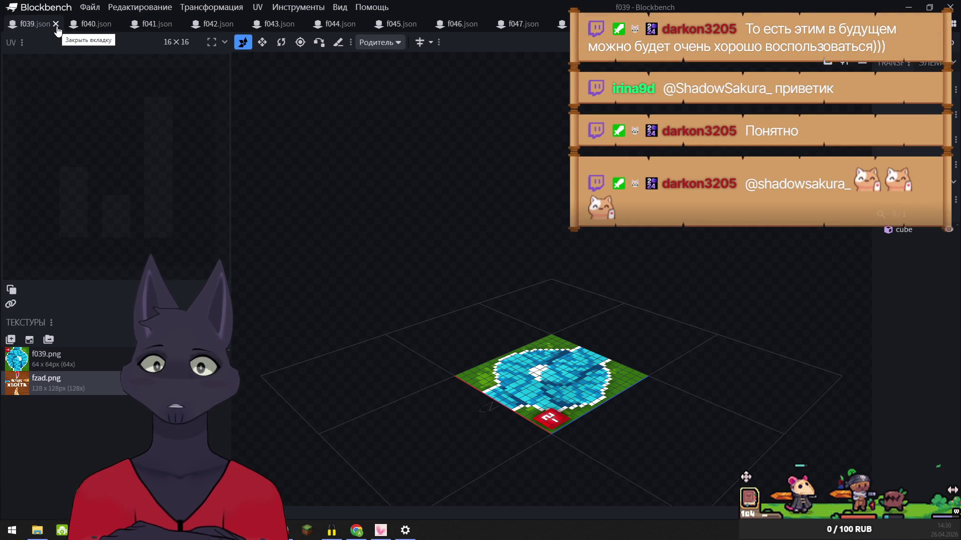
click(56, 25)
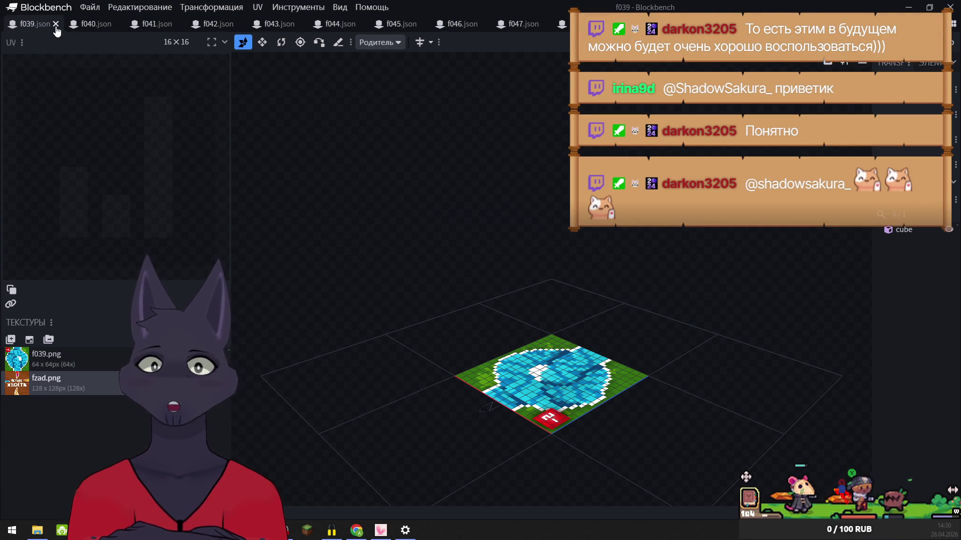
- Export f040 as a Java block/item model into four_tails, overwrite f040.json, and close it
click(91, 12)
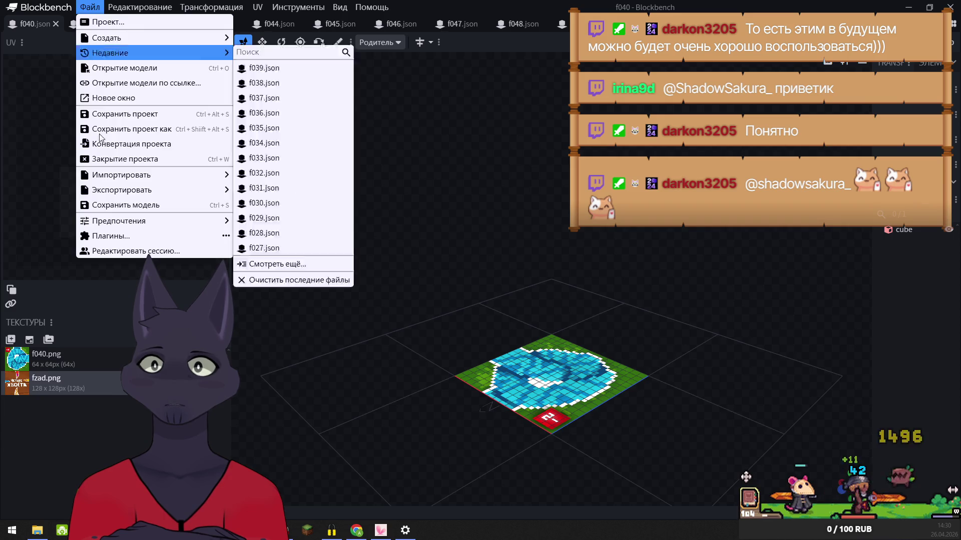
mouse_move(210, 191)
click(254, 192)
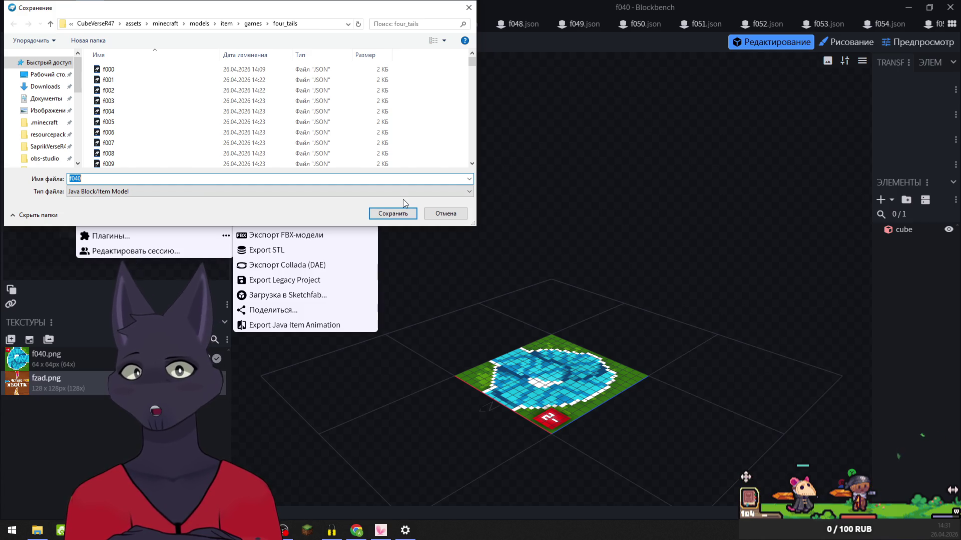
click(401, 213)
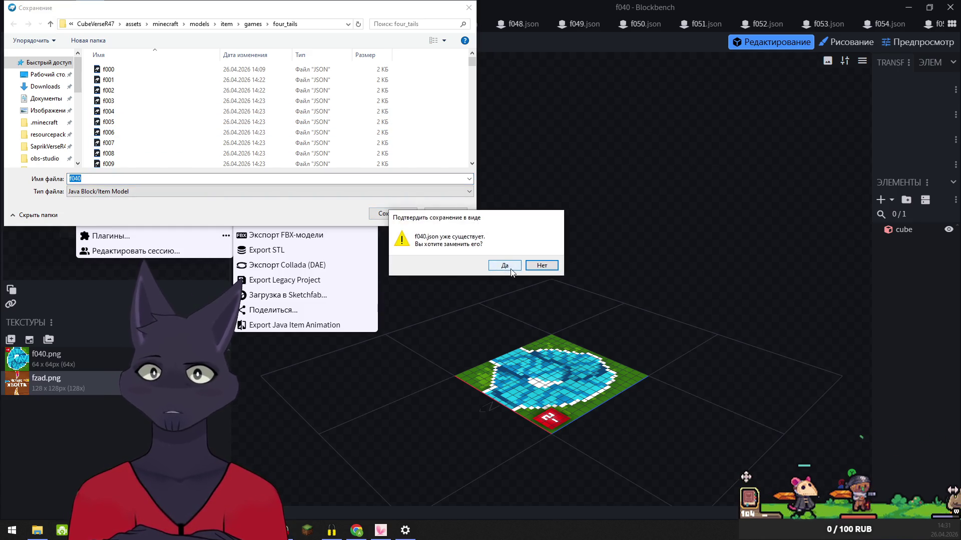
click(511, 269)
click(56, 24)
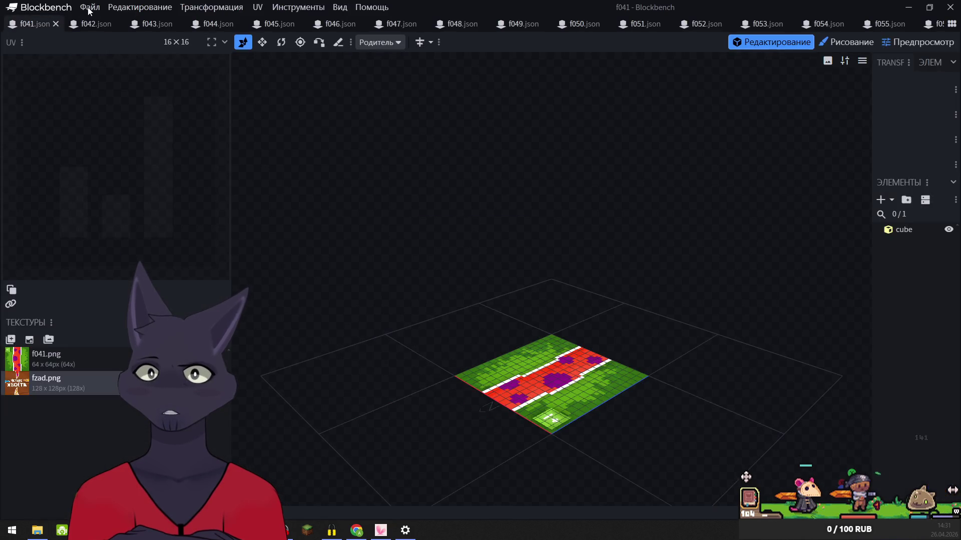
- Export f041 as a Java block/item model into four_tails, overwrite f041.json, and close it
click(89, 8)
mouse_move(130, 190)
click(273, 190)
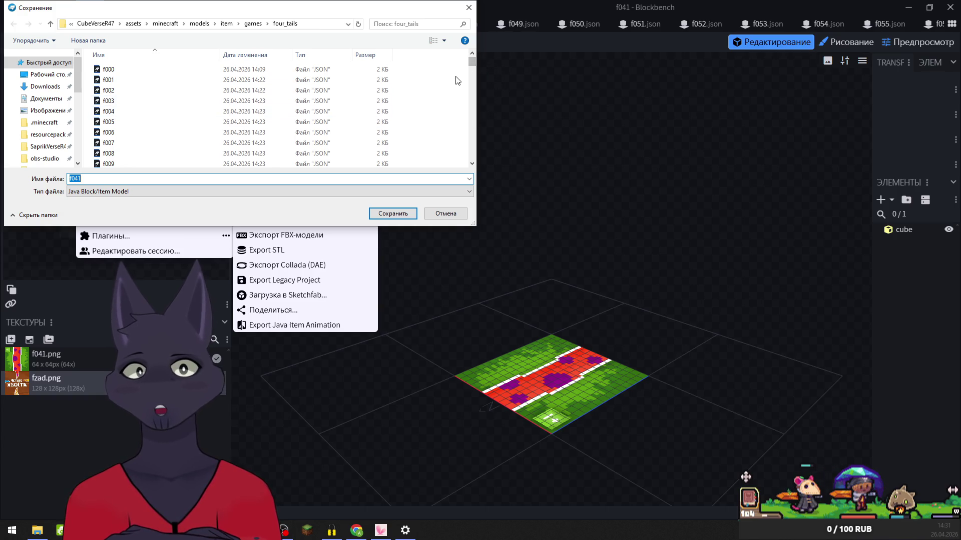
click(394, 214)
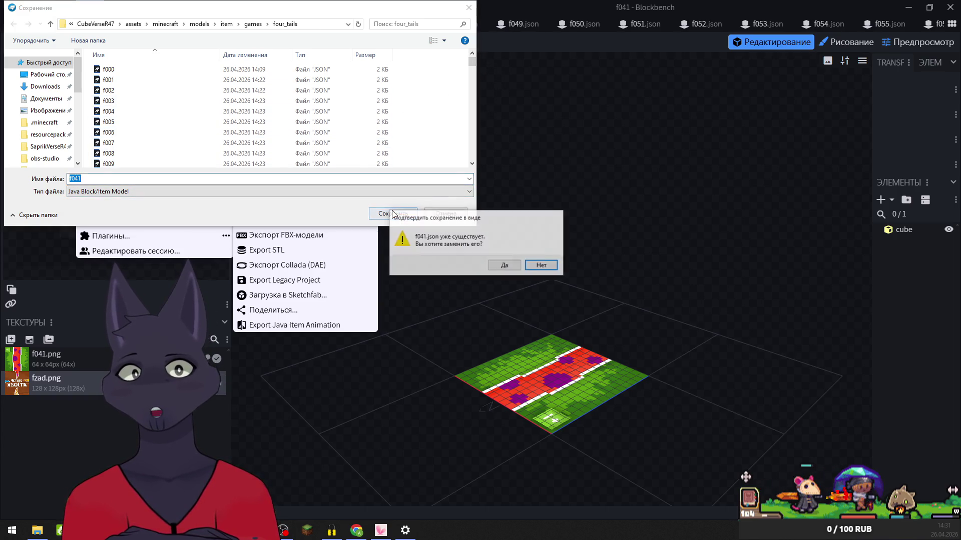
click(505, 266)
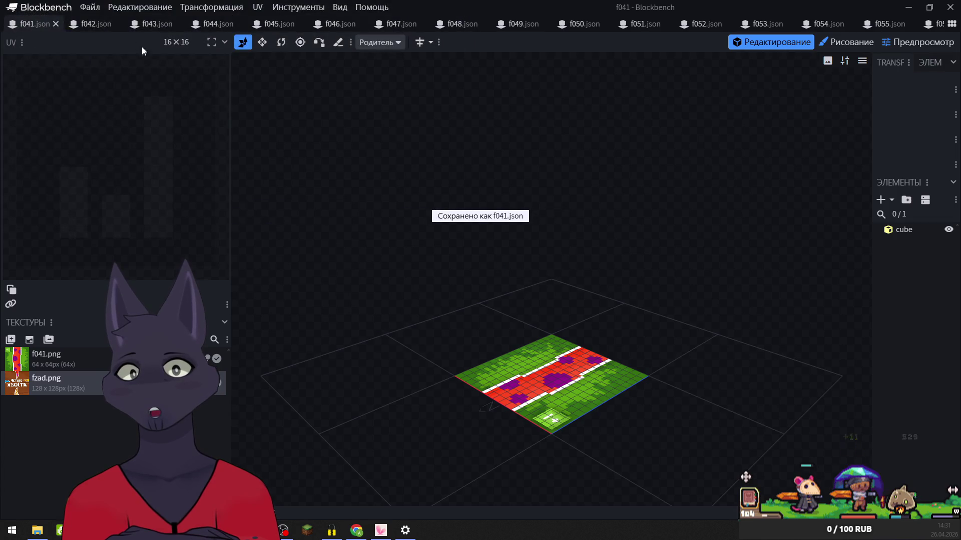
click(56, 24)
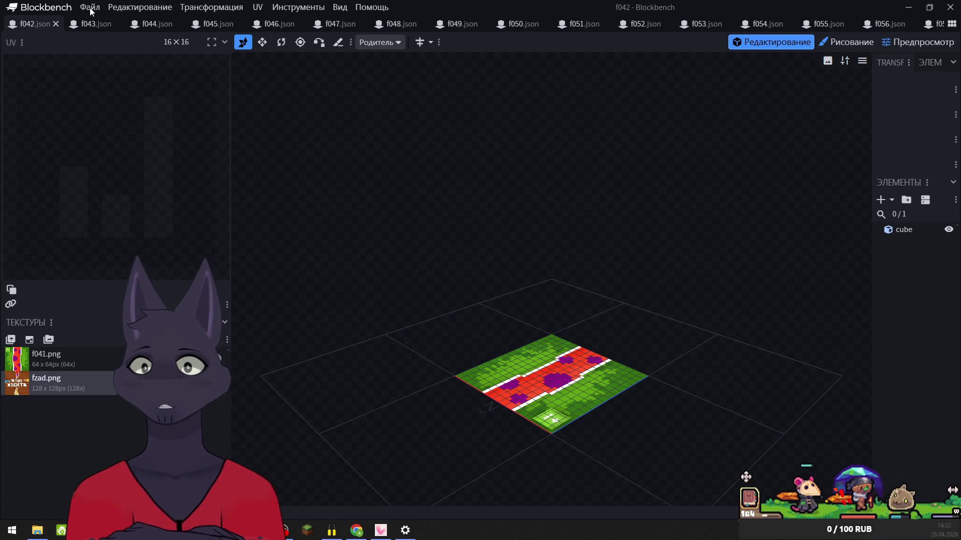
- Export f042 as a Java block/item model into four_tails, overwrite f042.json, and close it
click(90, 8)
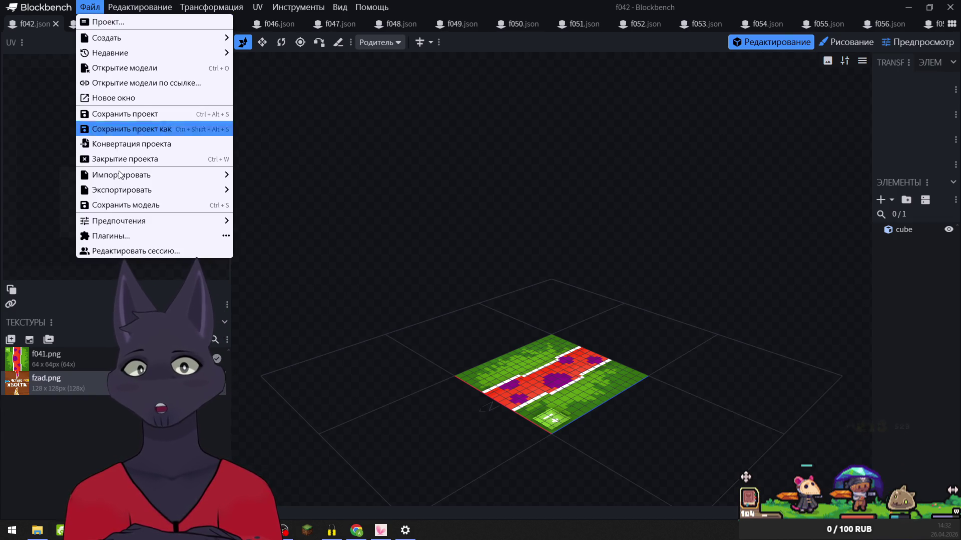
mouse_move(180, 186)
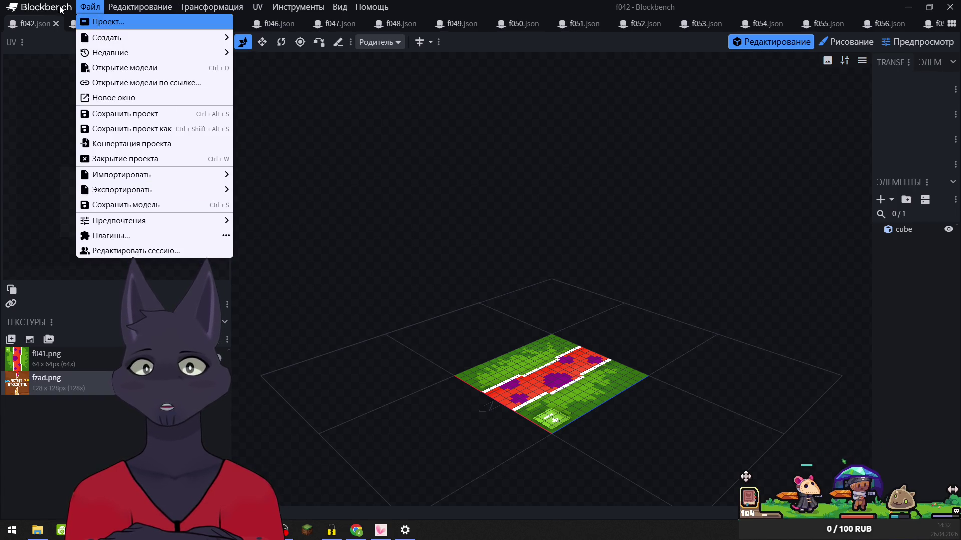
click(96, 7)
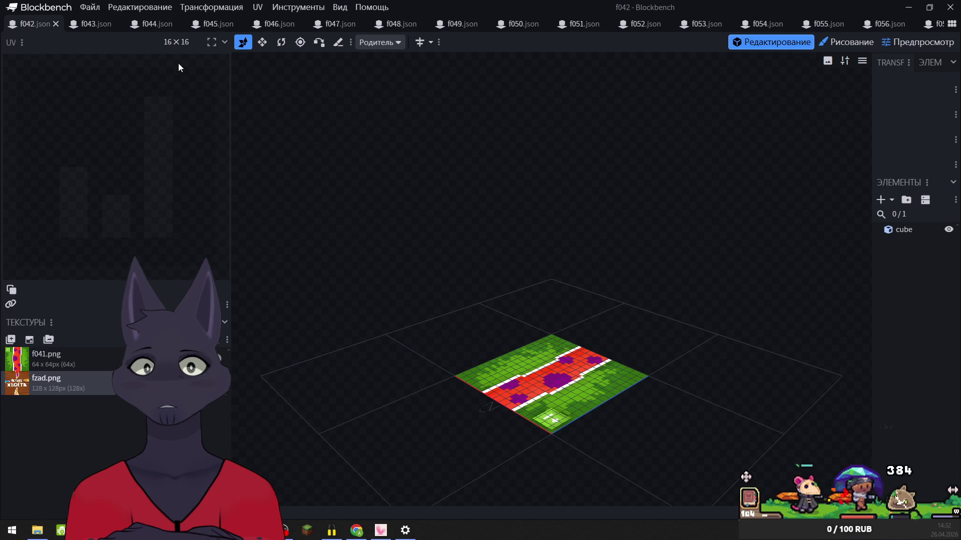
click(90, 7)
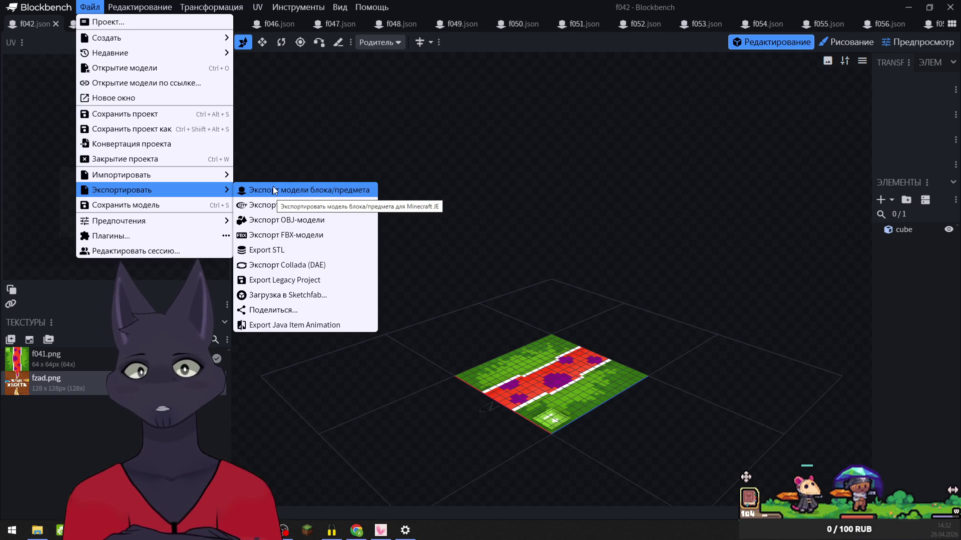
click(273, 190)
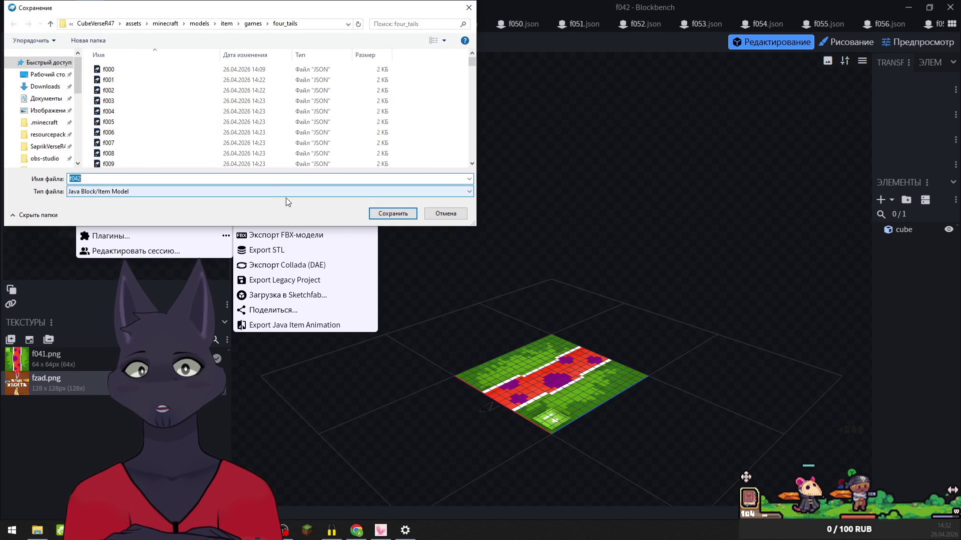
click(393, 214)
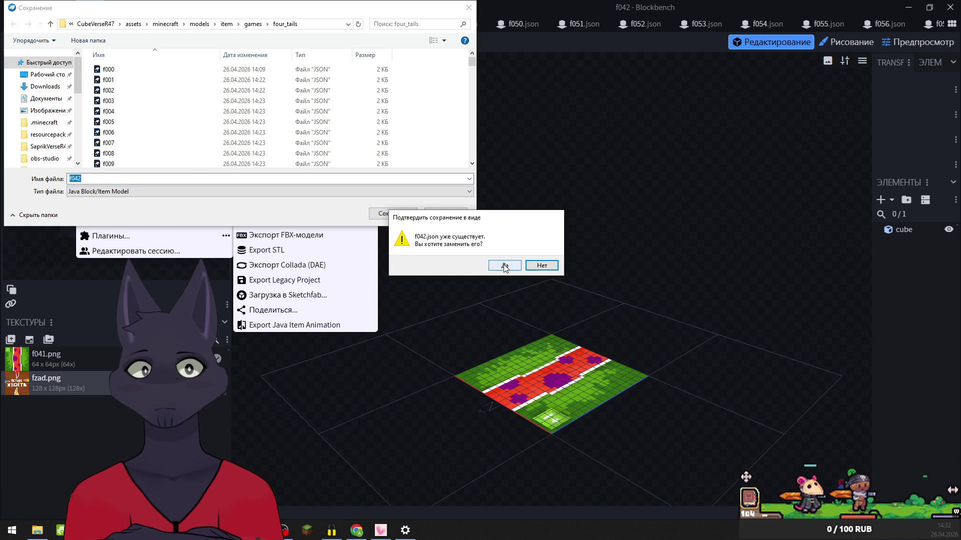
click(504, 266)
click(56, 24)
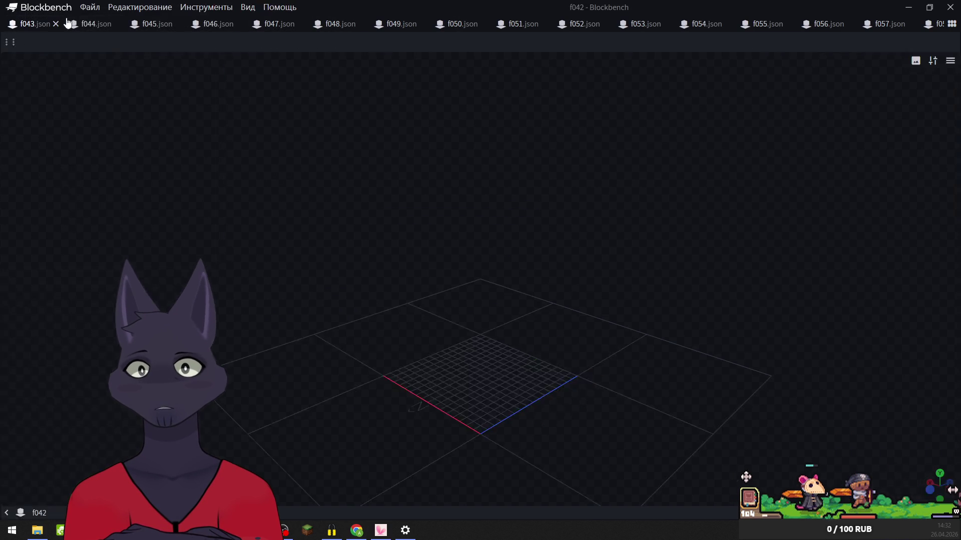
- Export f043 as a Java block/item model into four_tails, overwriting f043.json
click(89, 7)
mouse_move(110, 193)
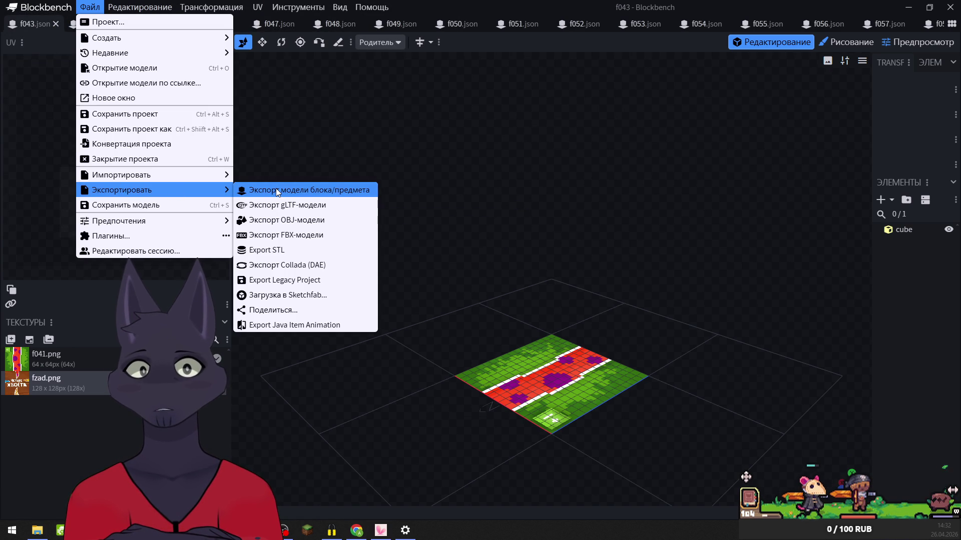
click(276, 188)
click(393, 213)
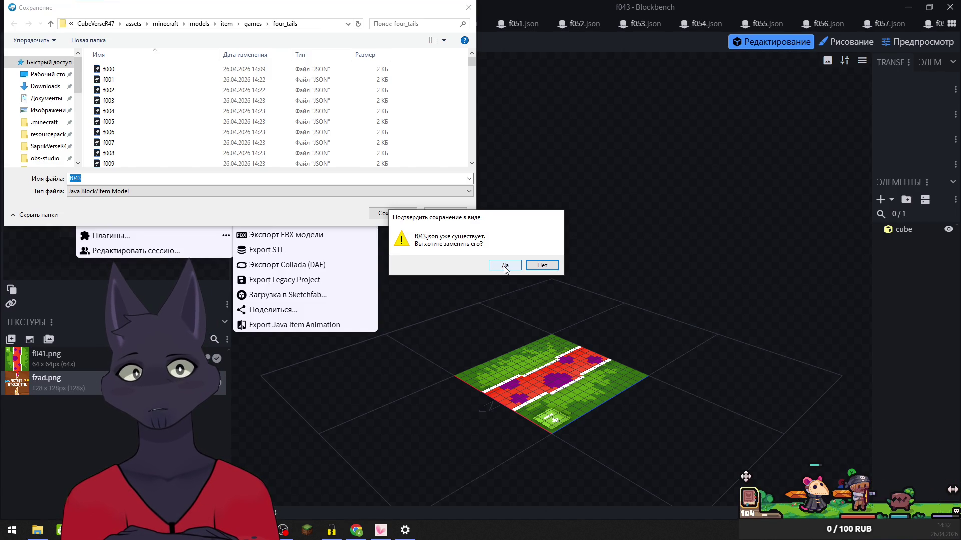
click(505, 266)
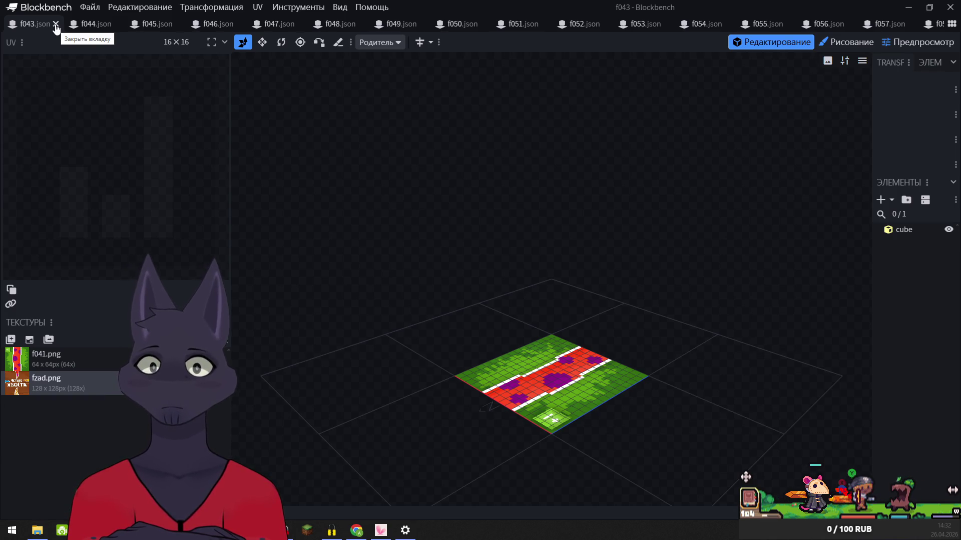
- Re-export f043 into four_tails, overwrite f043.json again, and close the f043 model
click(97, 6)
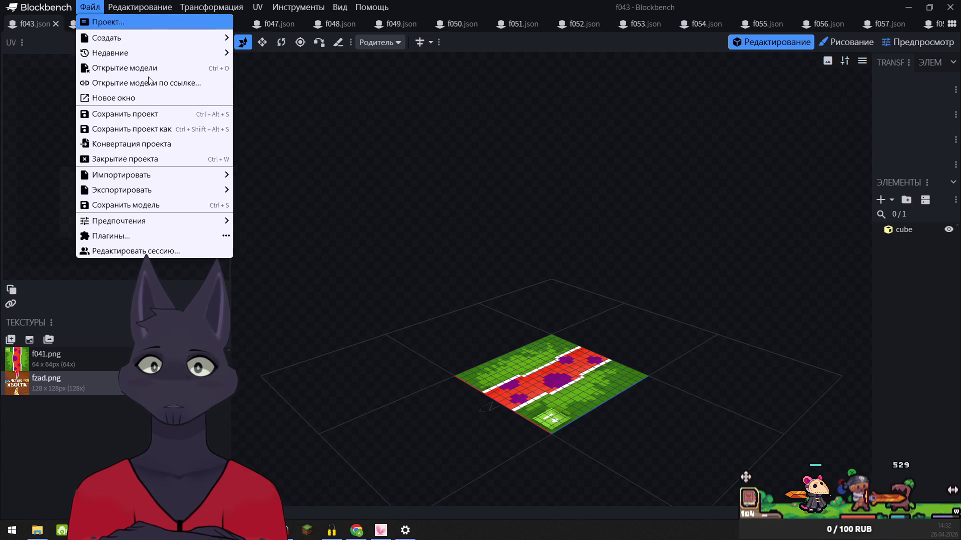
mouse_move(170, 188)
click(269, 191)
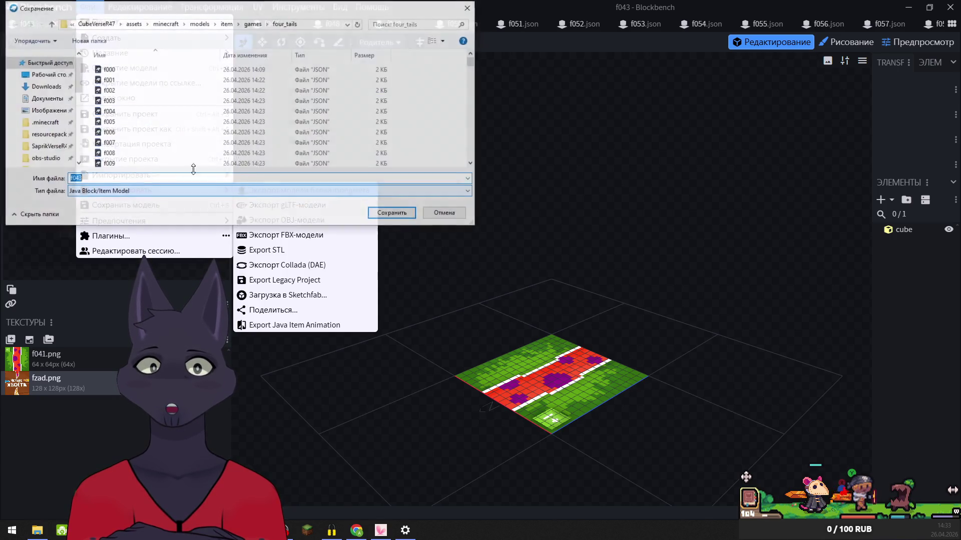
click(406, 212)
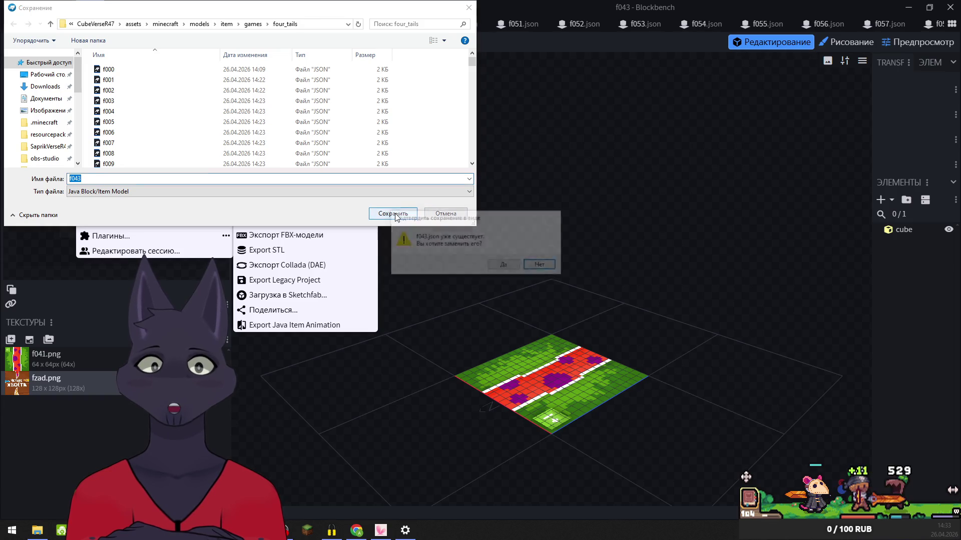
click(506, 268)
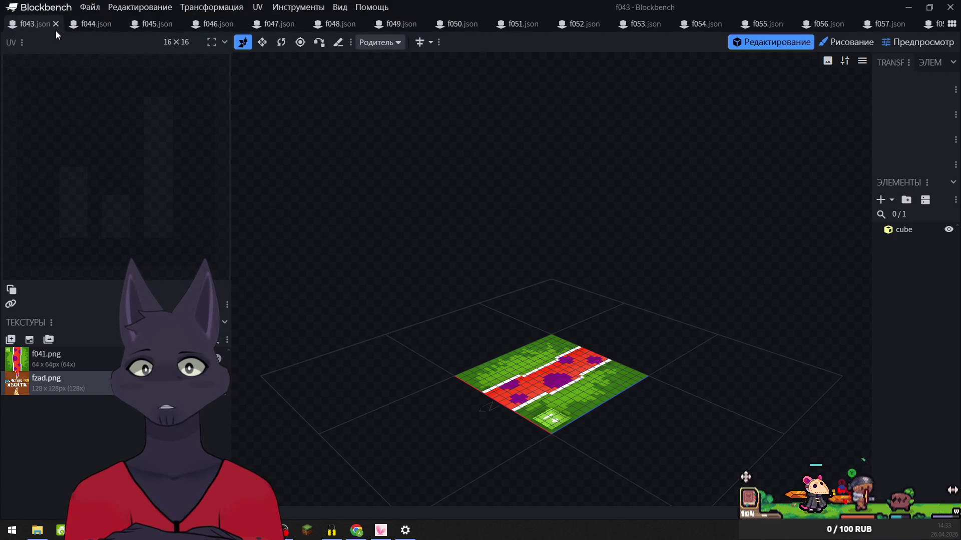
click(55, 24)
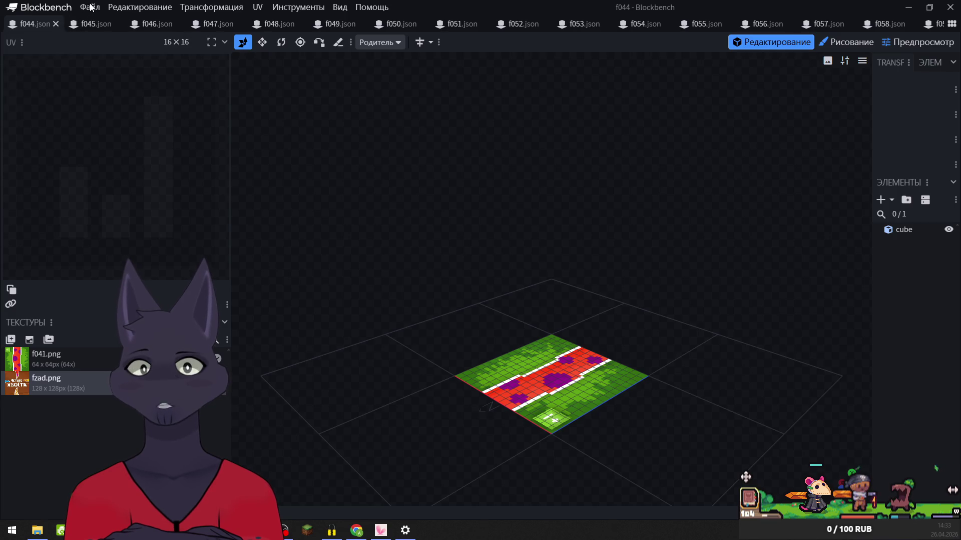
- Export f044 as a Java block/item model into four_tails, replacing f044.json, and close it
click(90, 7)
mouse_move(129, 191)
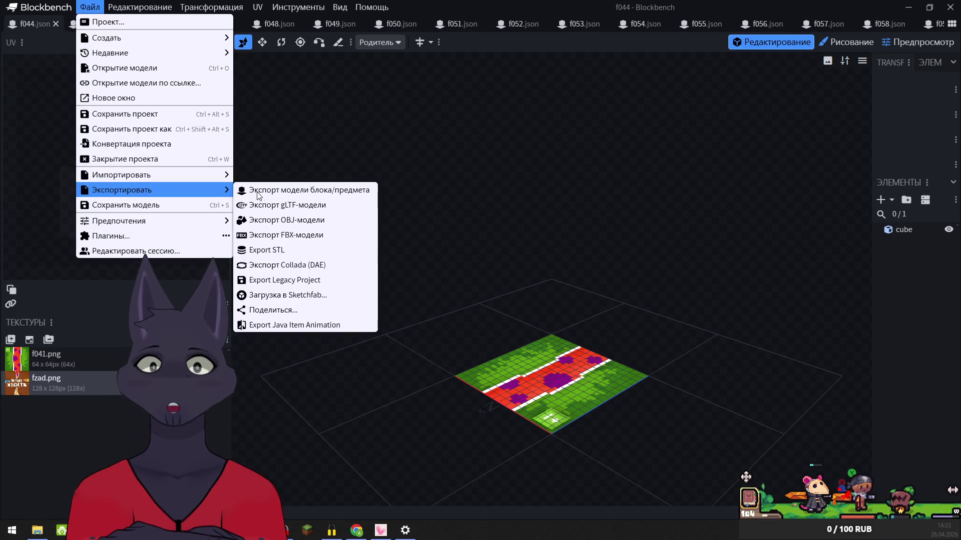
click(274, 190)
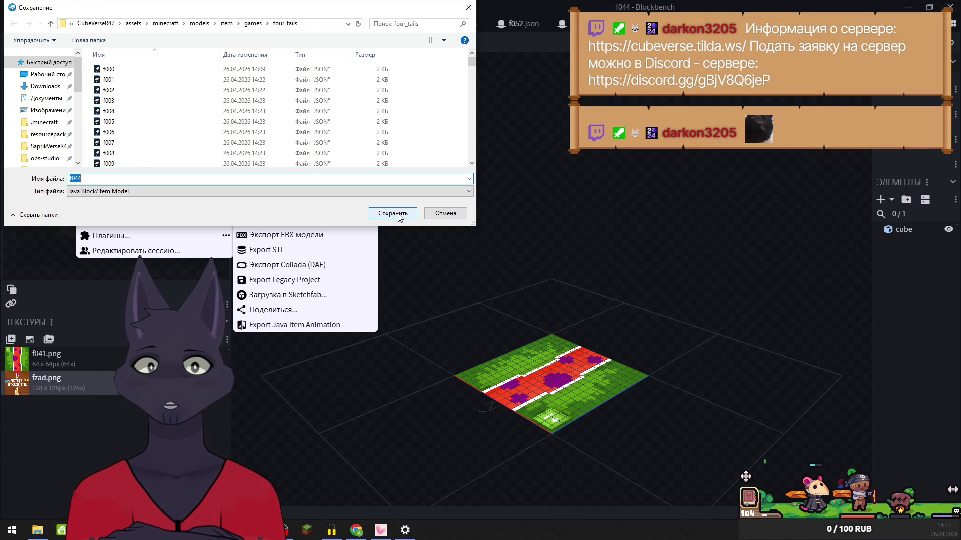
click(399, 218)
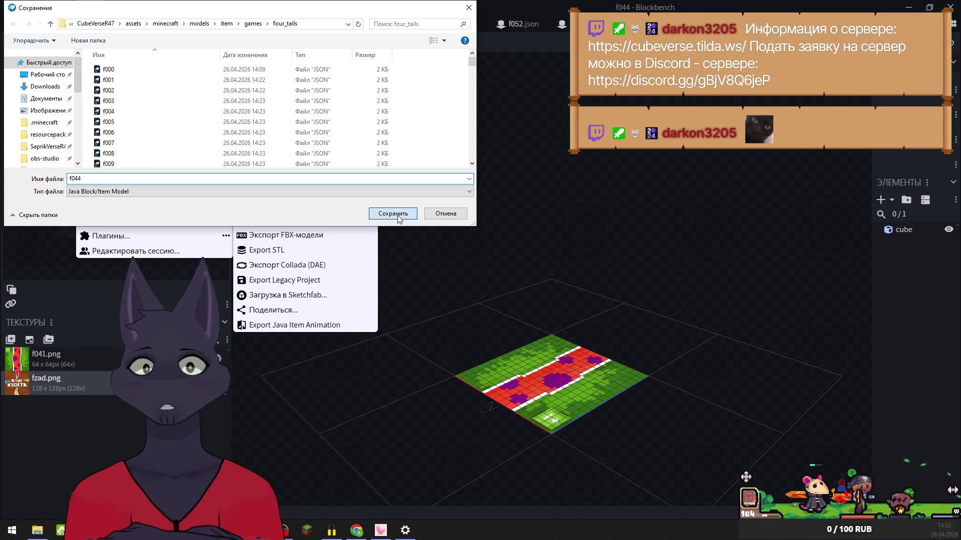
click(504, 266)
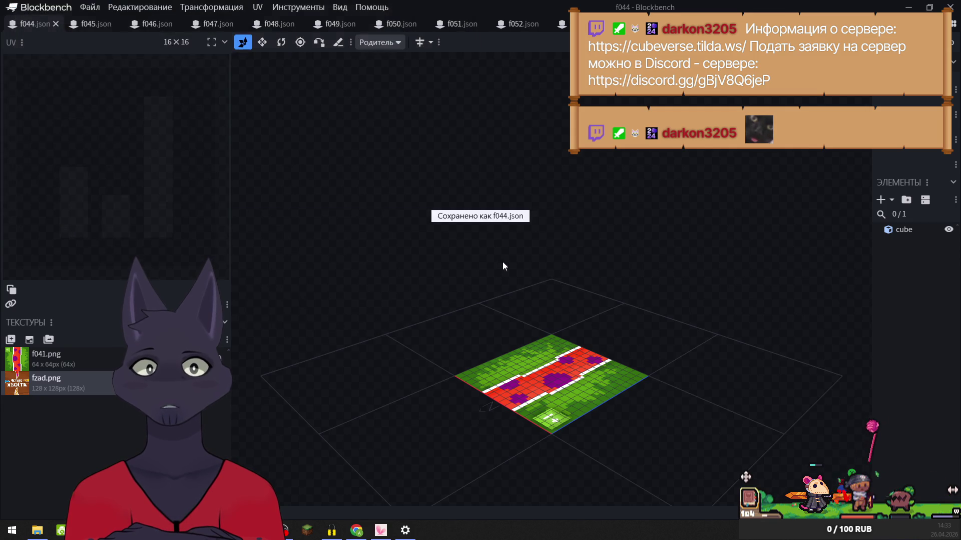
click(55, 23)
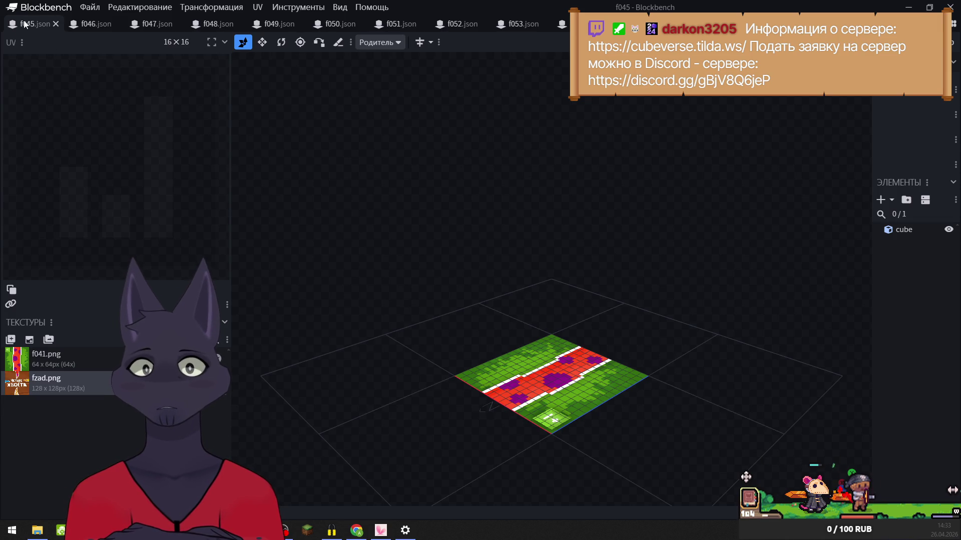
- Export f045 as a Java block/item model into four_tails, replacing f045.json, and close it
click(90, 7)
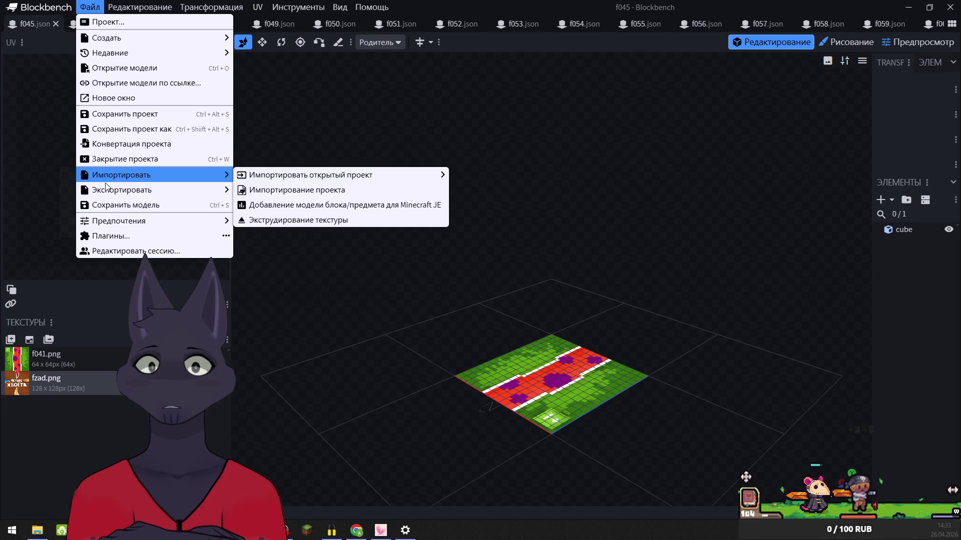
mouse_move(219, 195)
click(266, 192)
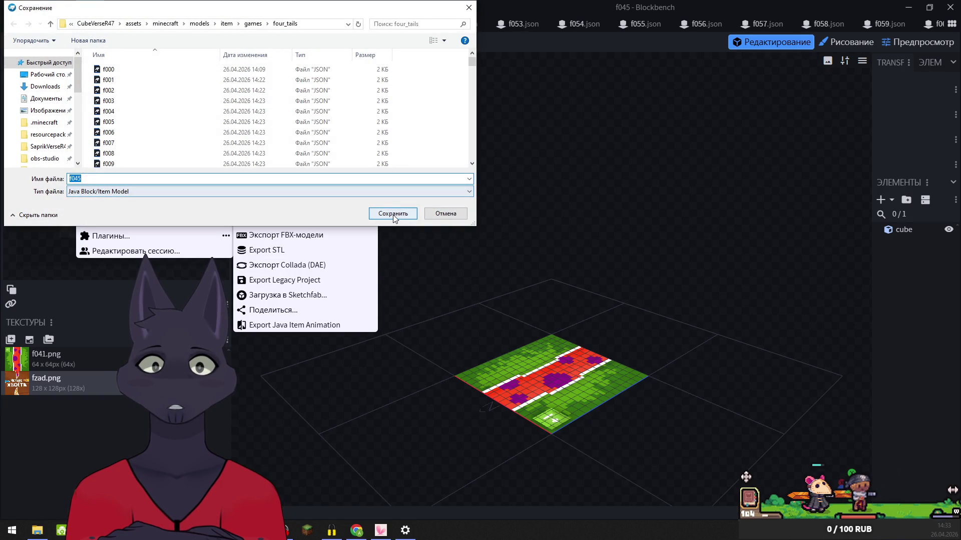
click(402, 216)
click(504, 265)
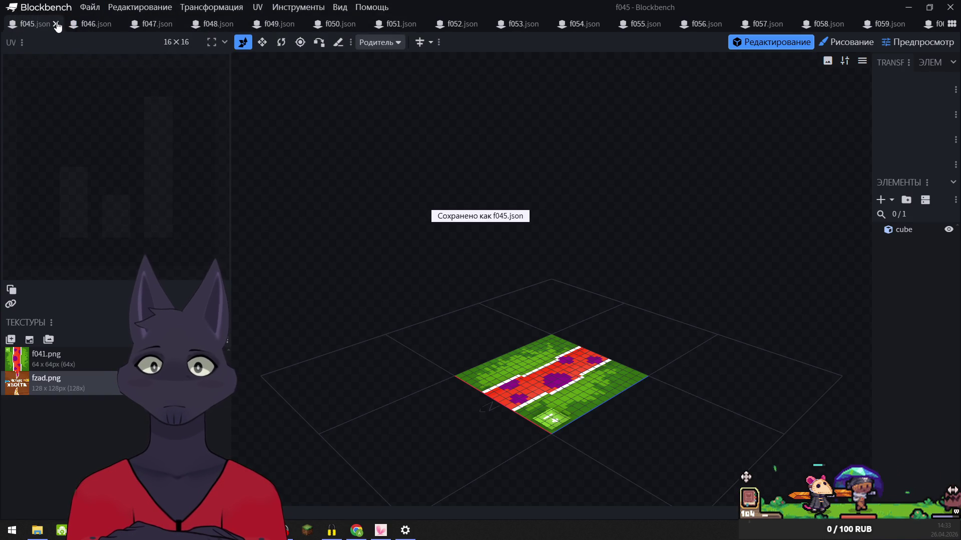
click(56, 24)
- Export f046 over the existing f046.json, then bring up options for the missing fzad.png texture
click(90, 7)
mouse_move(104, 187)
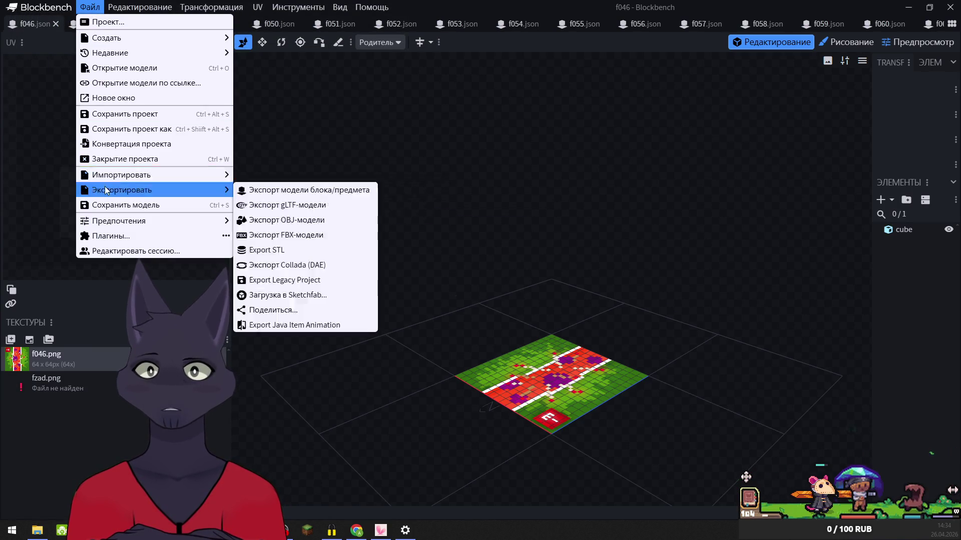
click(260, 191)
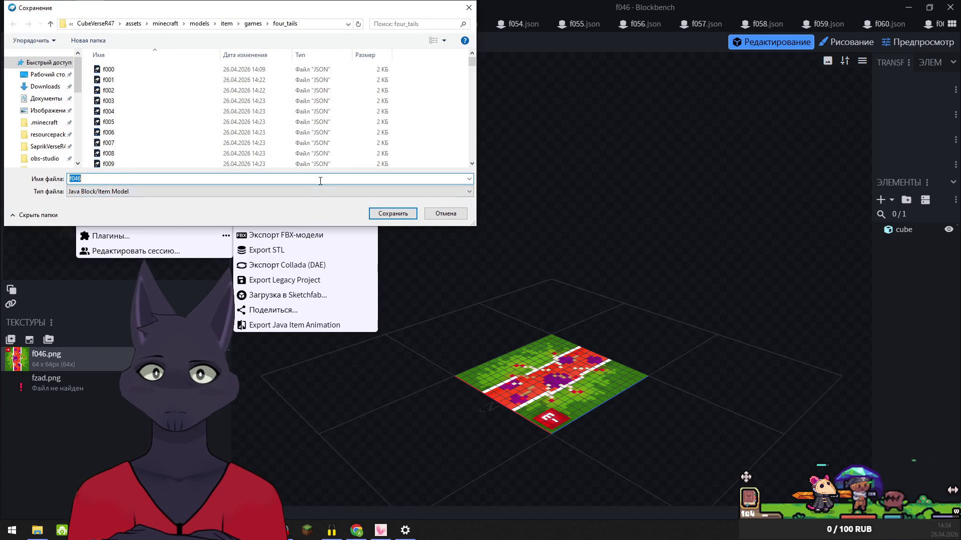
click(413, 215)
click(503, 265)
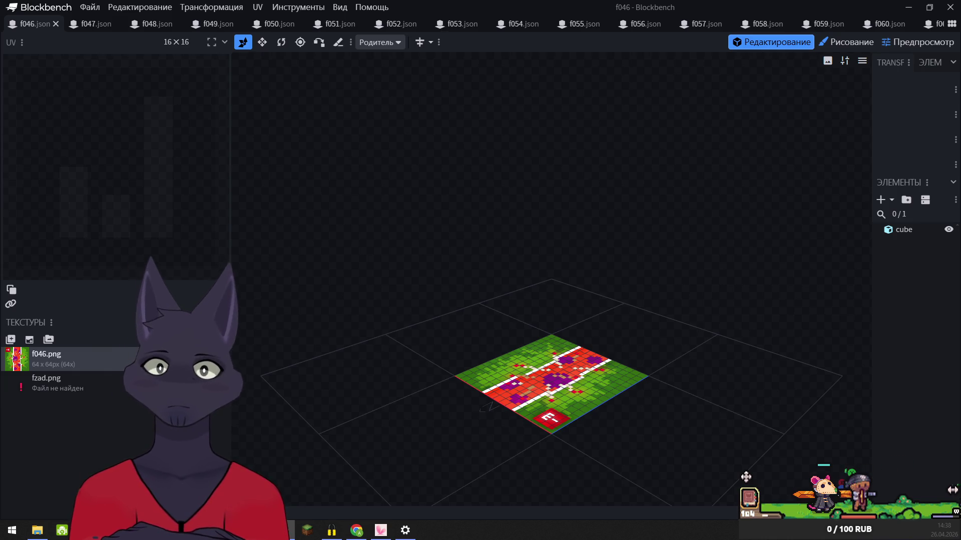
right_click(20, 378)
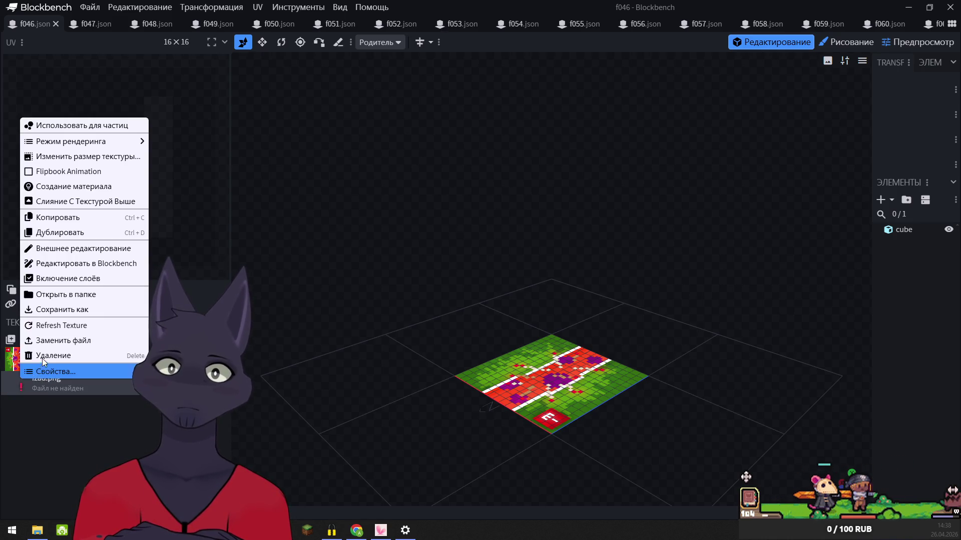
- Relink the missing fzad.png texture to its file in the four_tails folder
click(49, 344)
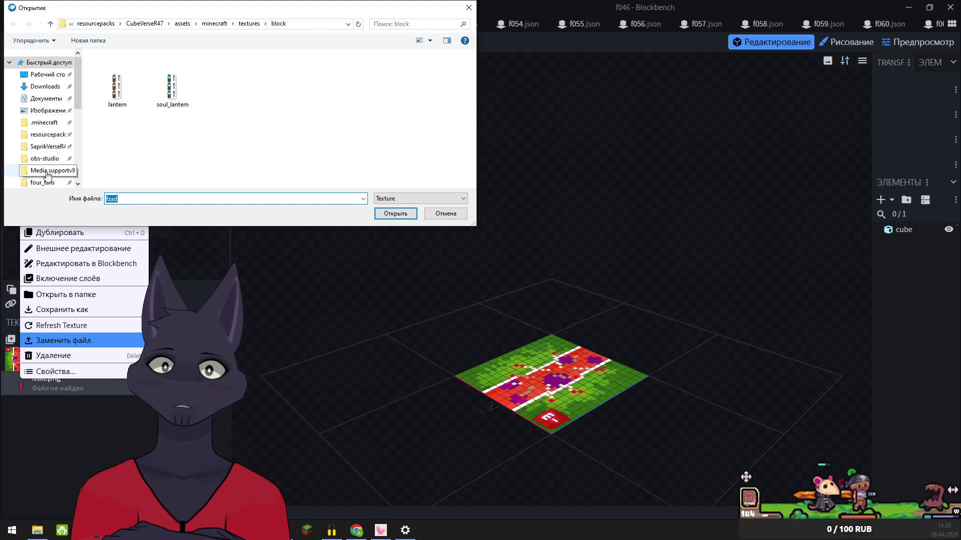
click(43, 182)
click(393, 213)
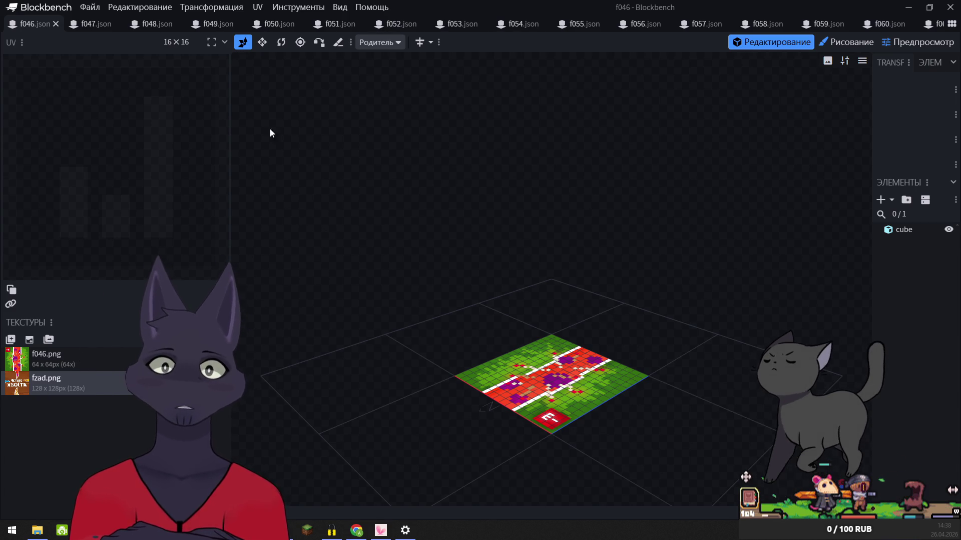
- Export f046 as a Java block/item model into four_tails, replacing f046.json, and close it
click(90, 7)
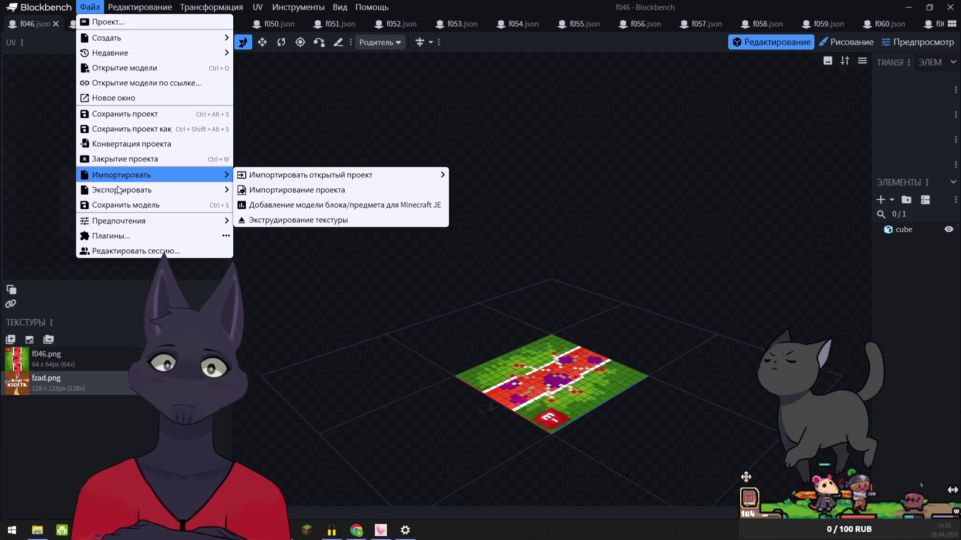
mouse_move(218, 186)
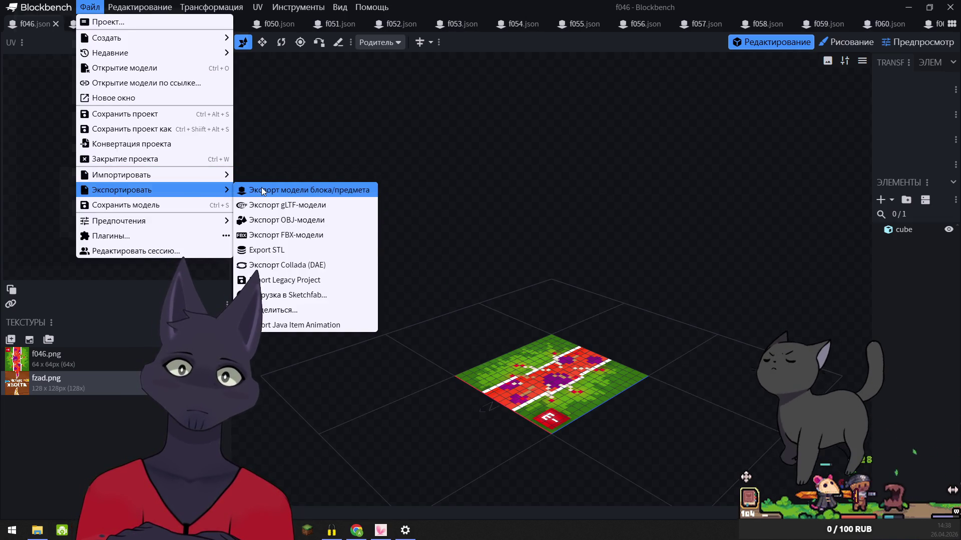
click(262, 188)
click(381, 213)
click(496, 261)
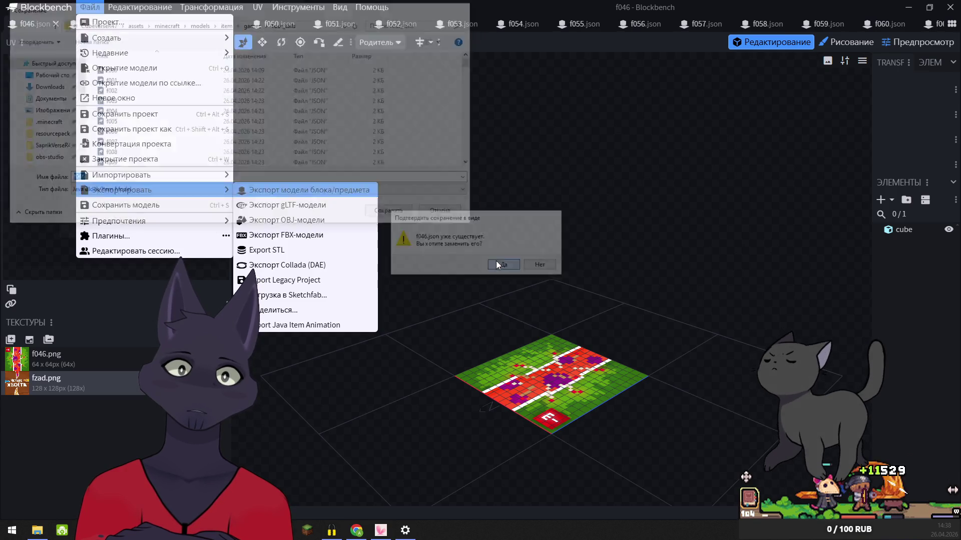
click(56, 23)
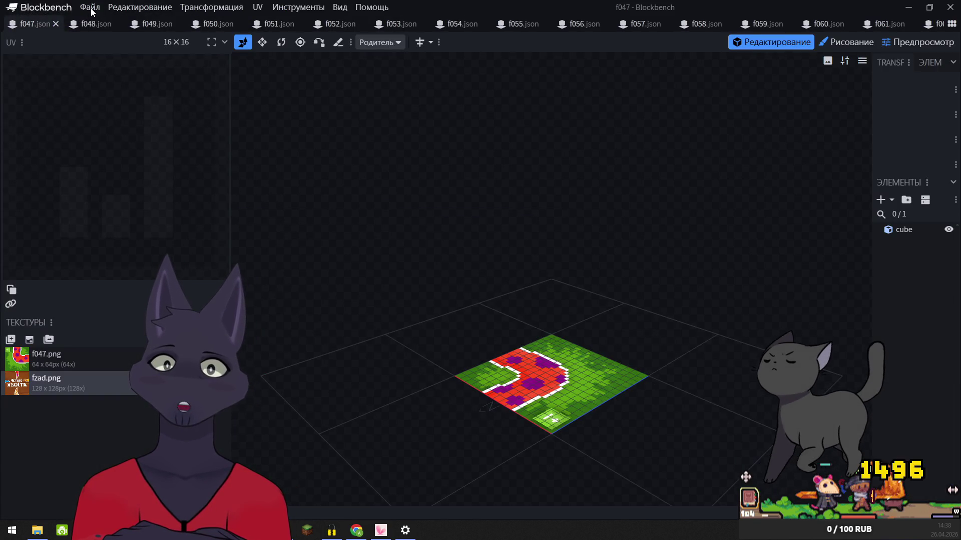
- Export f047 as a Java block/item model into four_tails, overwriting f047.json, and close it
click(90, 7)
mouse_move(220, 187)
click(257, 187)
click(393, 213)
click(501, 262)
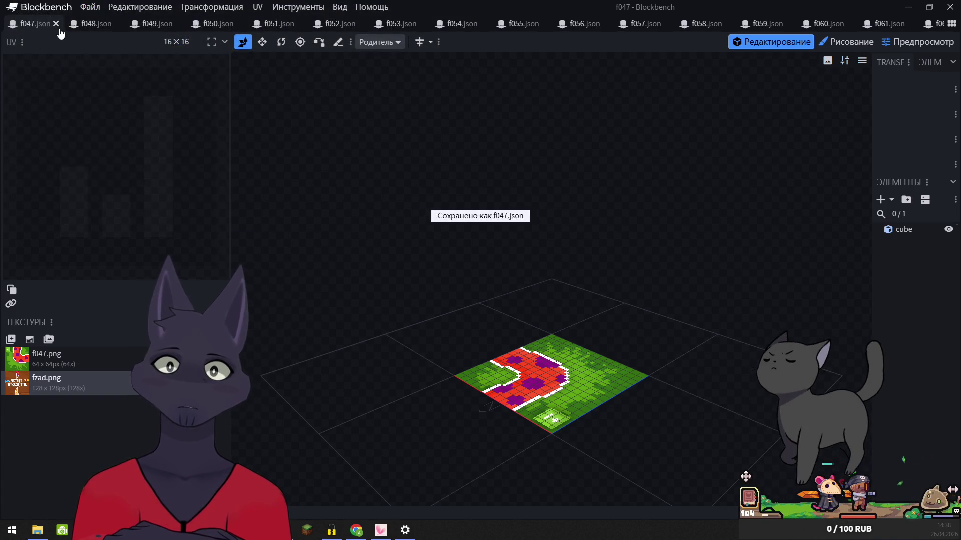
click(56, 24)
- Export f048 as a Java block/item model into four_tails, overwriting f048.json
click(90, 7)
mouse_move(212, 191)
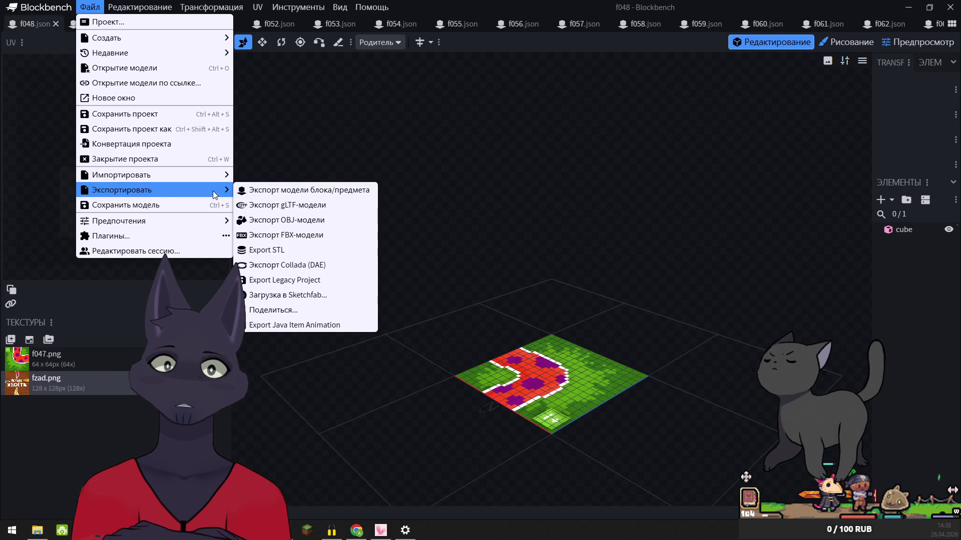
click(280, 190)
click(400, 214)
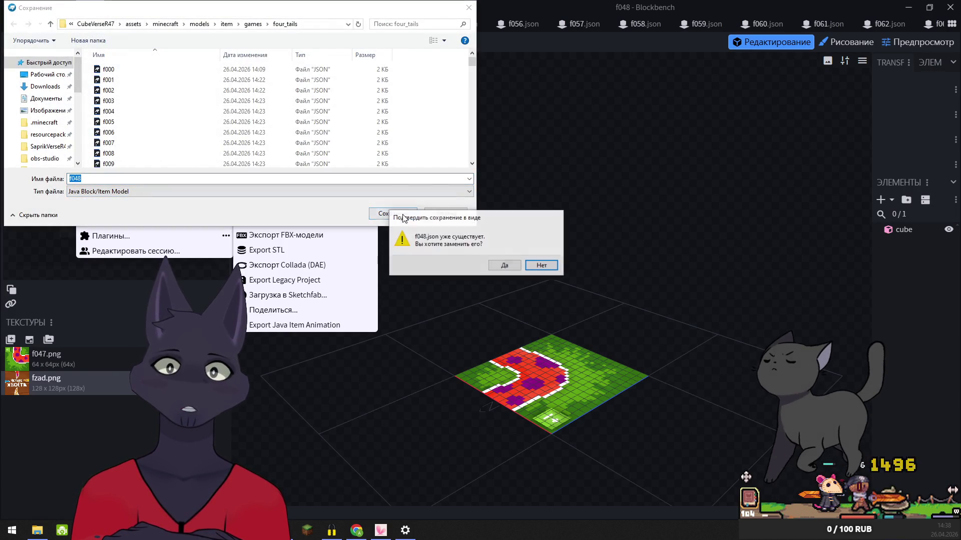
click(505, 265)
click(58, 24)
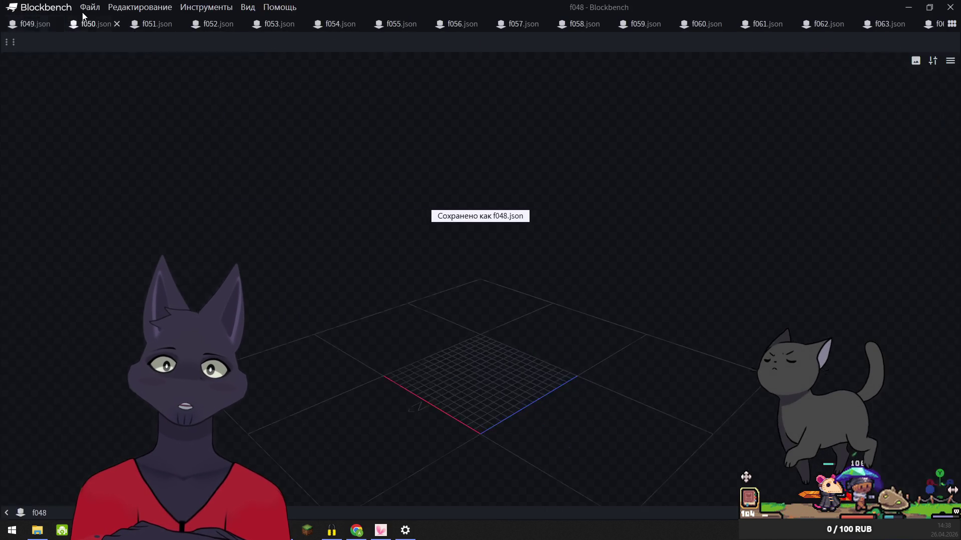
- Export f049 as a Java block/item model into four_tails, overwriting f049.json, and close it
click(91, 7)
mouse_move(202, 190)
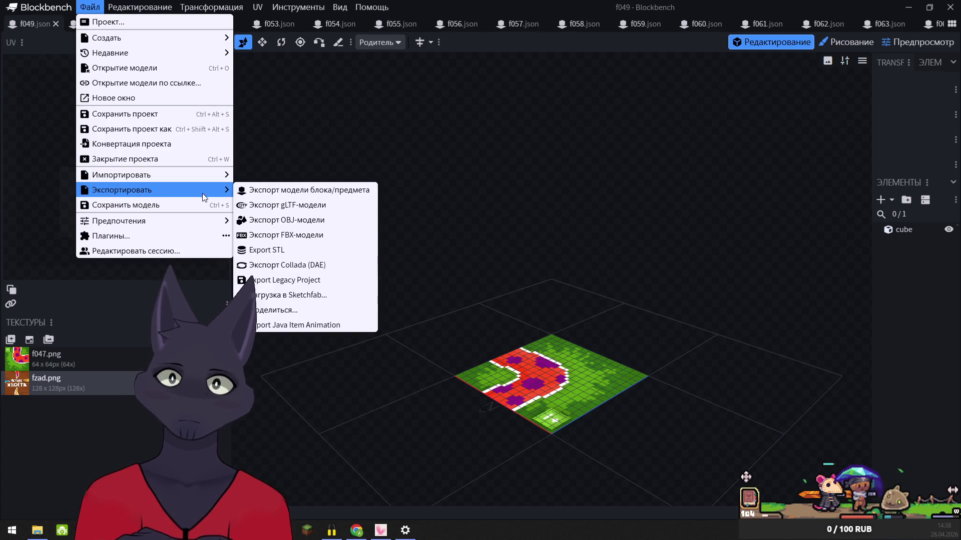
click(254, 192)
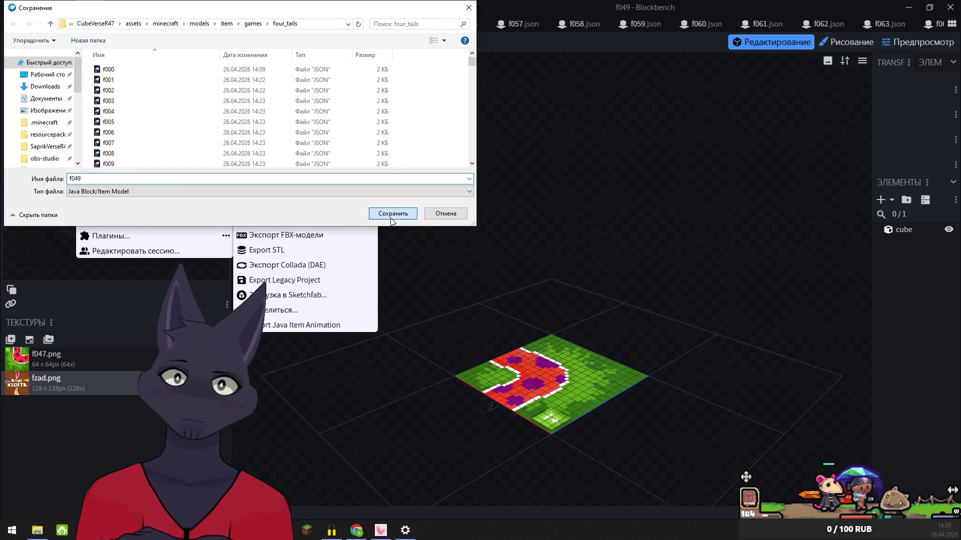
click(391, 220)
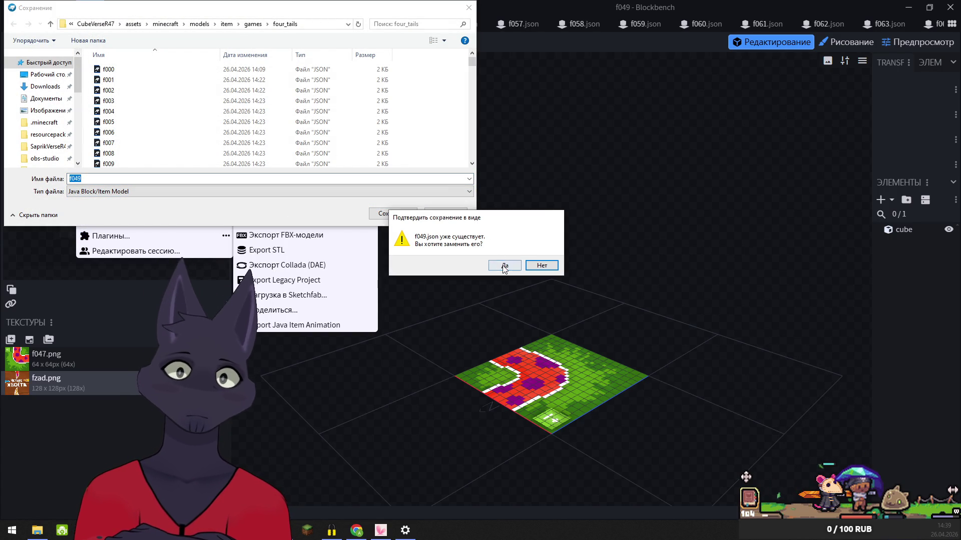
click(504, 266)
click(56, 25)
- Export f050 as a Java block/item model into four_tails, overwriting f050.json
click(90, 7)
mouse_move(150, 190)
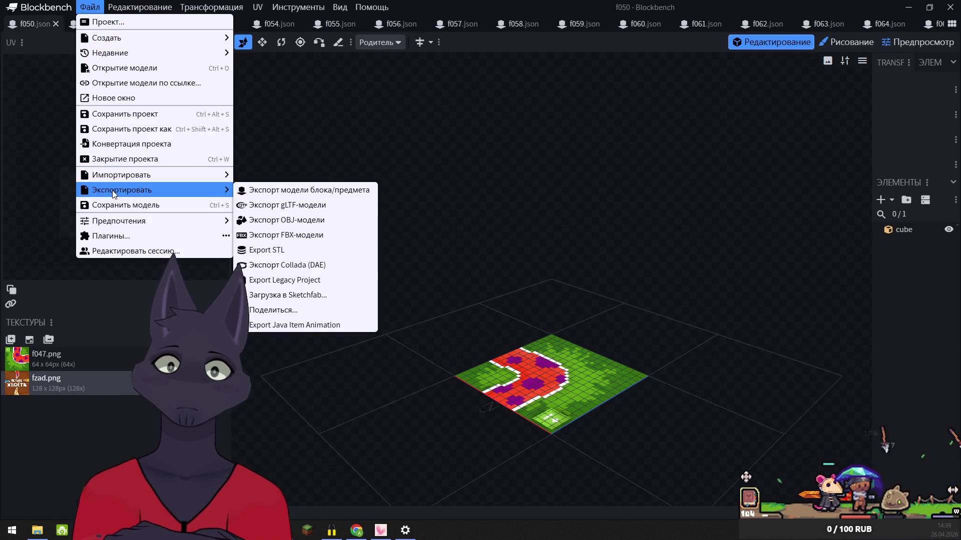
click(266, 190)
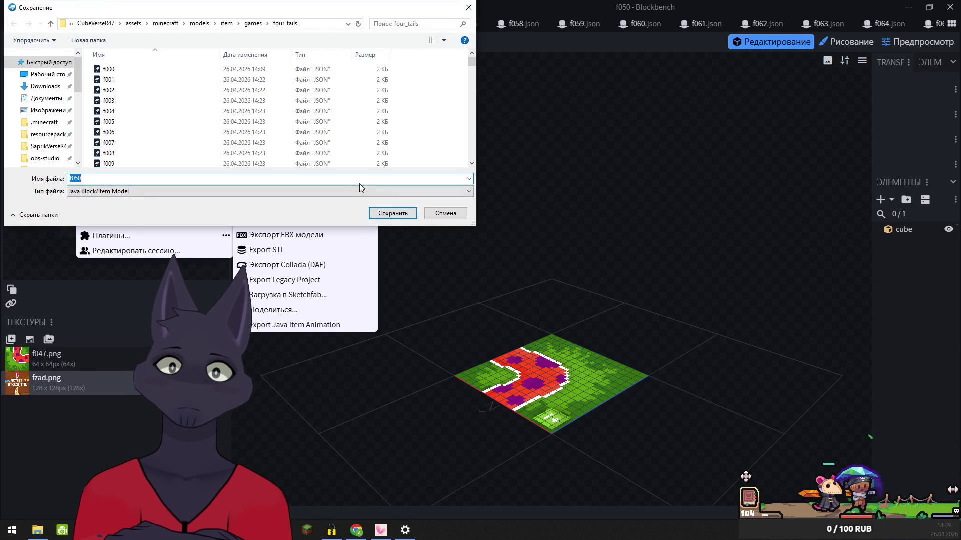
click(407, 214)
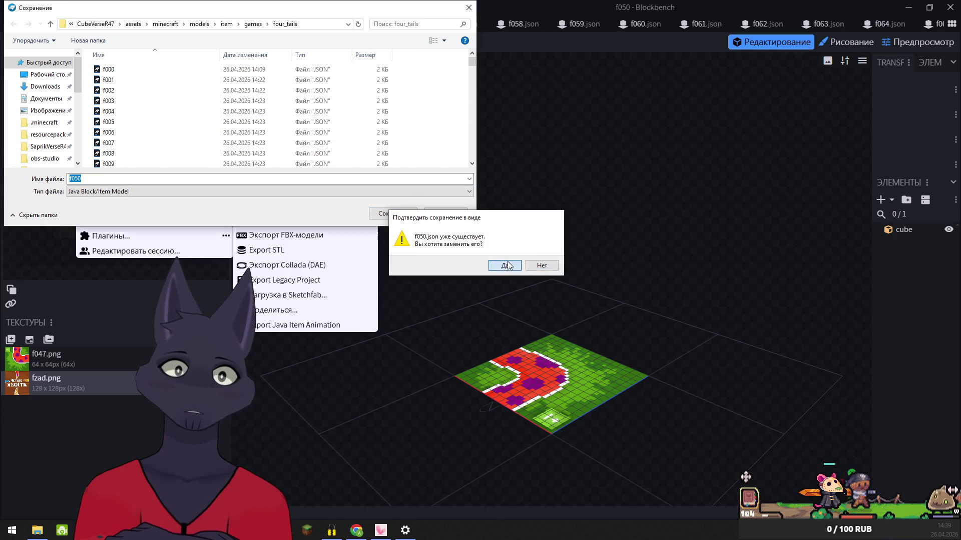
click(500, 264)
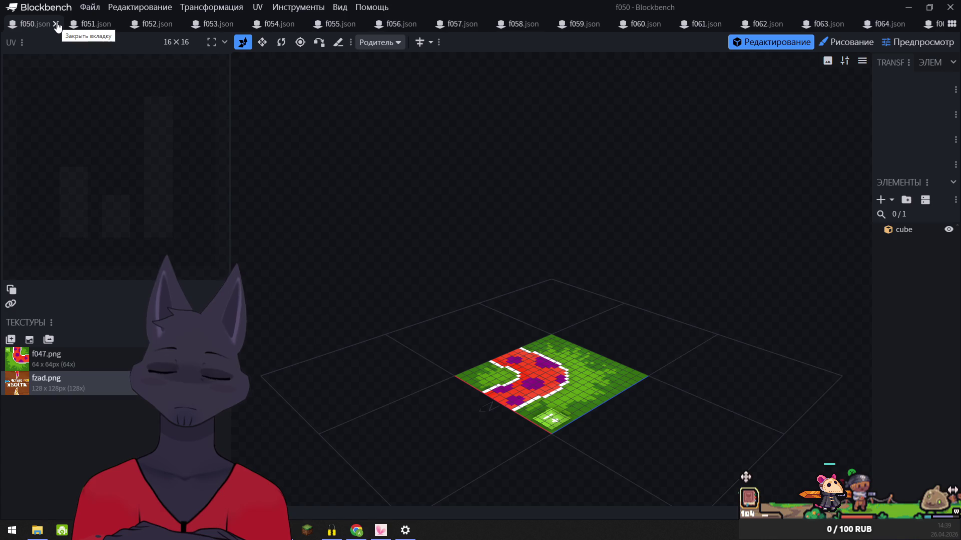
- Export f051 as a Java block/item model into four_tails, overwriting f051.json, and close it
click(88, 8)
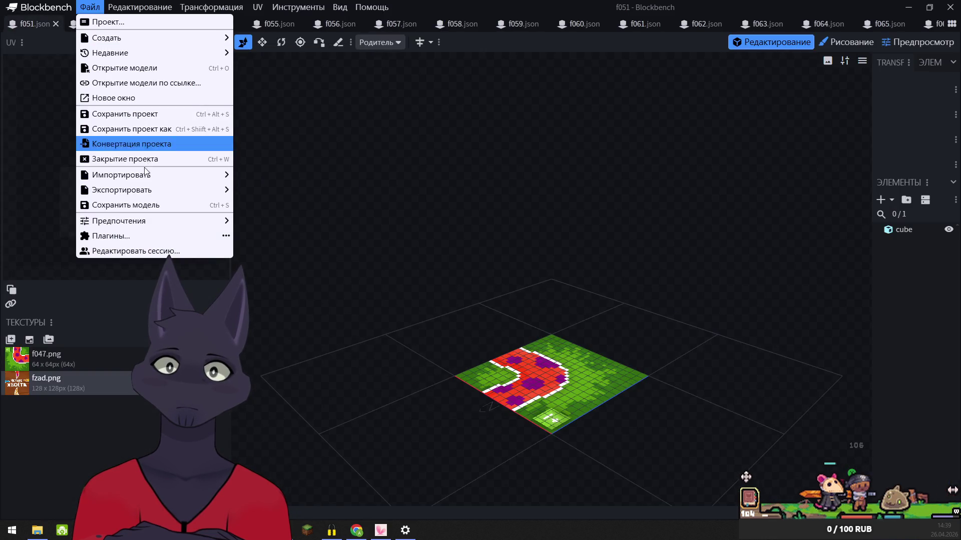
mouse_move(191, 189)
click(288, 189)
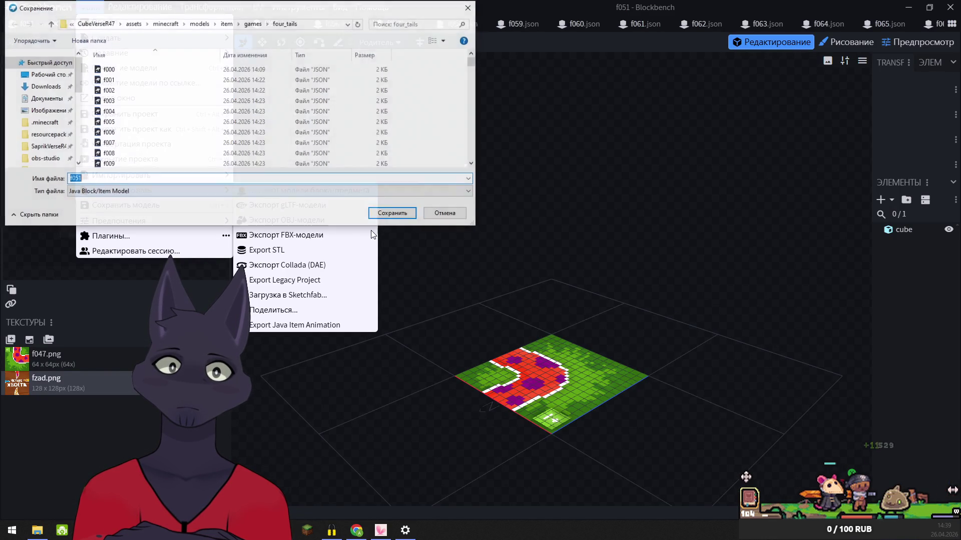
click(400, 214)
click(511, 270)
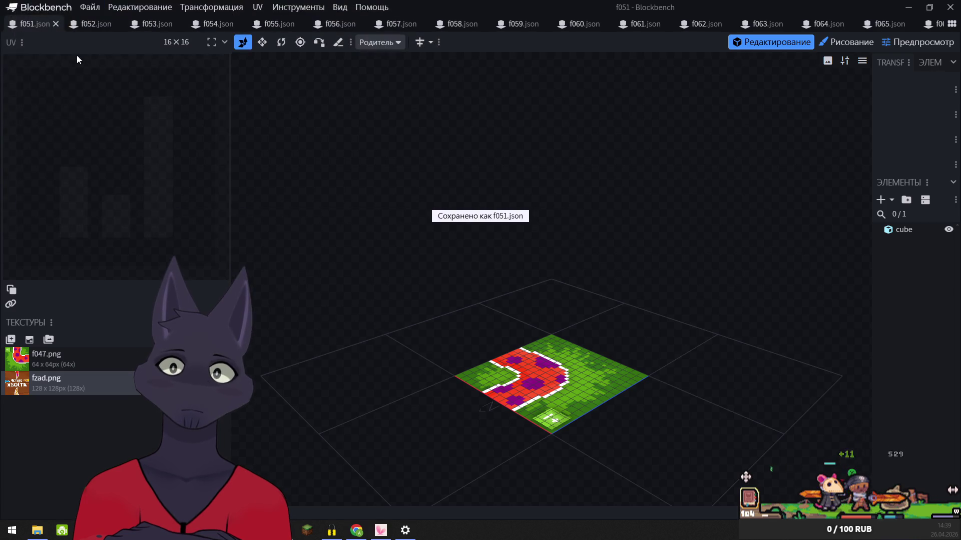
click(55, 25)
click(89, 11)
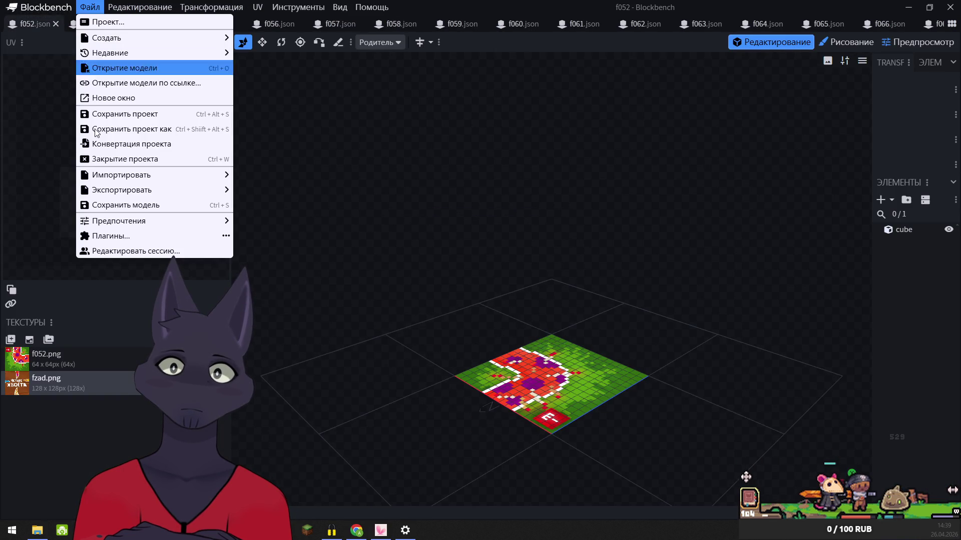
- Export f052 as a Java block/item model over the existing f052.json in four_tails and close it
mouse_move(151, 190)
click(298, 190)
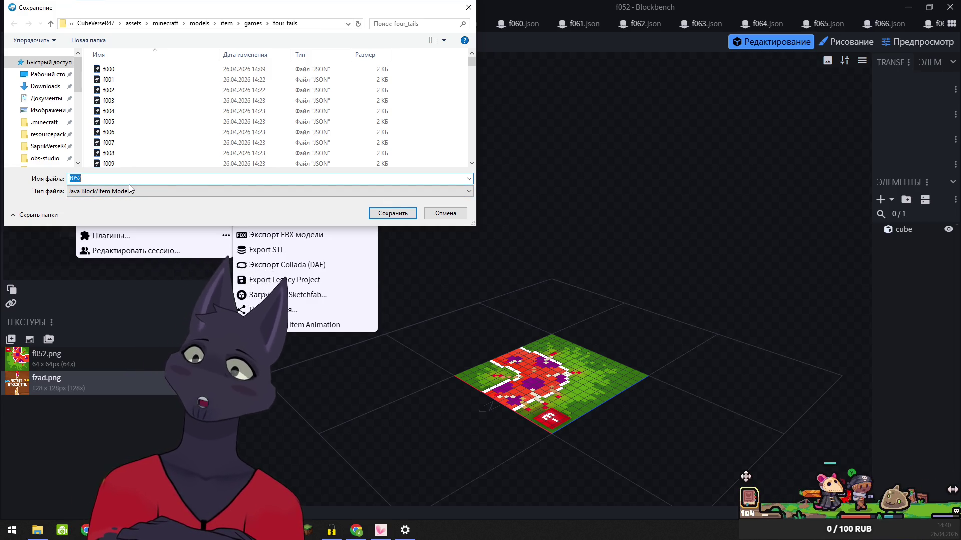
click(393, 214)
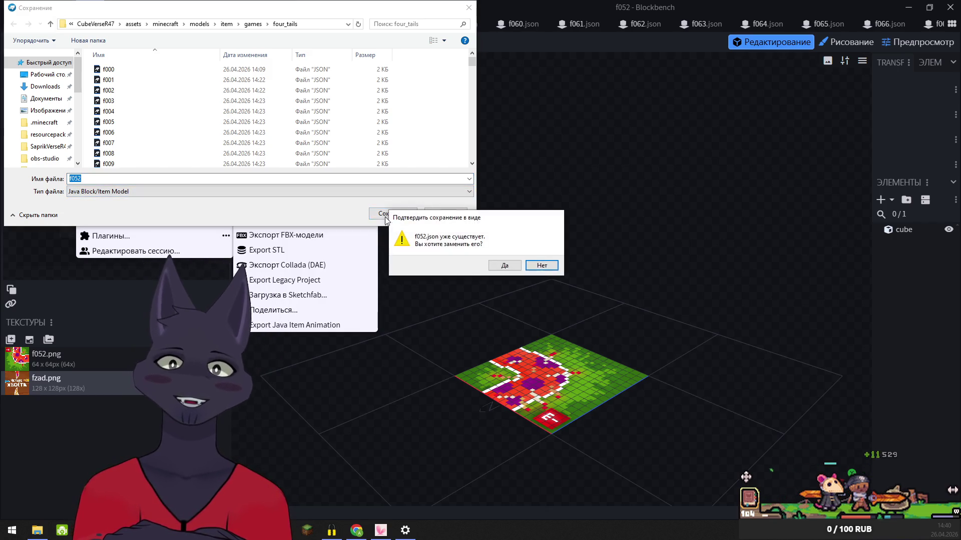
click(505, 266)
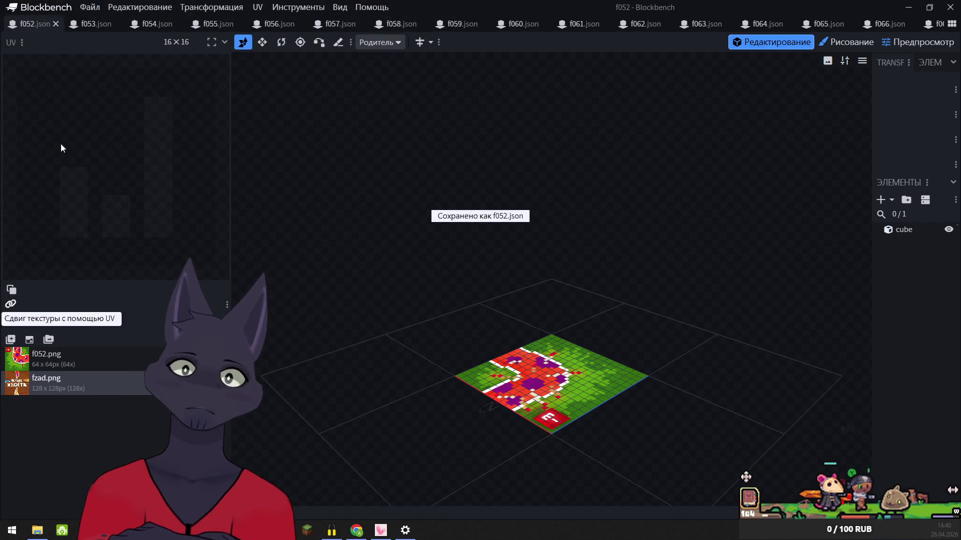
click(55, 24)
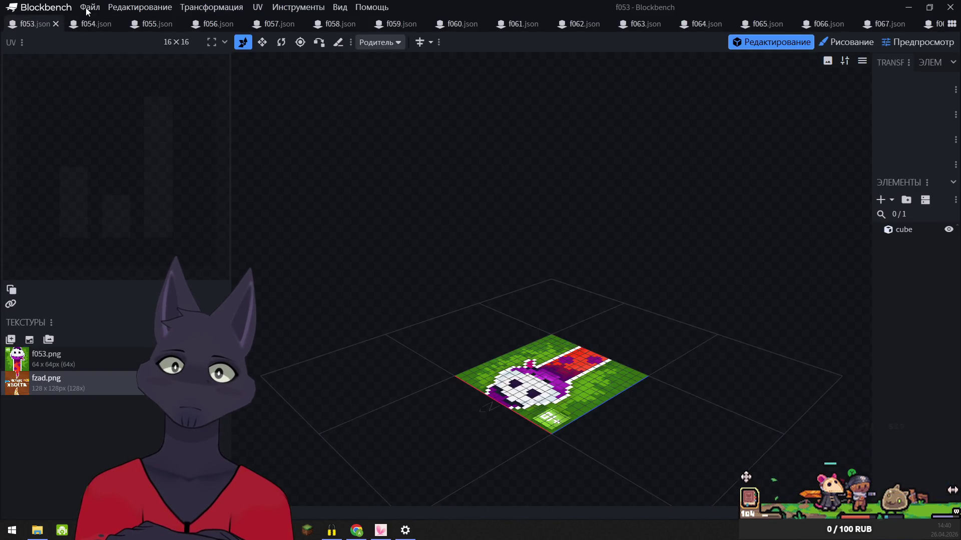
- Export f053 as a Java block/item model into four_tails, overwriting f053.json
click(86, 10)
mouse_move(178, 190)
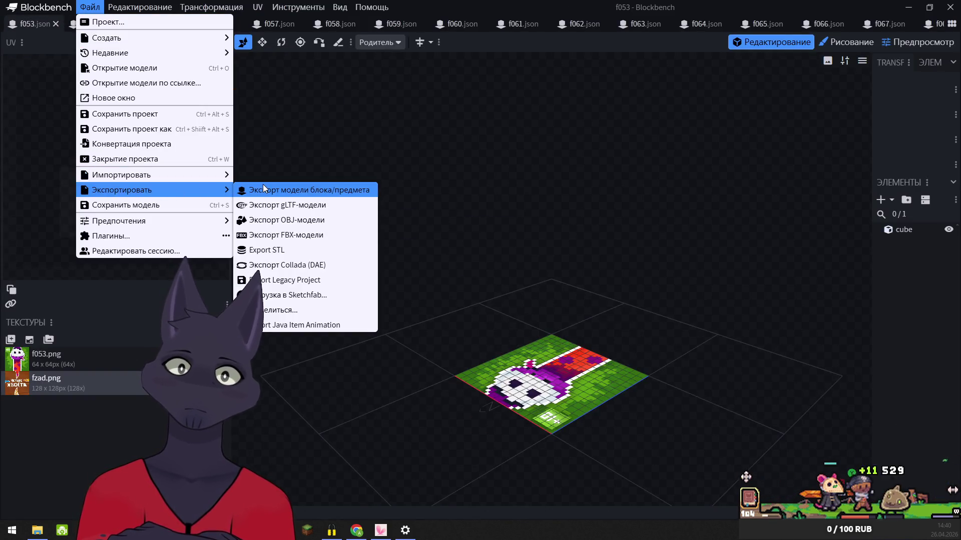
click(263, 189)
click(393, 214)
click(496, 265)
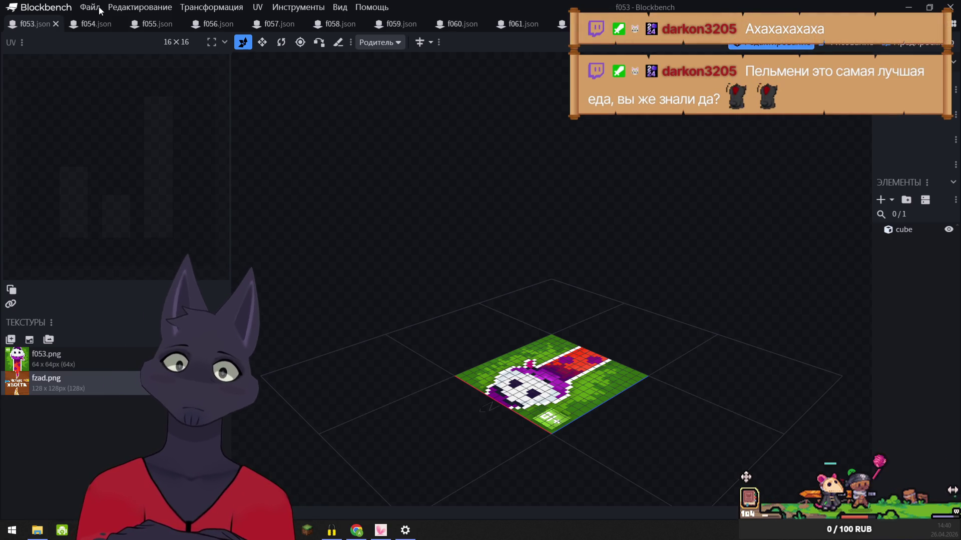
- Re-export f053 over f053.json in four_tails and close the model
click(96, 10)
mouse_move(200, 191)
click(264, 195)
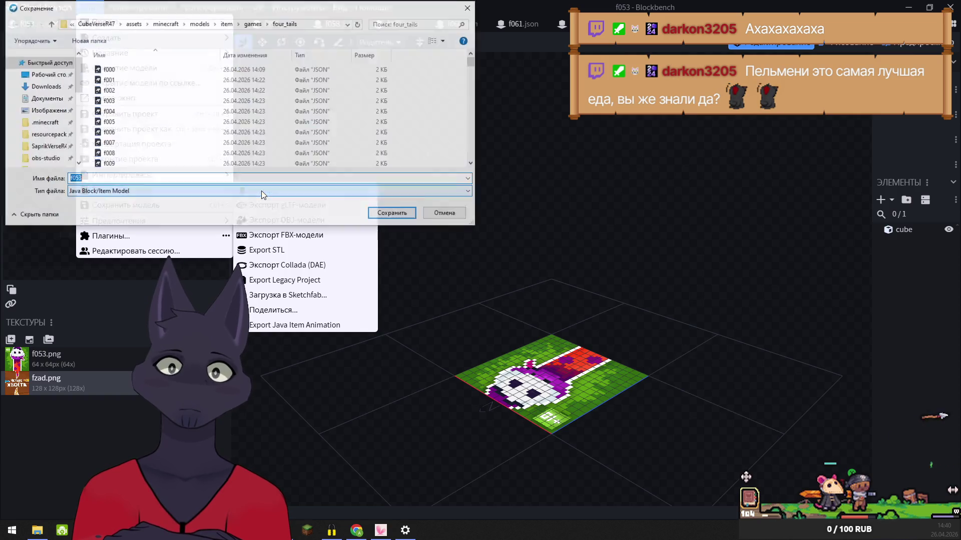
click(399, 215)
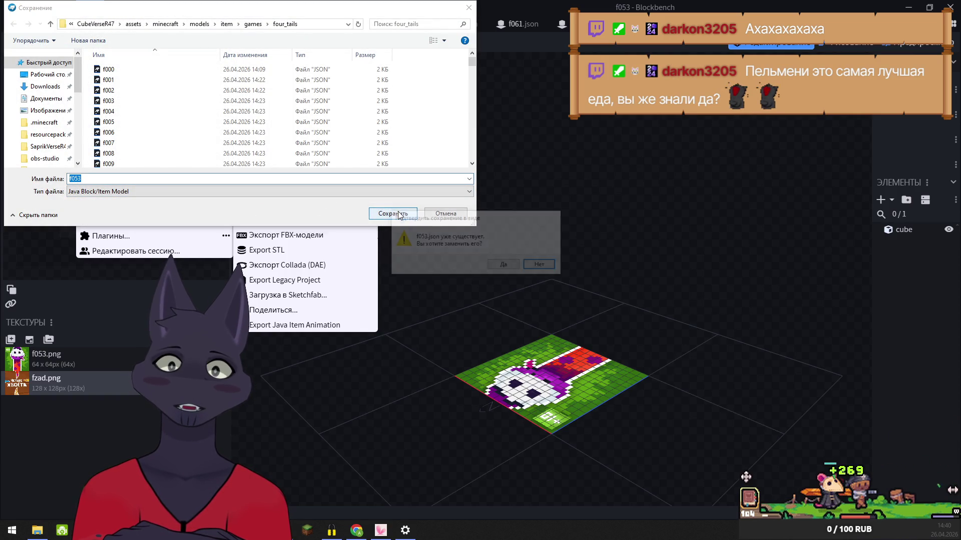
click(505, 265)
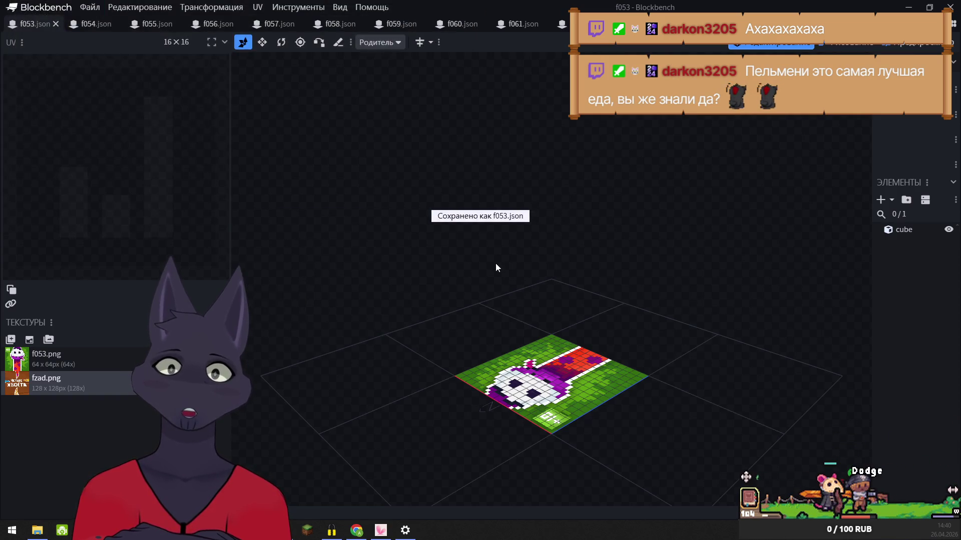
click(55, 24)
- Export f054 as a Java block/item model into four_tails, overwriting f054.json, and close it
click(95, 12)
mouse_move(125, 189)
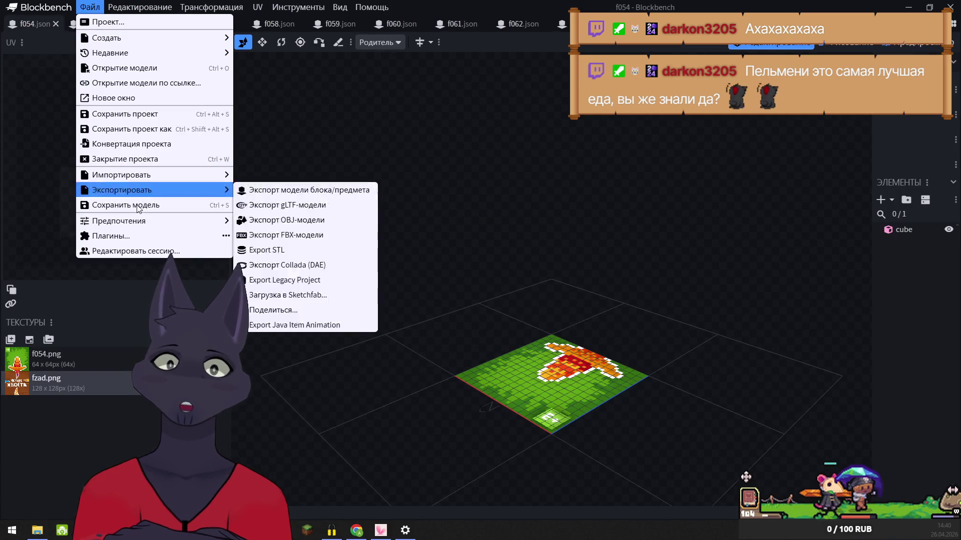
click(282, 193)
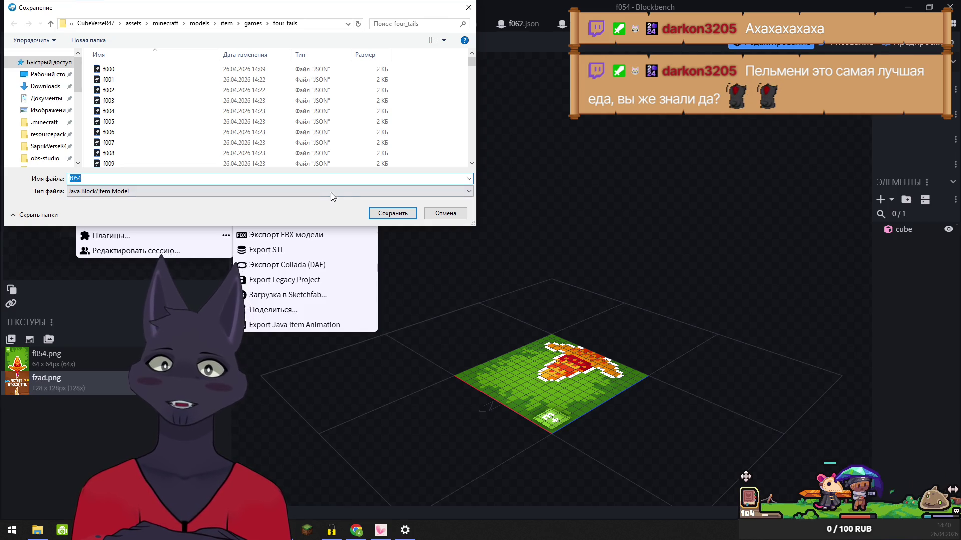
click(403, 212)
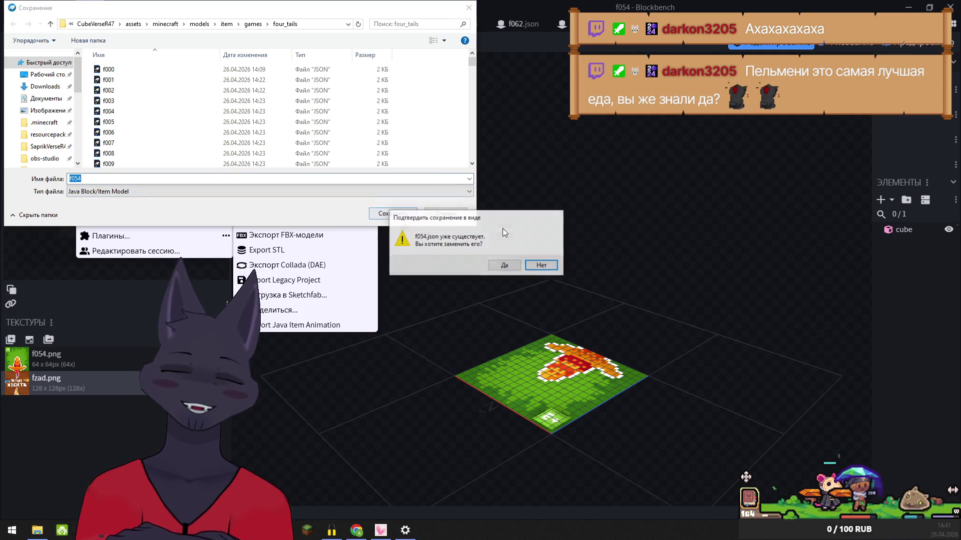
click(505, 266)
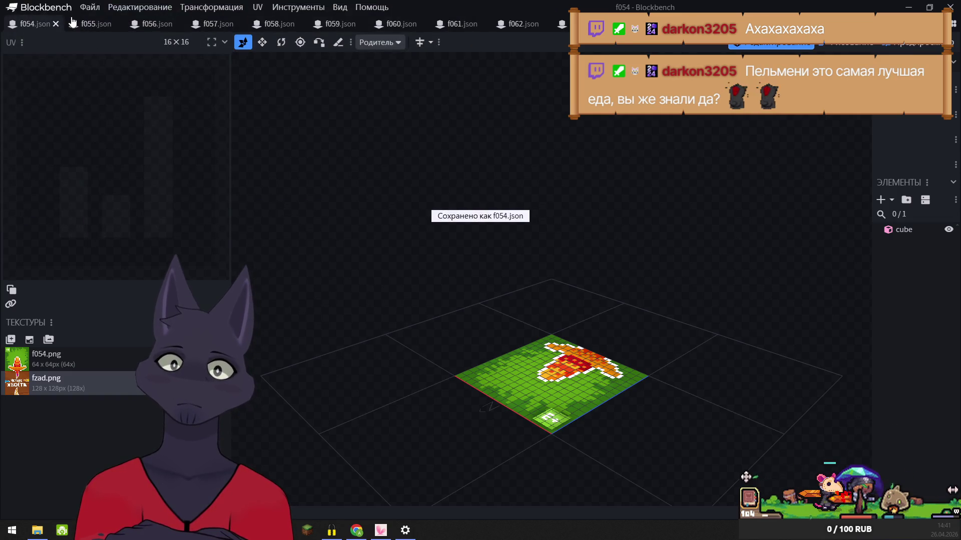
key(ctrl+w)
click(90, 7)
- Export f055 as a Java block/item model into four_tails, overwriting f055.json, then close it
mouse_move(151, 189)
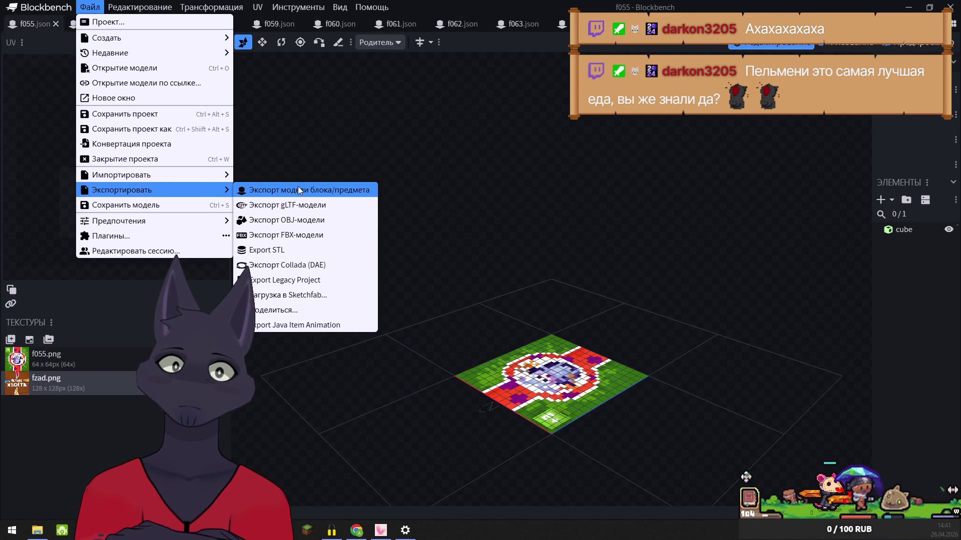
click(299, 190)
click(403, 213)
click(498, 264)
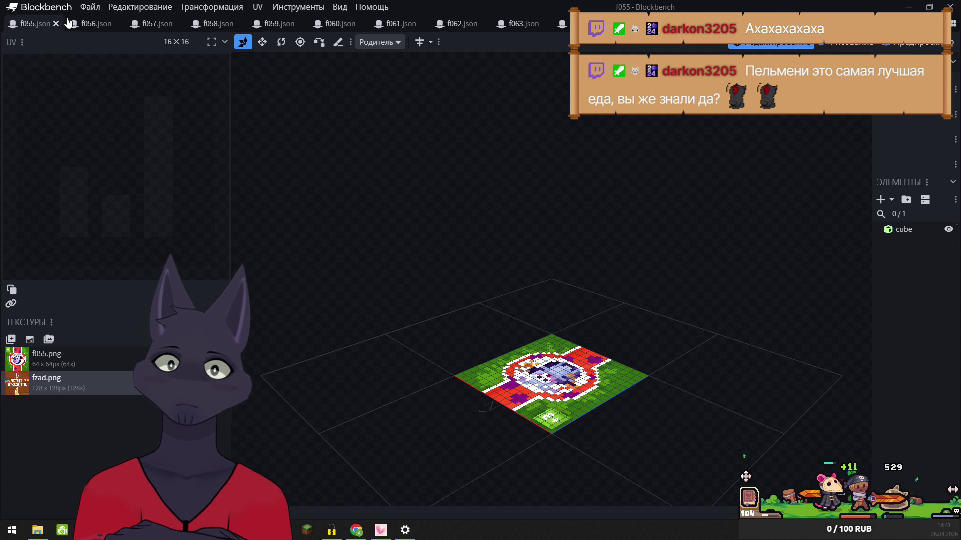
key(ctrl+w)
- Export f056 as a Java block/item model into four_tails, overwriting f056.json, then close it
click(90, 7)
mouse_move(200, 190)
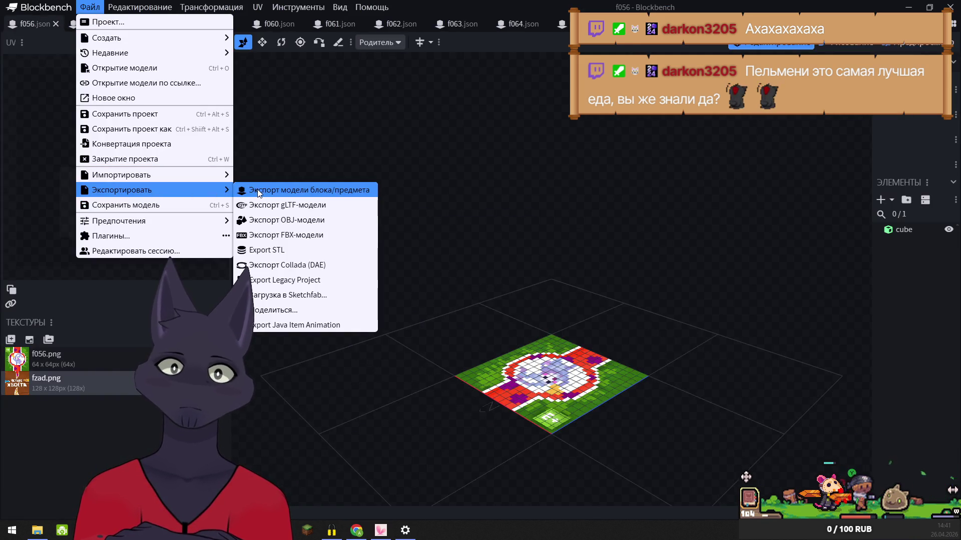
click(259, 194)
click(398, 214)
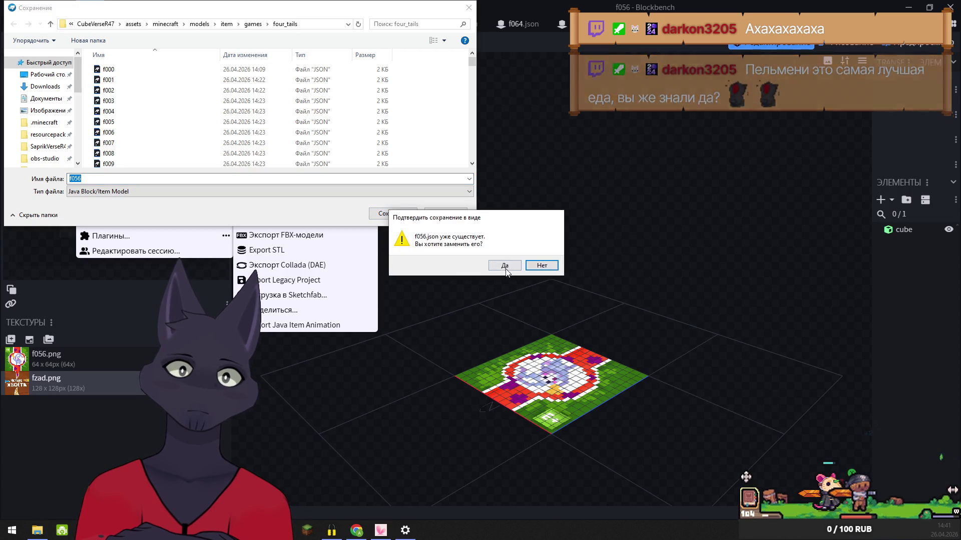
click(505, 266)
click(56, 24)
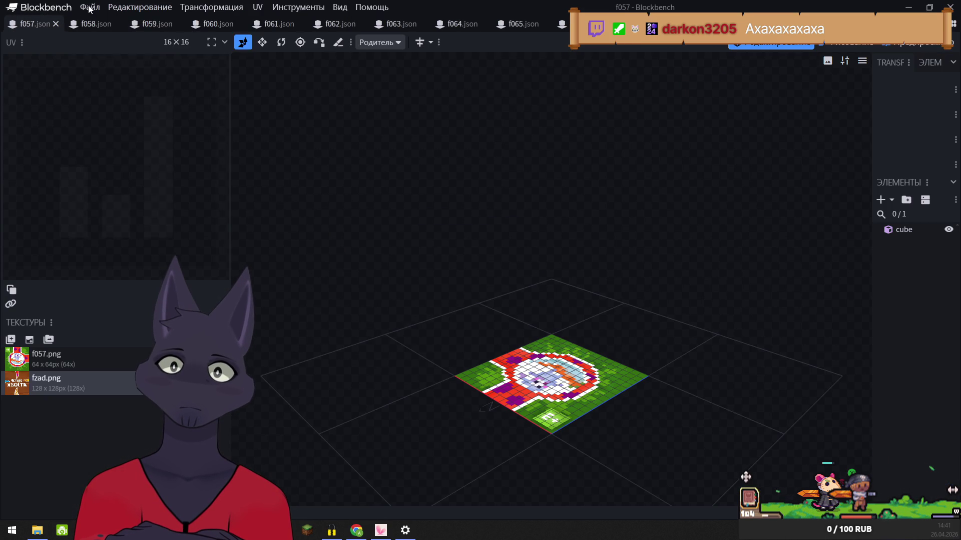
- Export f057 as a Java block/item model into four_tails, replacing f057.json, then close it
click(90, 7)
mouse_move(175, 189)
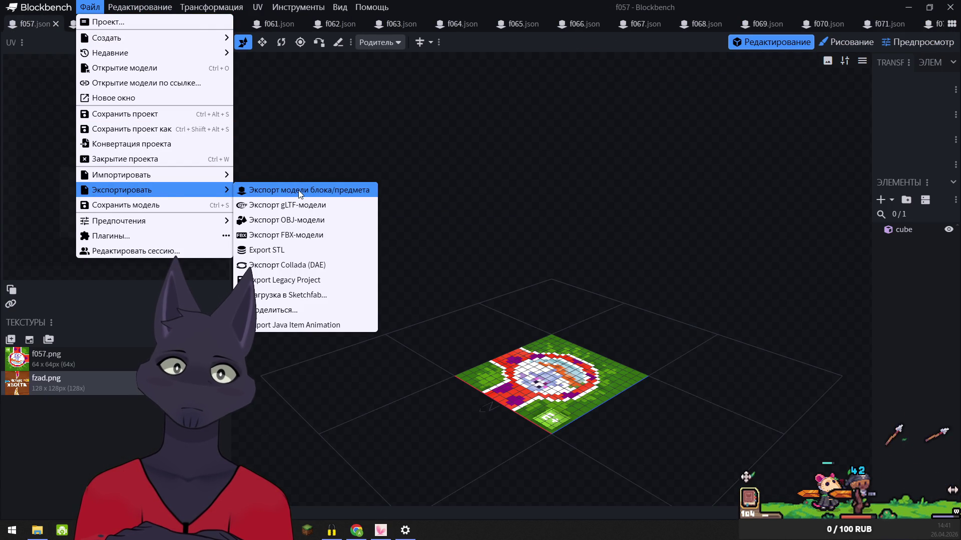
click(295, 192)
click(396, 214)
click(506, 265)
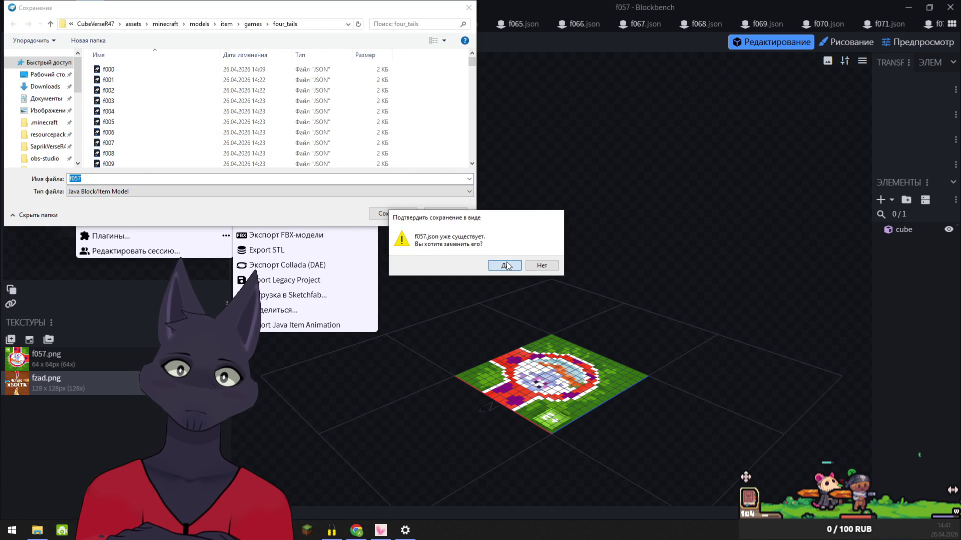
click(56, 24)
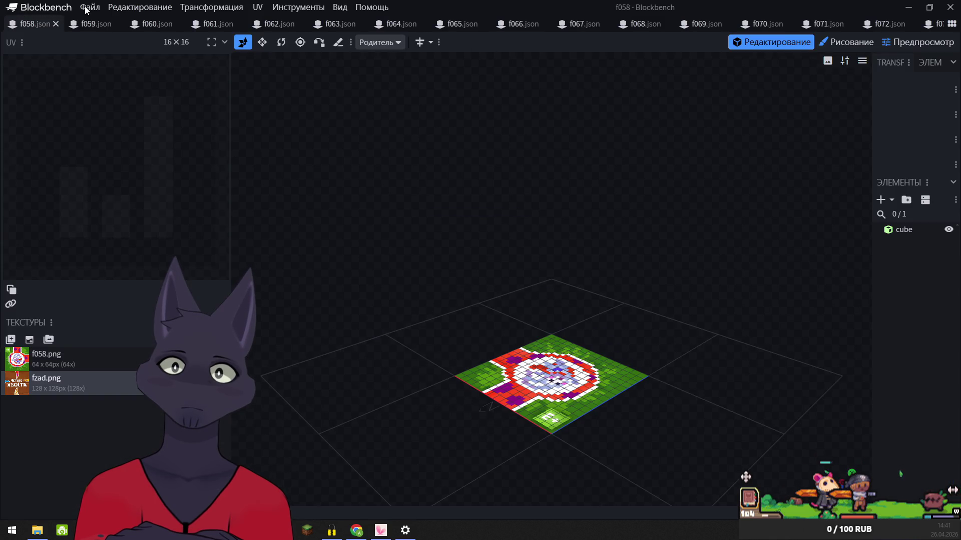
- Export f058 as a Java block/item model into four_tails, replacing f058.json, then close it
click(90, 7)
mouse_move(210, 190)
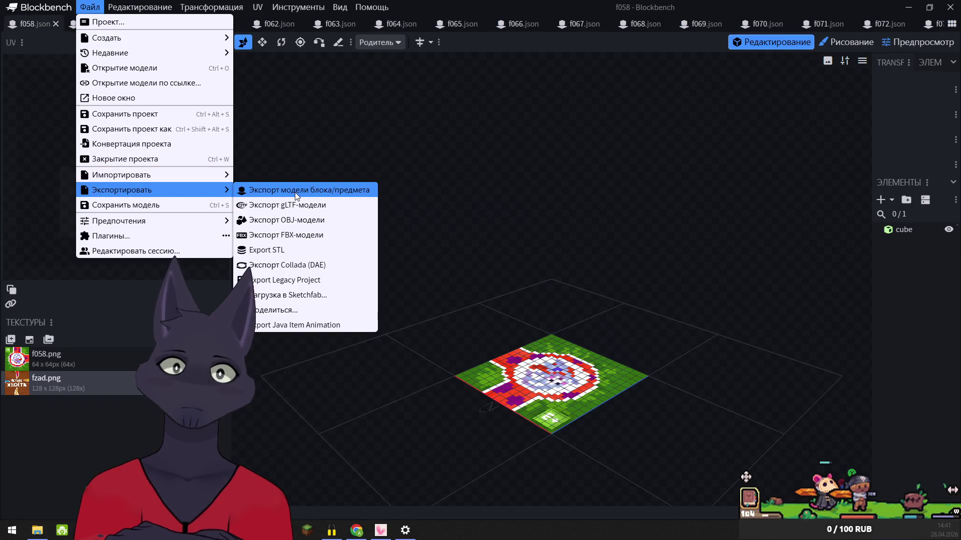
click(295, 192)
click(395, 214)
click(504, 265)
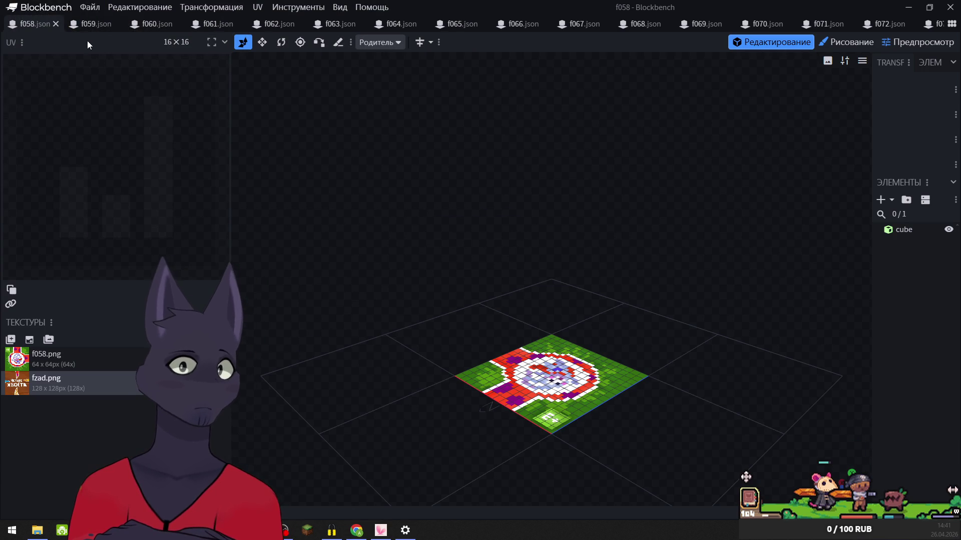
click(56, 24)
- Export f059 as a Java block/item model into four_tails, replacing f059.json, then close it
click(90, 7)
mouse_move(133, 196)
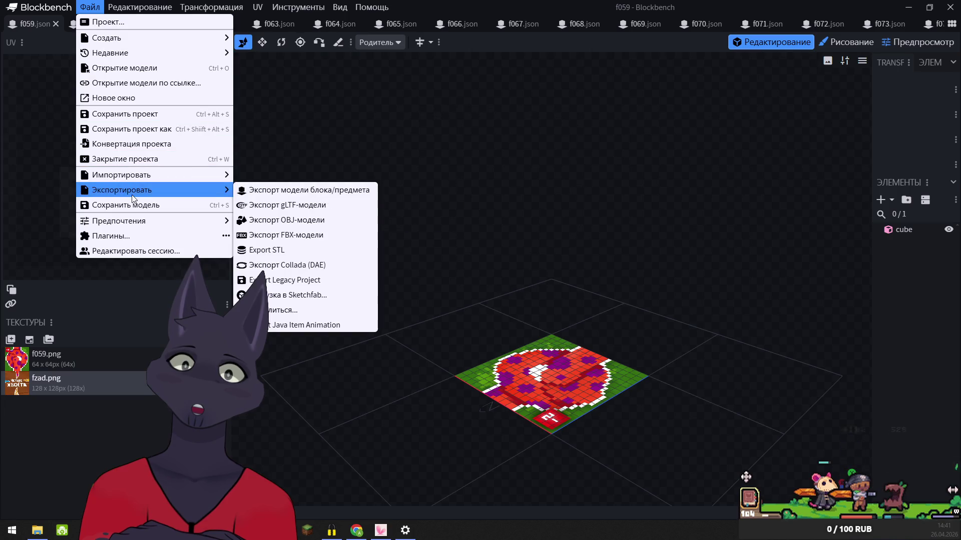
click(301, 192)
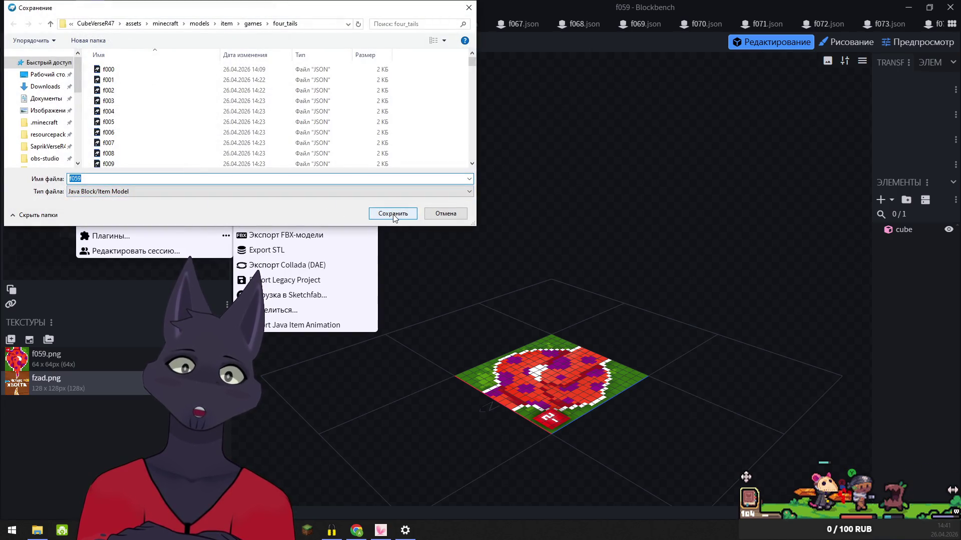
click(393, 214)
click(504, 265)
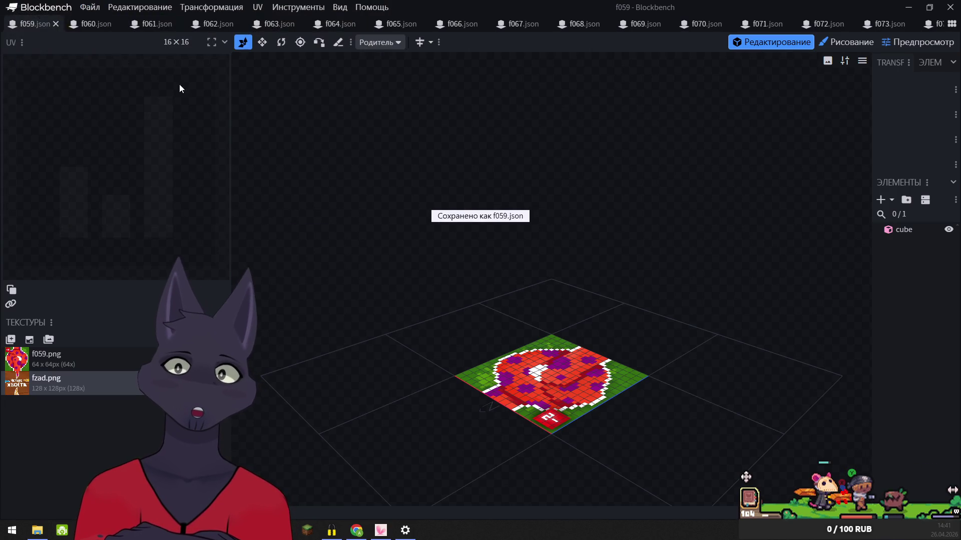
click(56, 23)
- Export f060 as a Java block/item model into four_tails, replacing f060.json, then close it
click(90, 7)
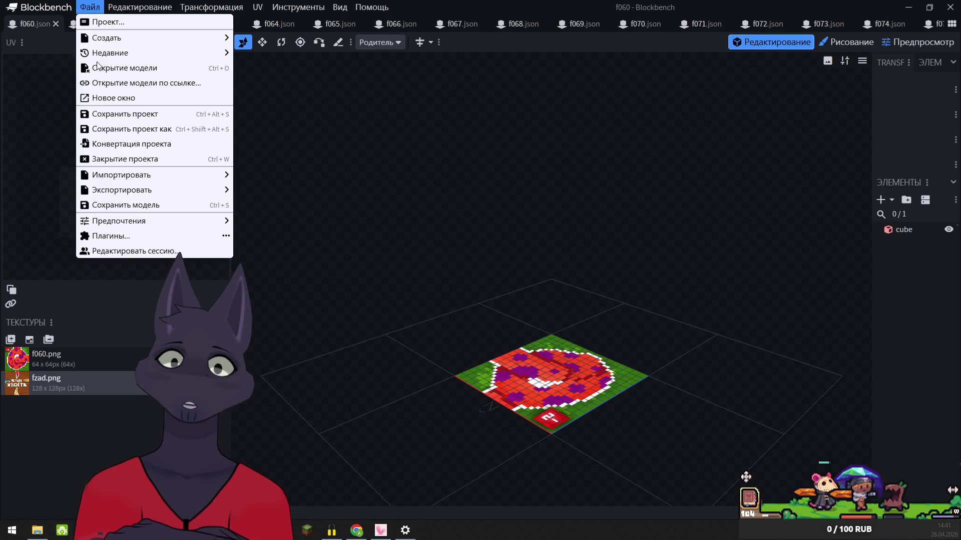
mouse_move(129, 190)
click(271, 190)
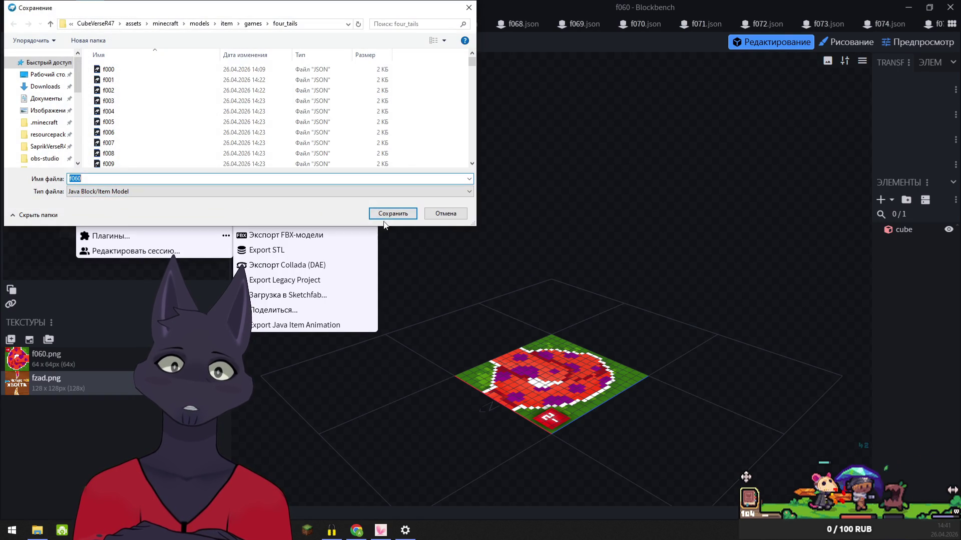
click(390, 221)
click(515, 263)
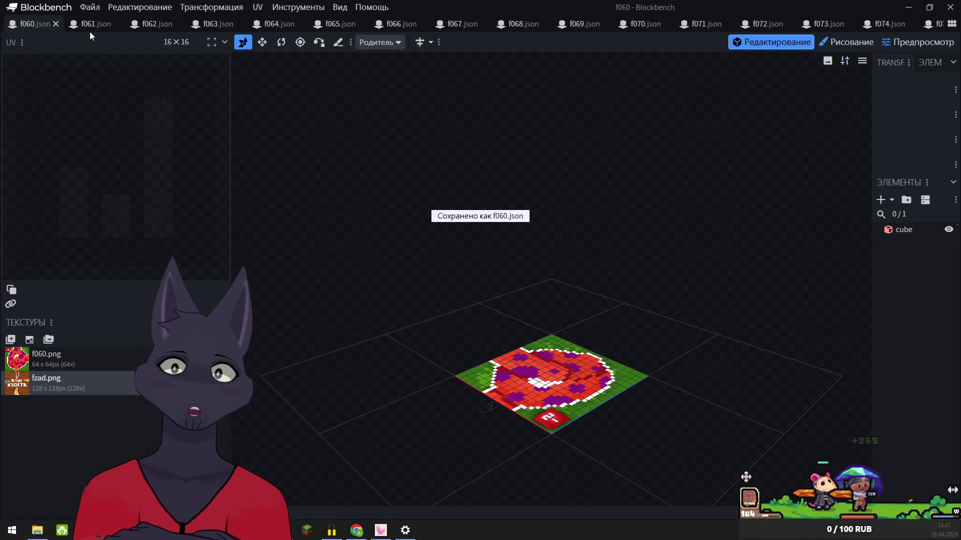
click(56, 24)
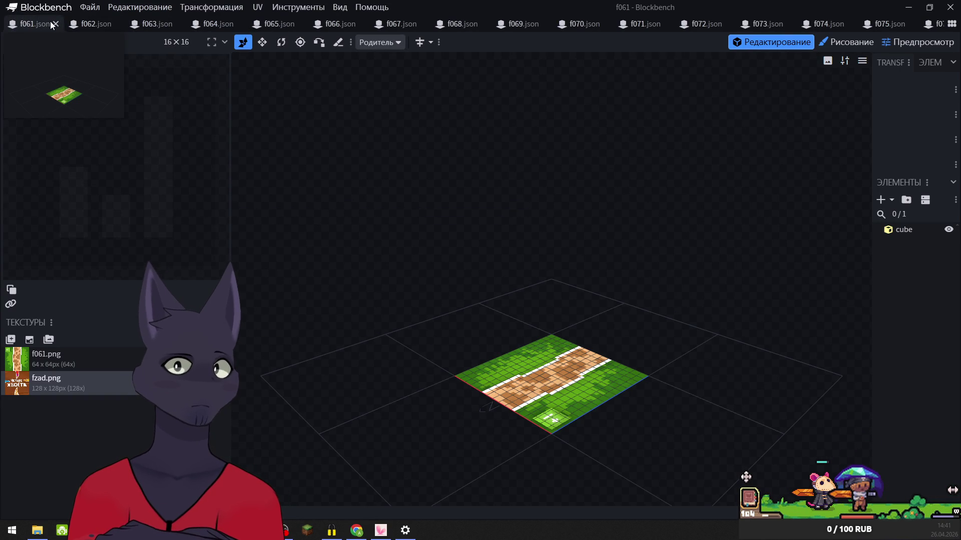
- Export f061 as a Java block/item model into four_tails, replacing f061.json, then close it
click(86, 8)
mouse_move(103, 185)
click(280, 190)
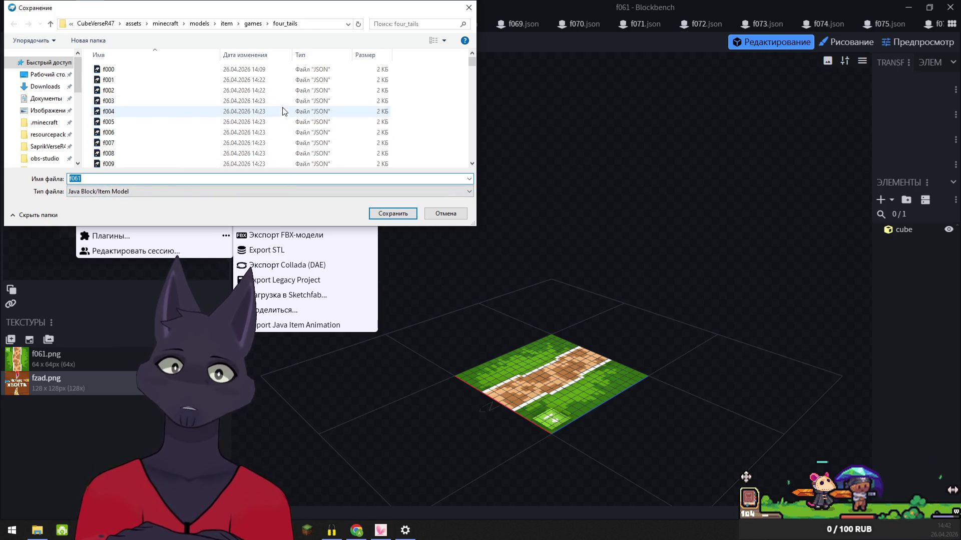
click(402, 214)
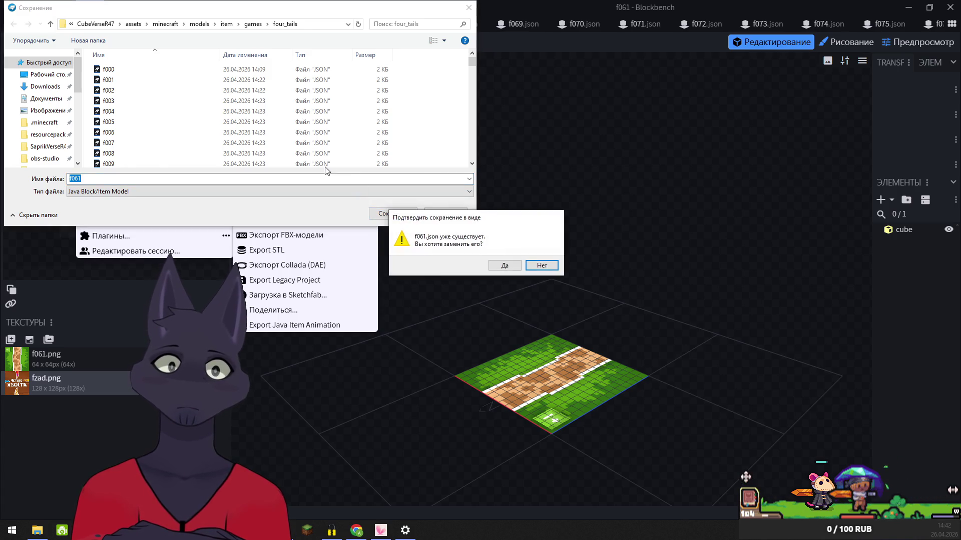
click(505, 266)
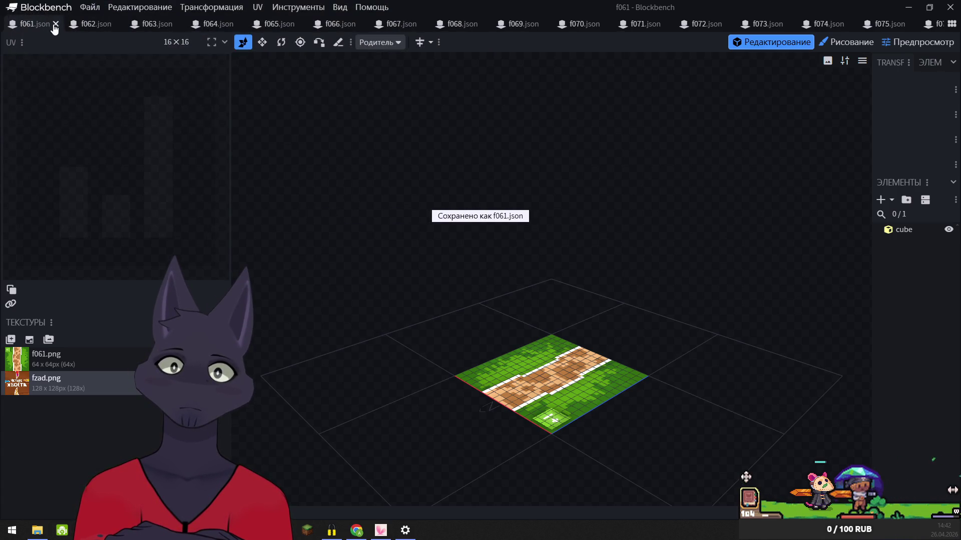
click(56, 24)
- Export f062 as a Java block/item model into four_tails, replacing f062.json, then close it
click(89, 7)
mouse_move(140, 7)
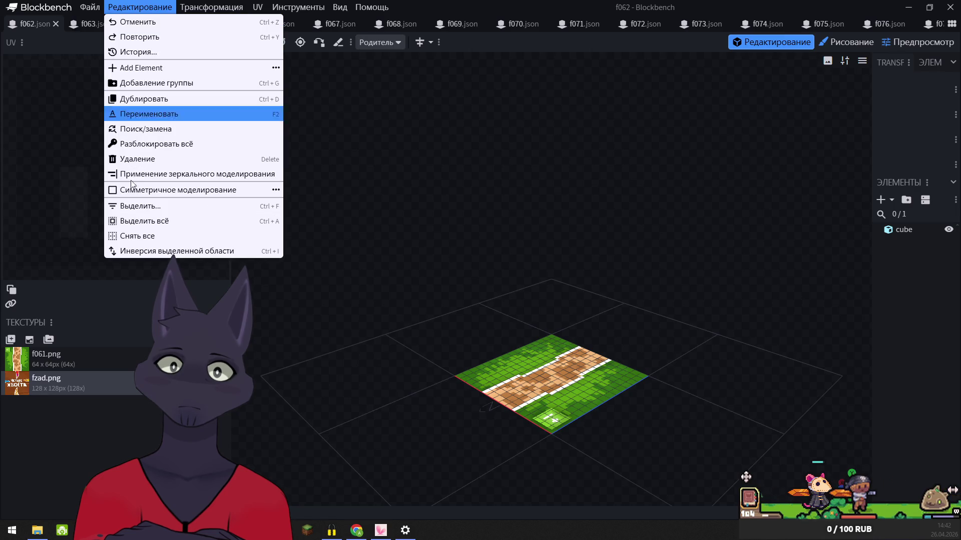
mouse_move(89, 7)
mouse_move(150, 190)
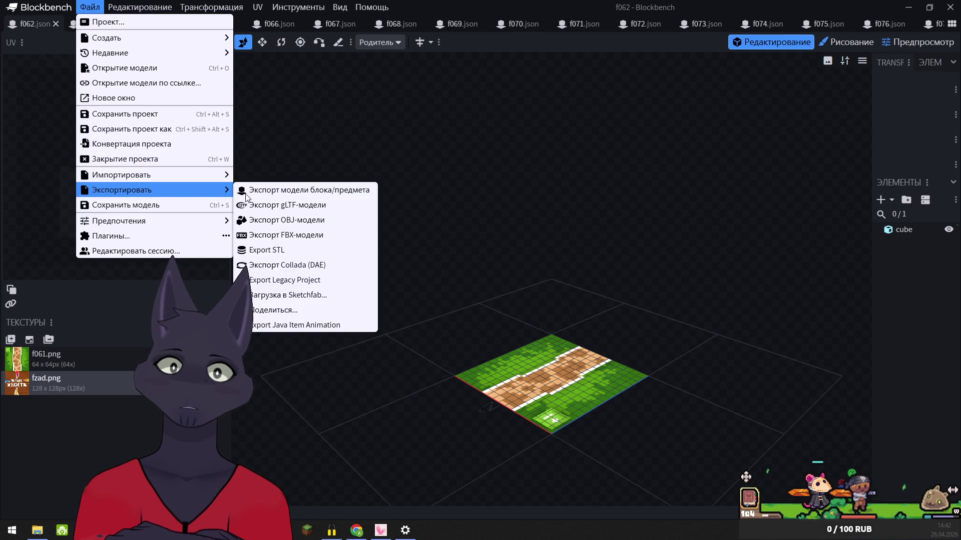
click(247, 192)
click(382, 214)
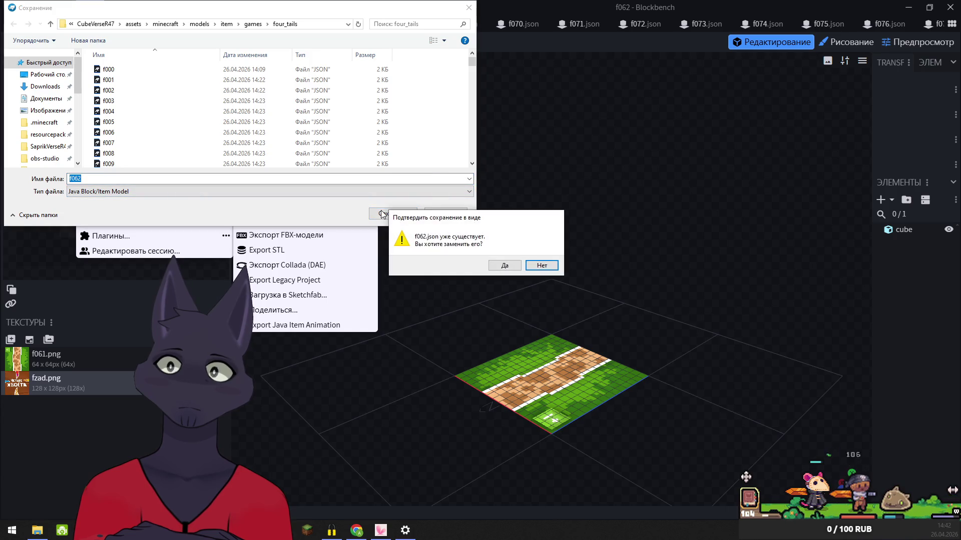
click(504, 265)
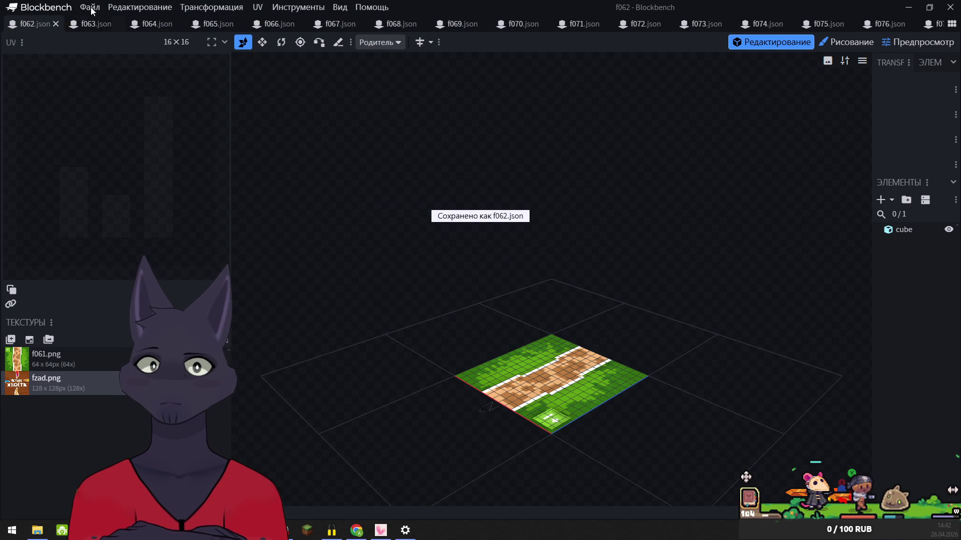
click(55, 23)
- Export f063 as a Java block/item model into four_tails, replacing f063.json, then close it
click(90, 7)
mouse_move(131, 191)
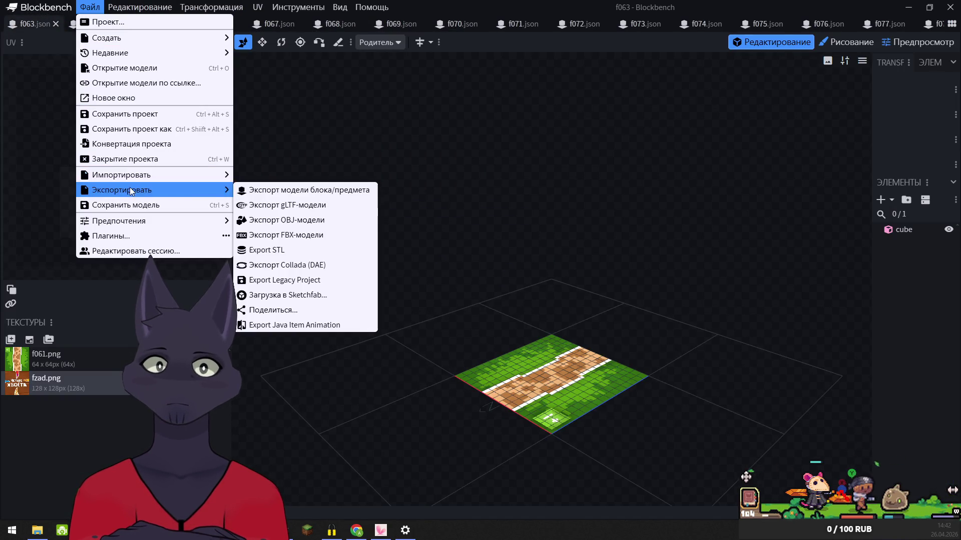
click(308, 191)
click(393, 215)
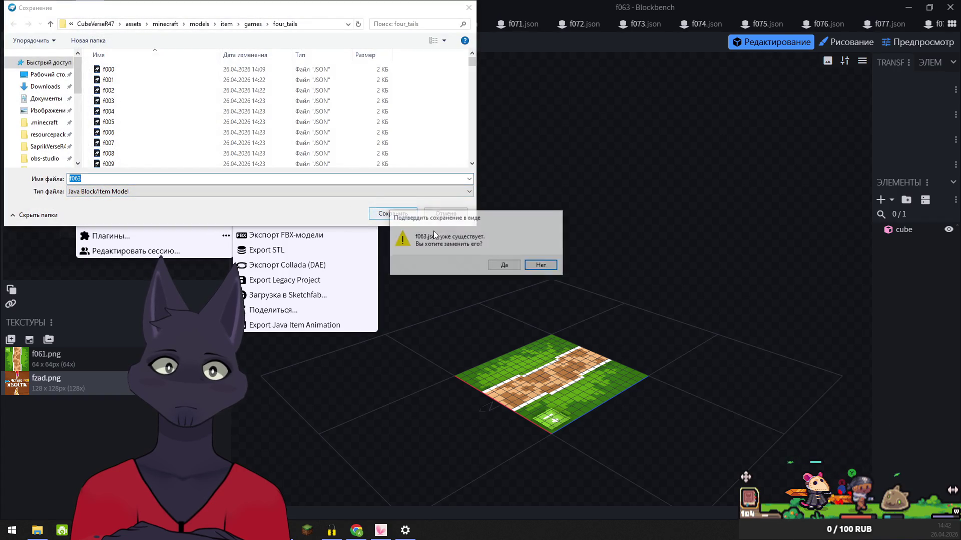
click(503, 265)
click(56, 24)
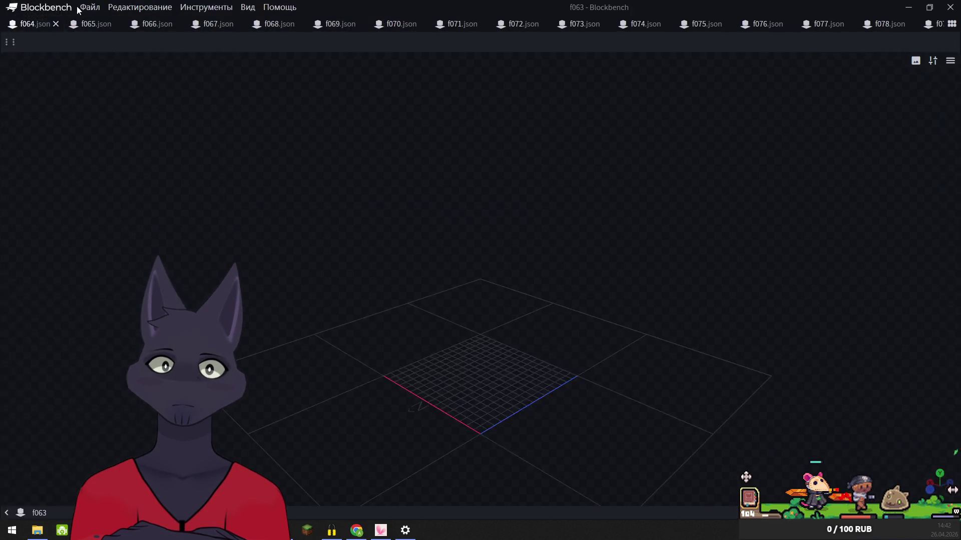
- Export f064 as a Java block/item model into four_tails, replacing f064.json, then close it
click(89, 7)
mouse_move(131, 191)
click(307, 191)
click(391, 211)
click(500, 265)
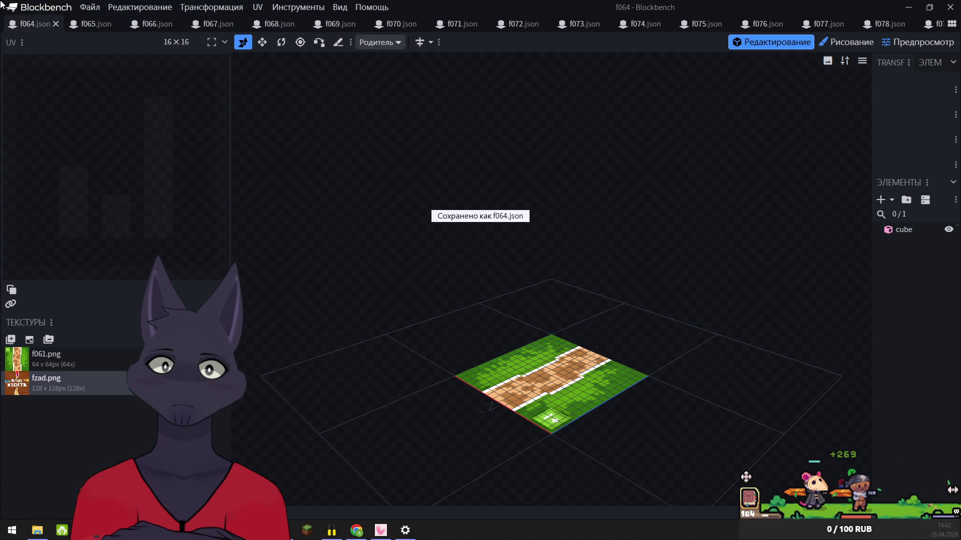
click(55, 24)
click(89, 7)
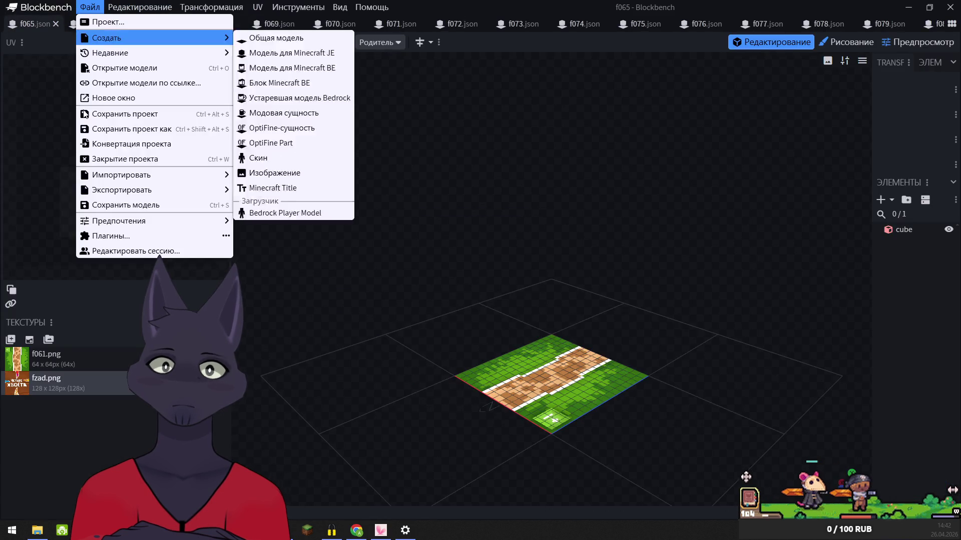
- Export f065 as a Java block/item model into four_tails, replacing f065.json, then close it
mouse_move(120, 193)
click(270, 192)
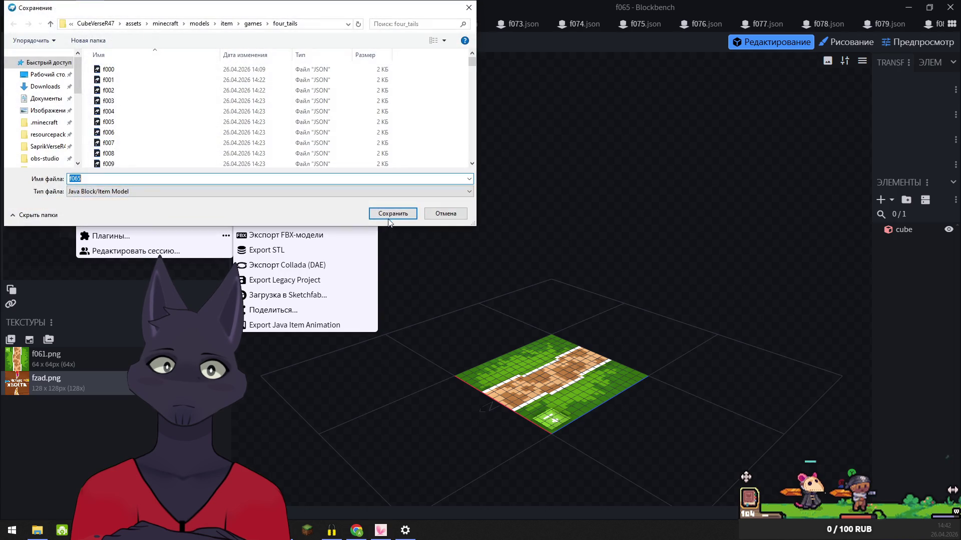
click(393, 213)
click(503, 265)
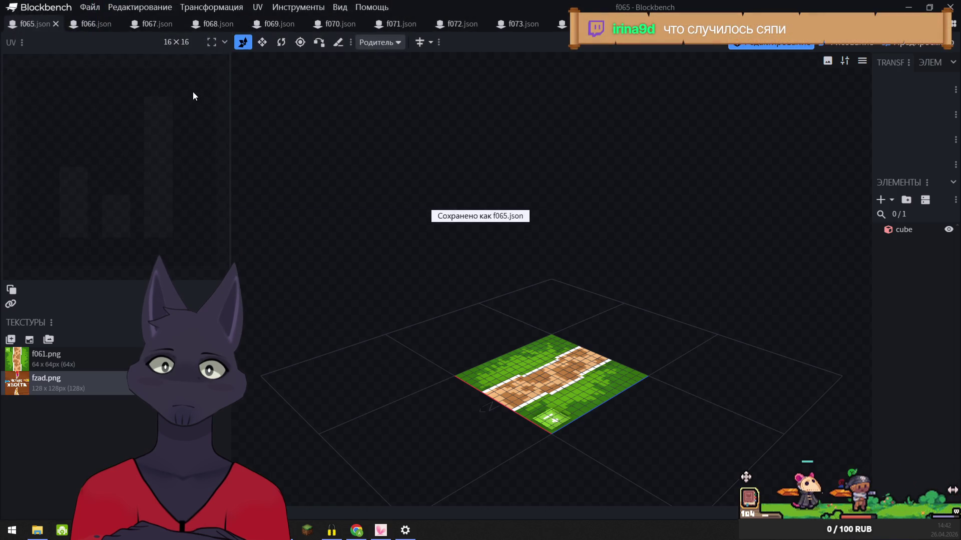
click(56, 23)
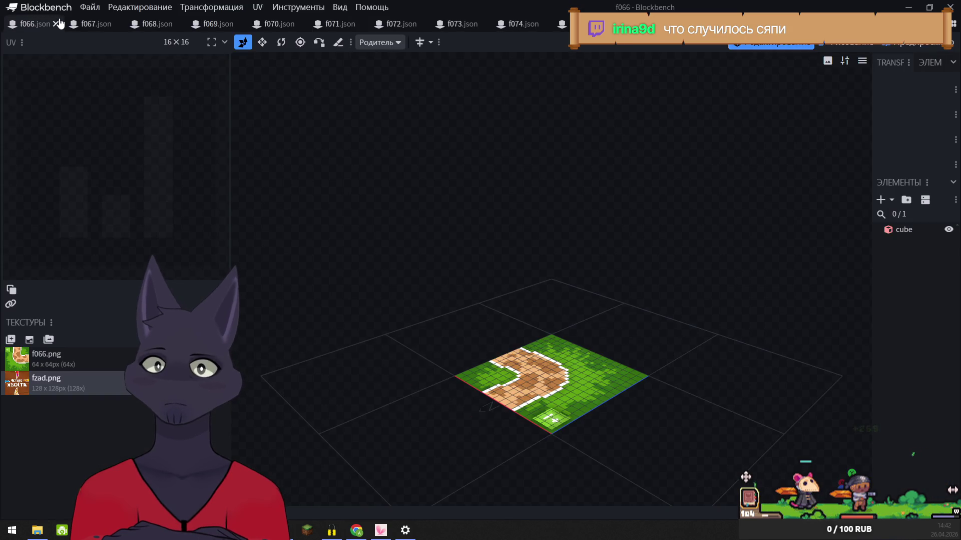
- Export f066 as a Java block/item model into four_tails, replacing f066.json, then close it
click(89, 7)
mouse_move(150, 189)
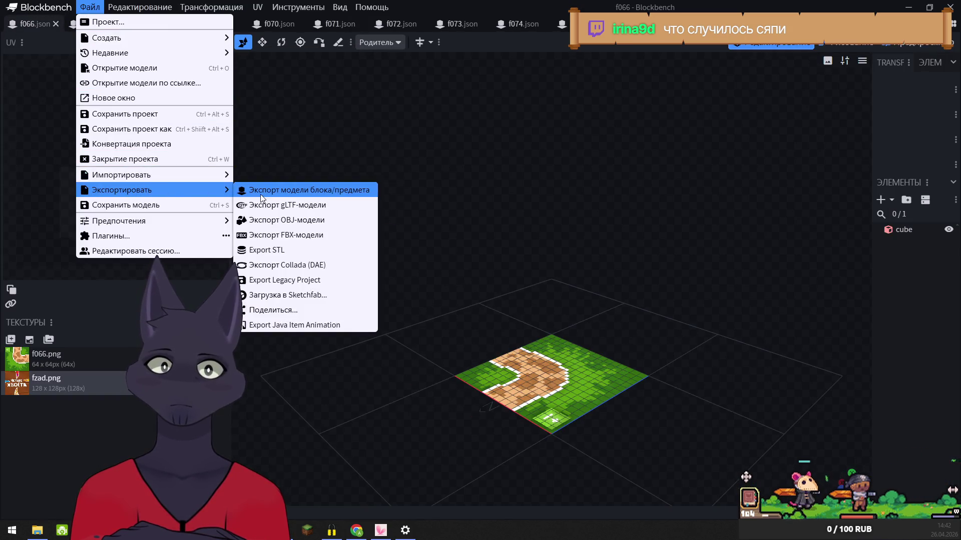
click(285, 191)
click(393, 213)
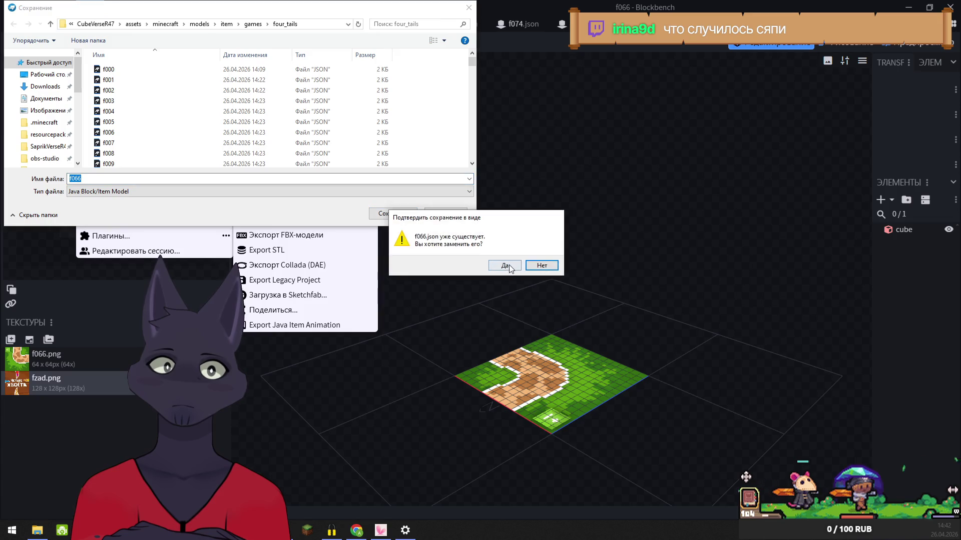
click(503, 265)
click(56, 24)
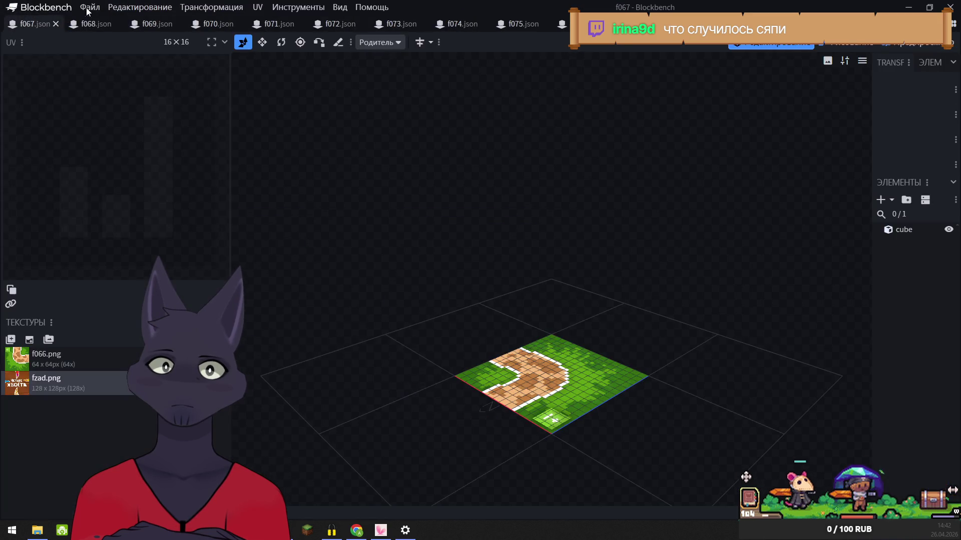
- Export f067 as a Java block/item model into four_tails, replacing f067.json
click(90, 7)
mouse_move(151, 190)
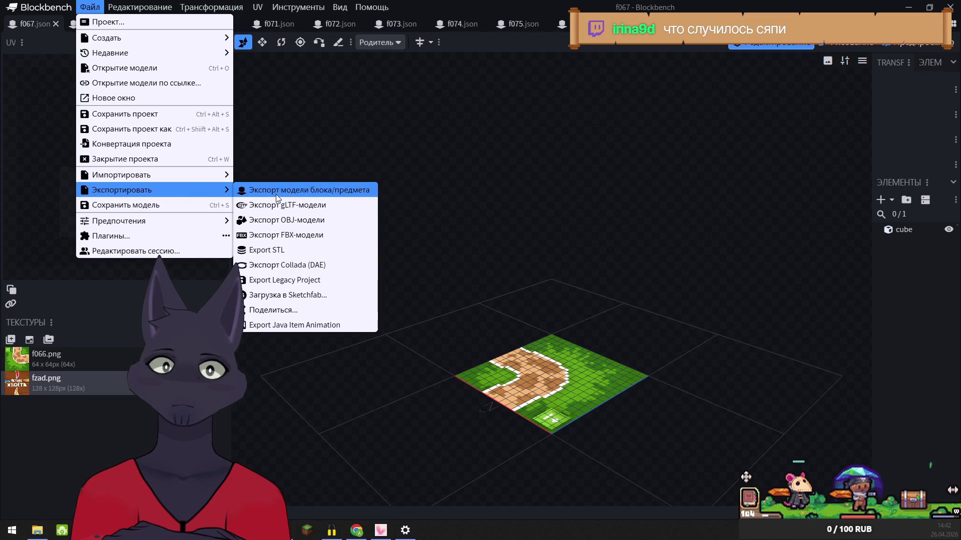
click(276, 198)
click(392, 213)
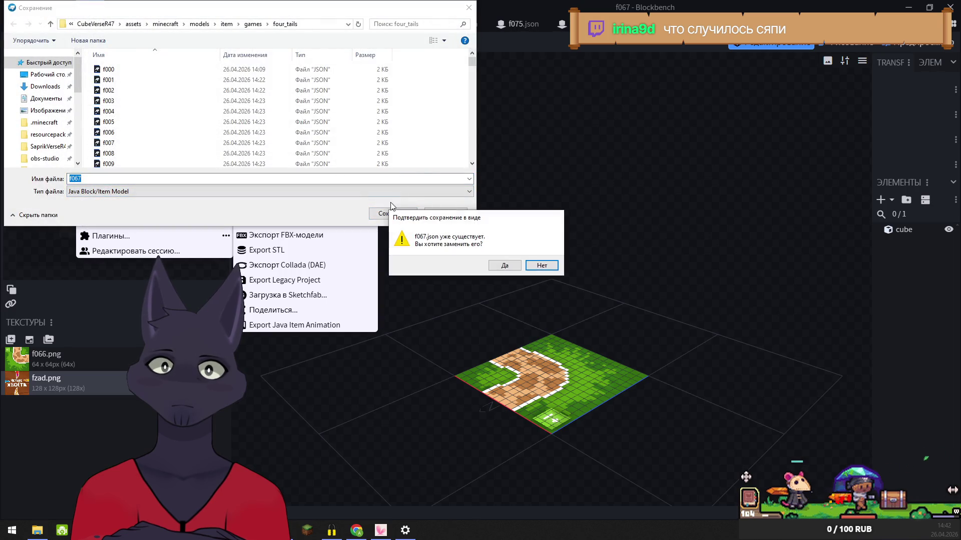
click(506, 265)
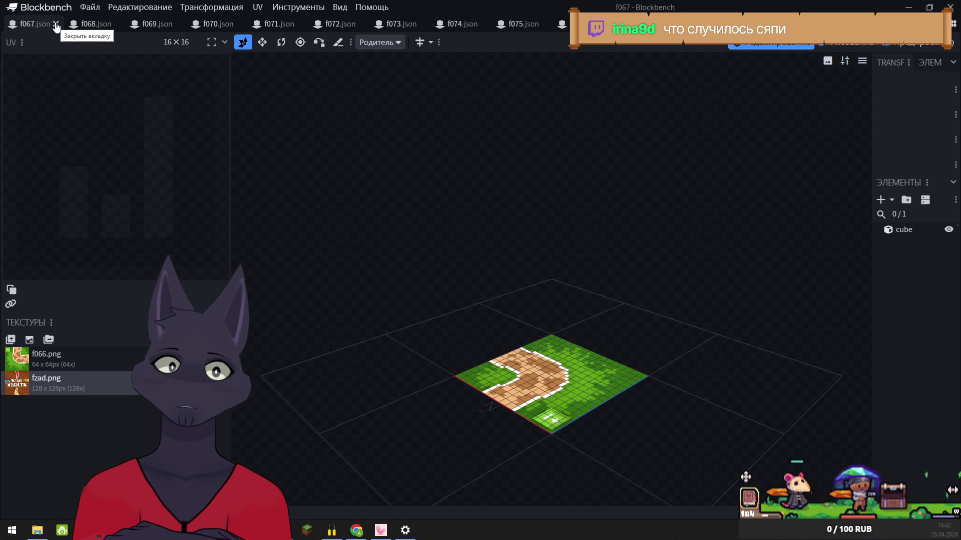
- Re-export f067 into four_tails, overwriting f067.json again, and close the model
click(90, 7)
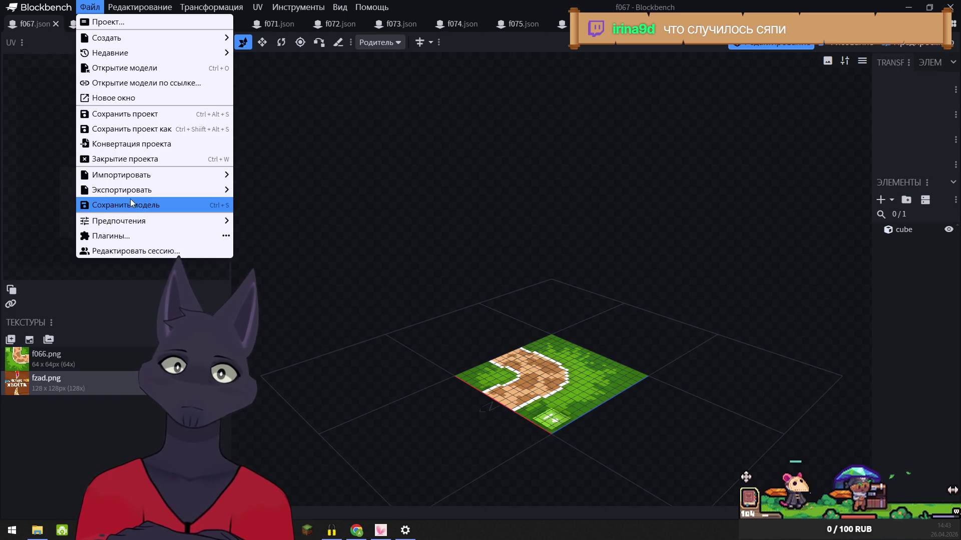
mouse_move(136, 195)
click(273, 190)
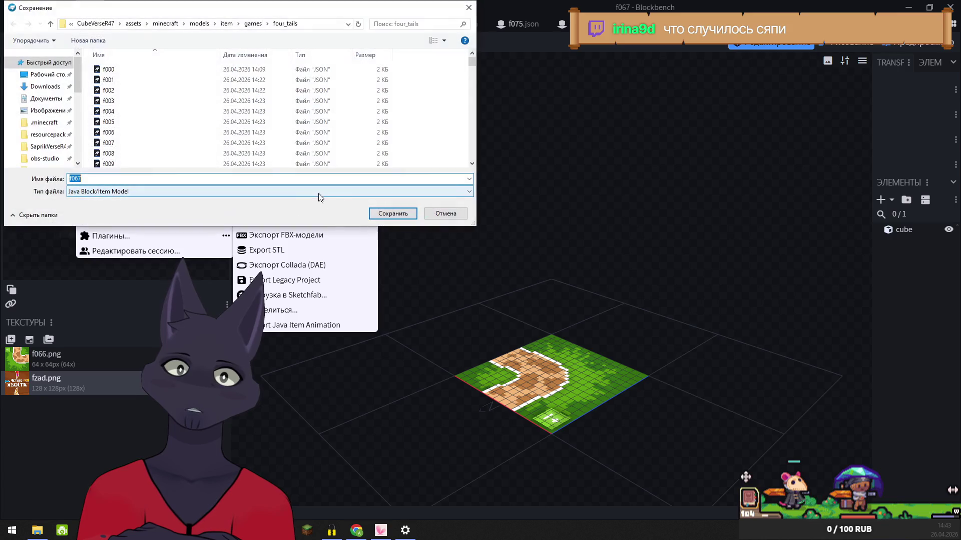
click(393, 213)
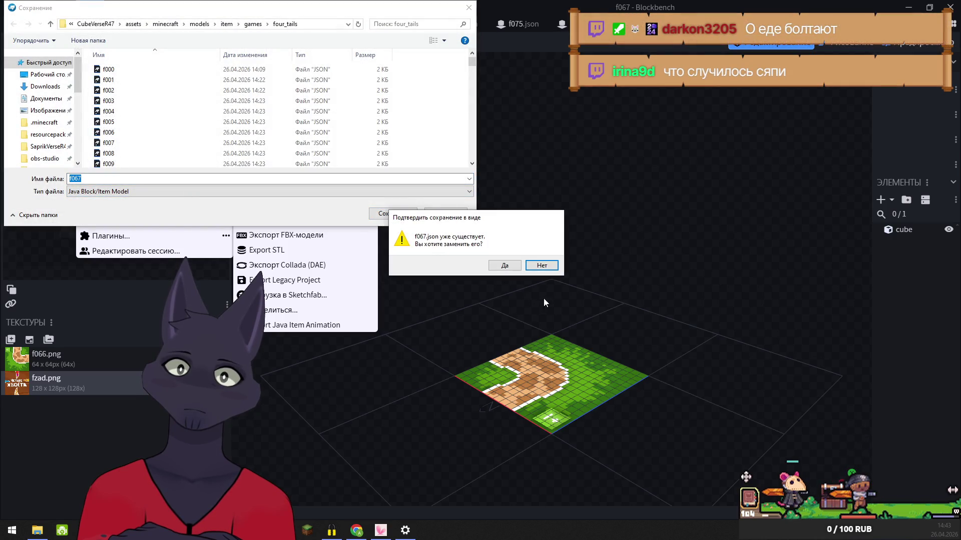
click(516, 271)
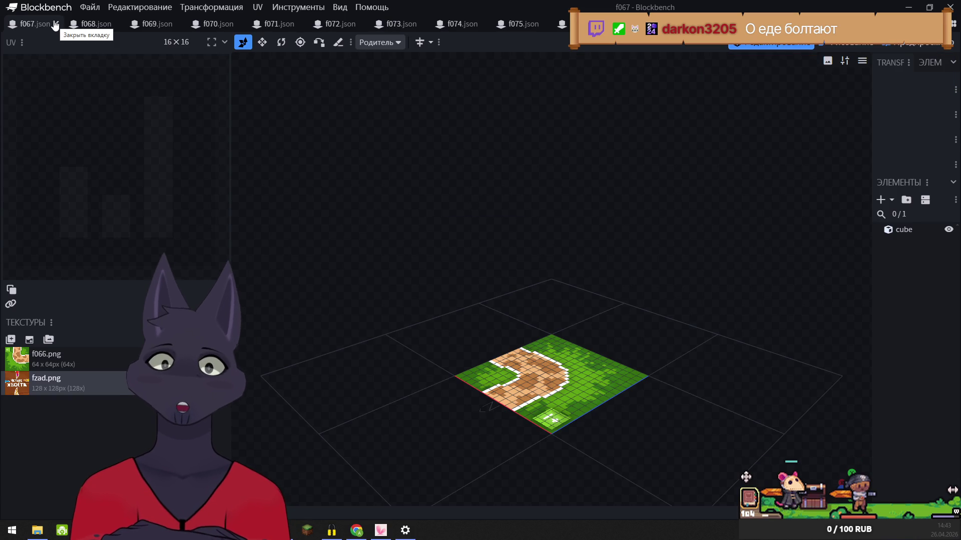
click(56, 24)
- Export f068 as a Java block/item model into four_tails, overwriting f068.json, then close it
click(90, 7)
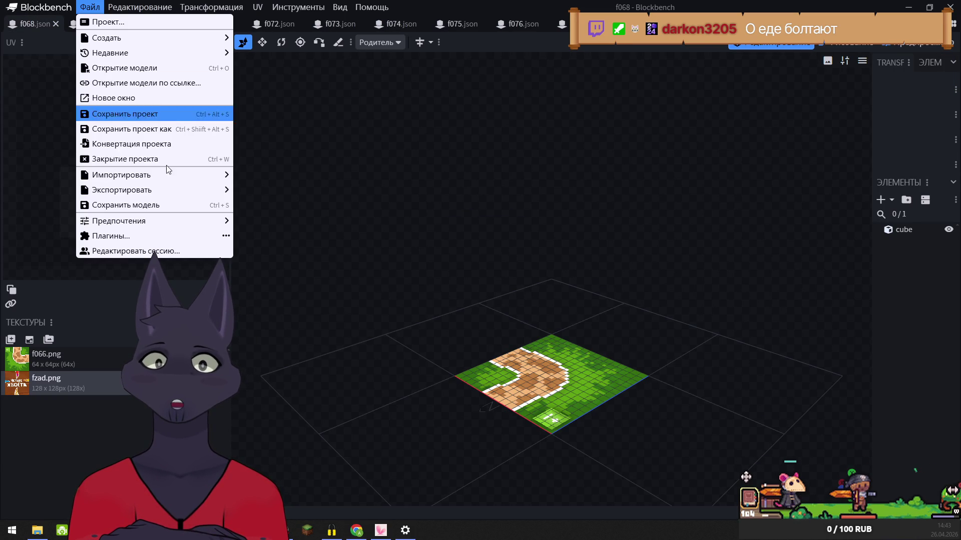
mouse_move(159, 189)
click(280, 190)
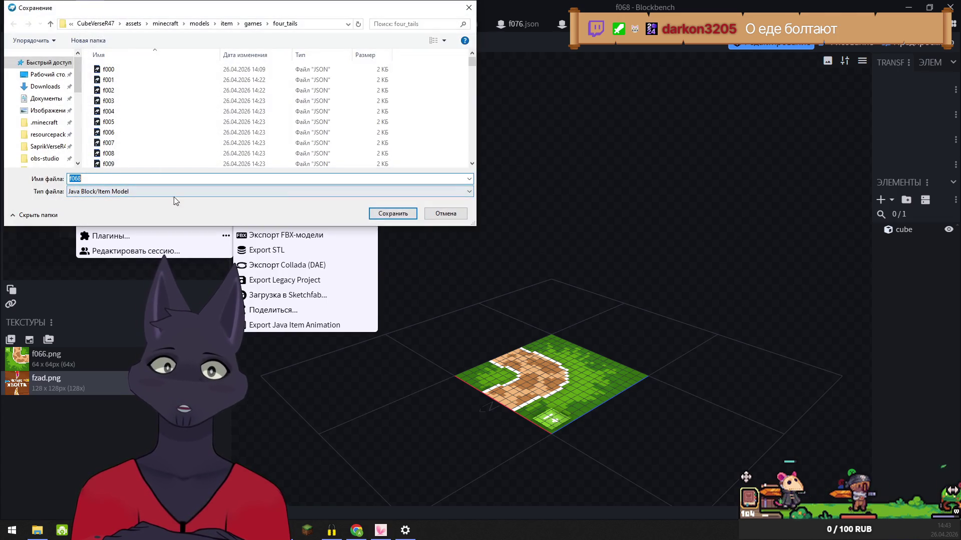
click(410, 214)
click(500, 265)
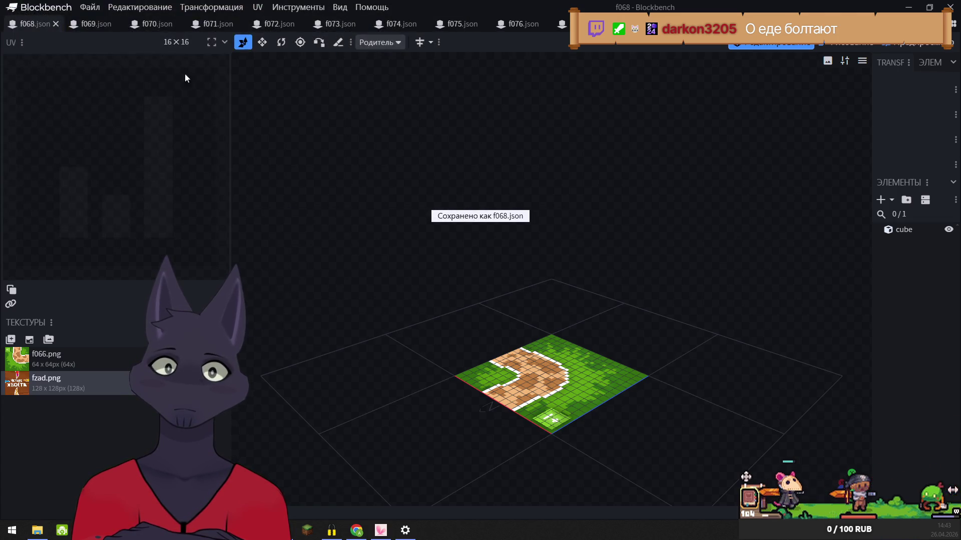
click(56, 26)
- Export f069 as a Java block/item model into four_tails, replacing f069.json
click(90, 7)
mouse_move(134, 193)
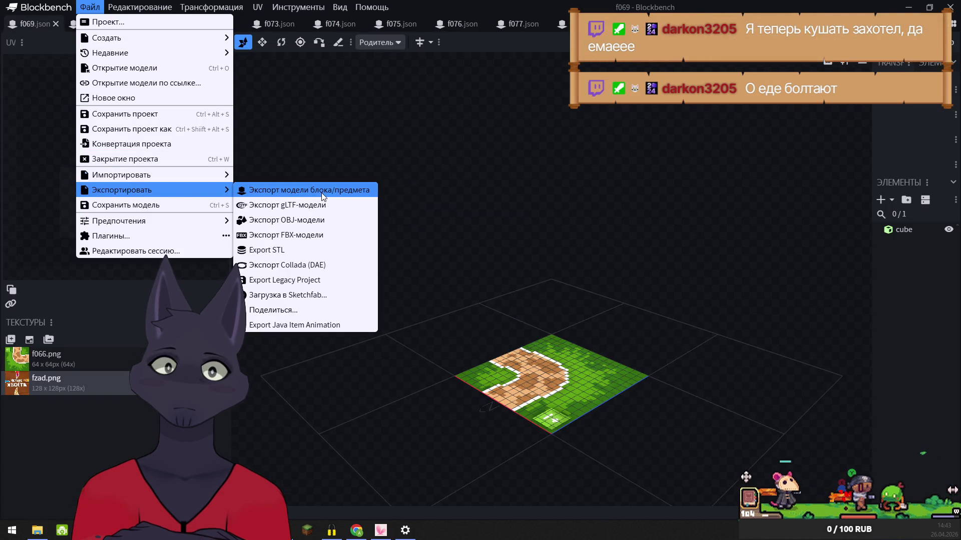
click(322, 196)
click(410, 214)
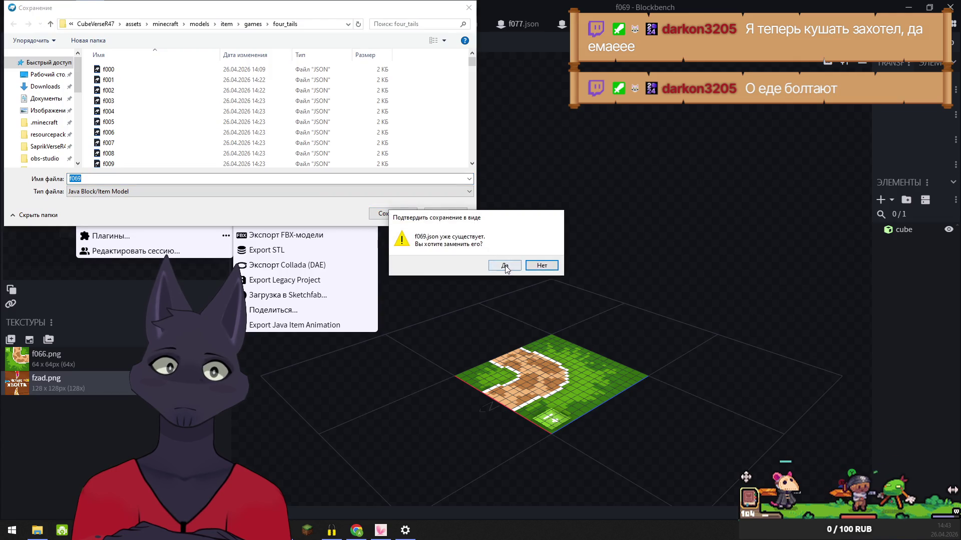
click(505, 266)
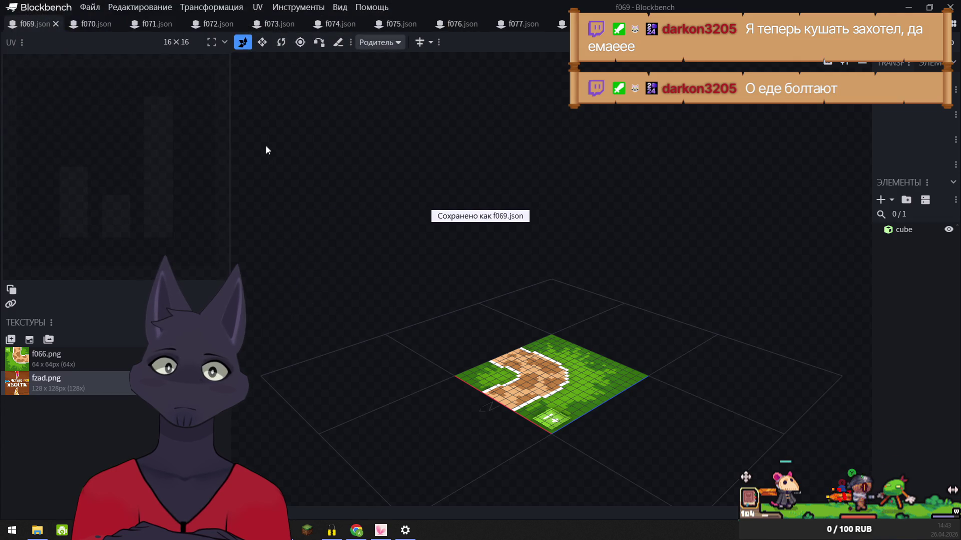
- Export f070 as a Java block/item model into four_tails, overwriting f070.json, then close it
click(88, 9)
mouse_move(150, 189)
click(323, 190)
click(392, 213)
click(503, 264)
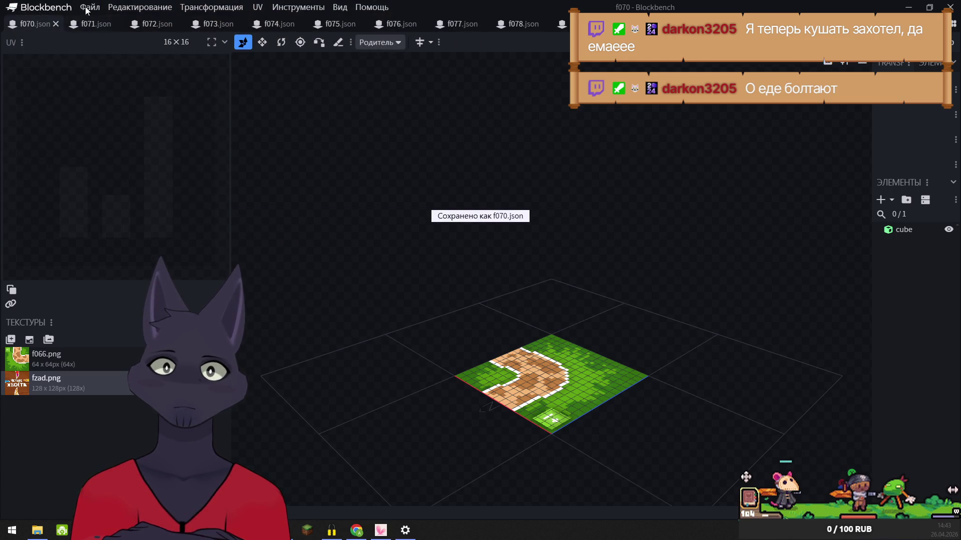
click(55, 24)
- Export f071 as a Java block/item model into four_tails, overwriting f071.json, then close it
click(89, 7)
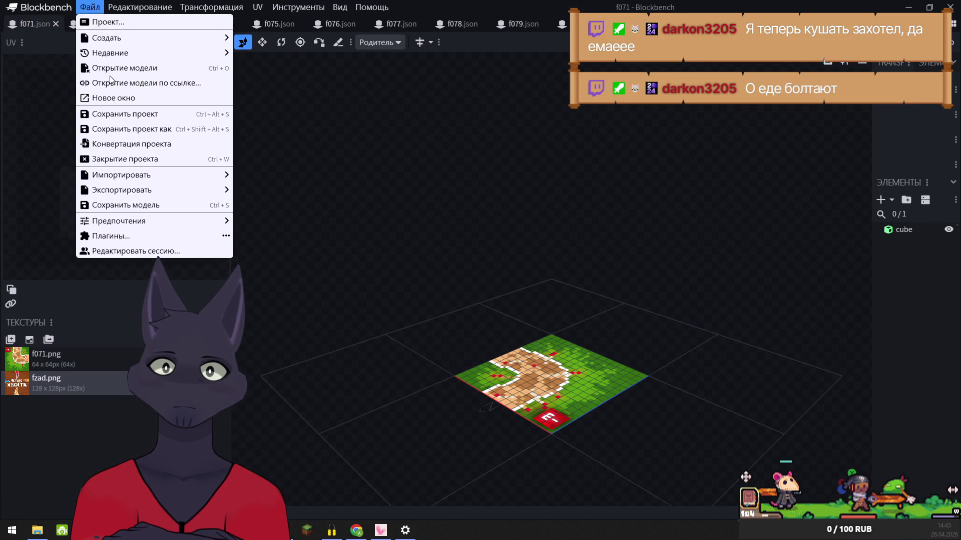
mouse_move(150, 189)
click(289, 191)
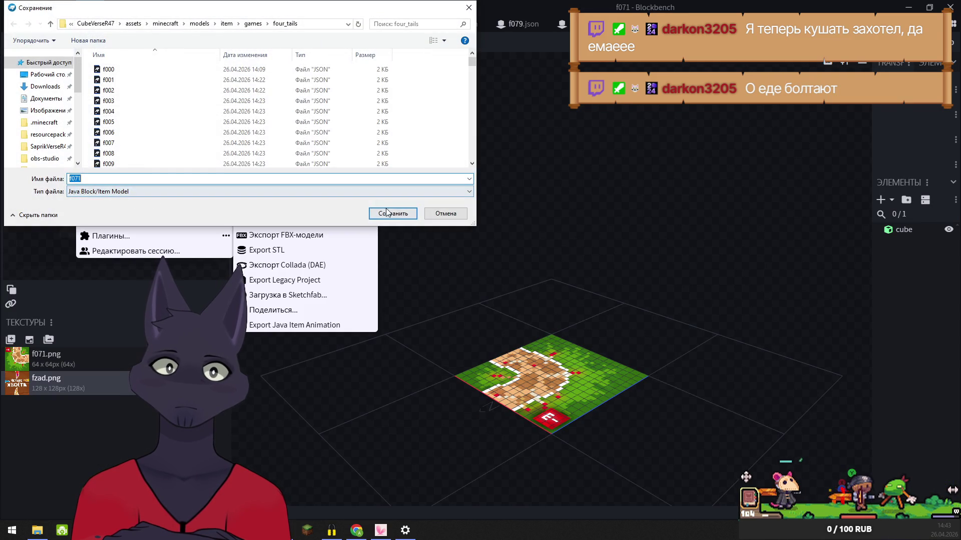
click(391, 214)
click(505, 264)
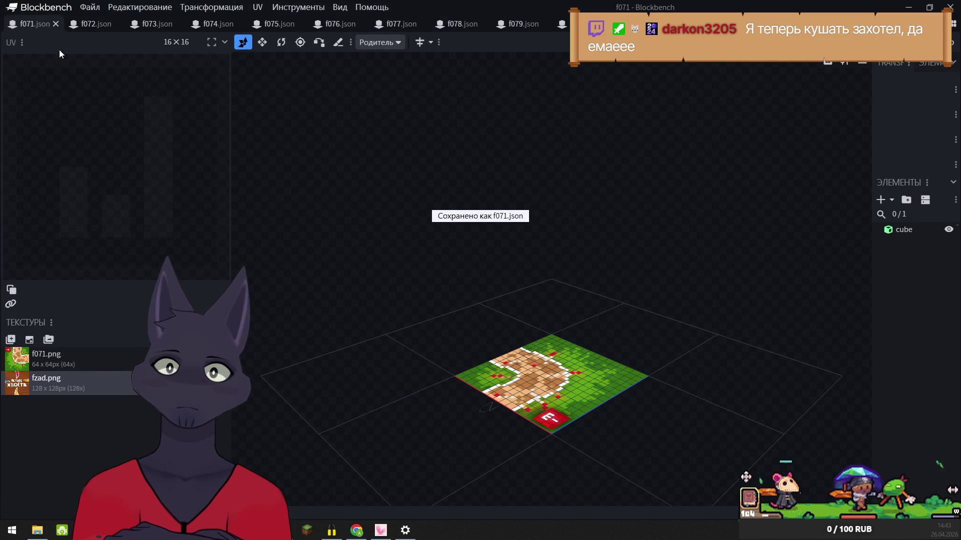
click(56, 24)
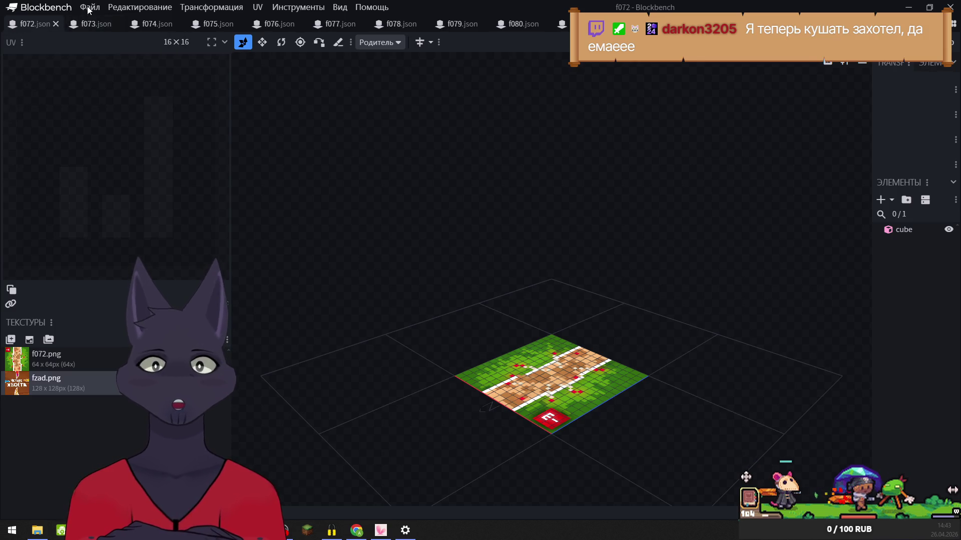
- Export f072 as a Java block/item model into four_tails, overwriting f072.json
click(90, 7)
mouse_move(222, 190)
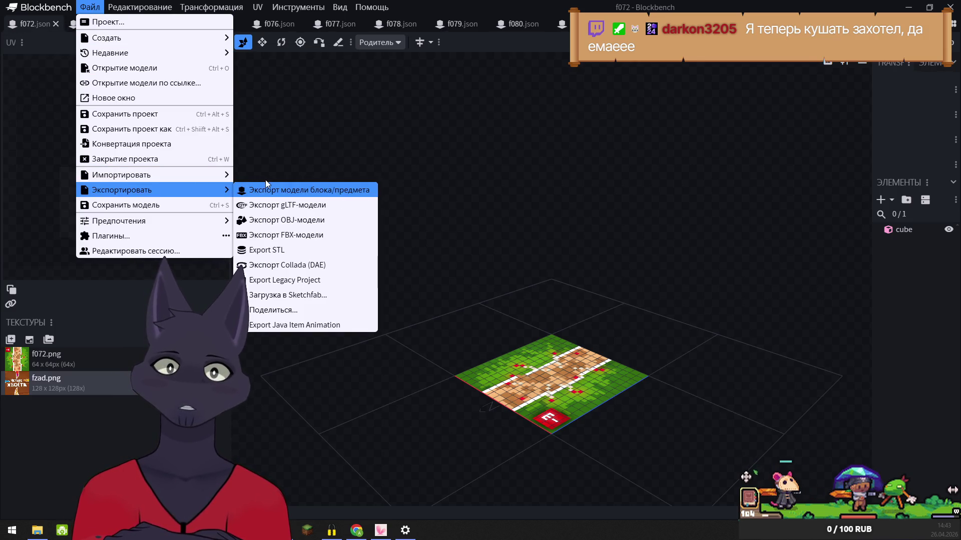
click(320, 190)
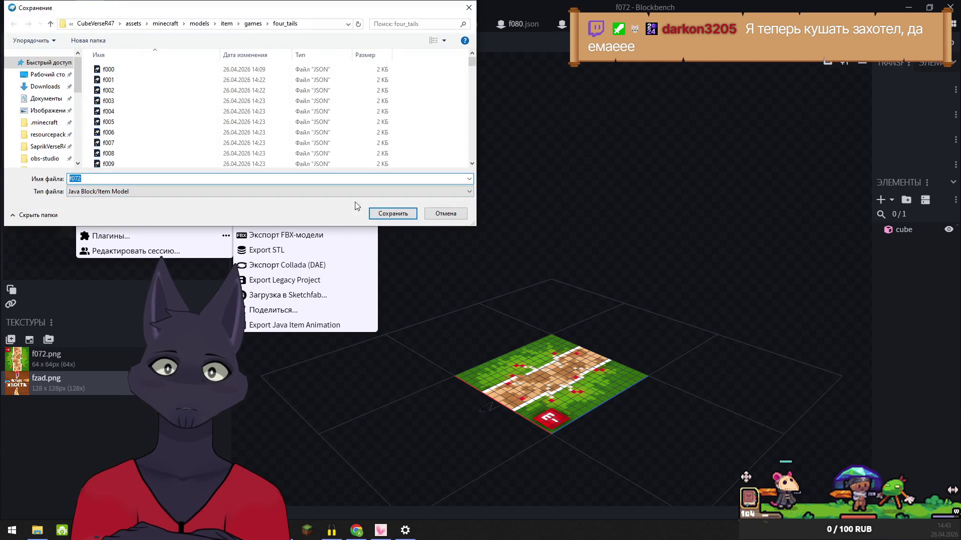
click(406, 215)
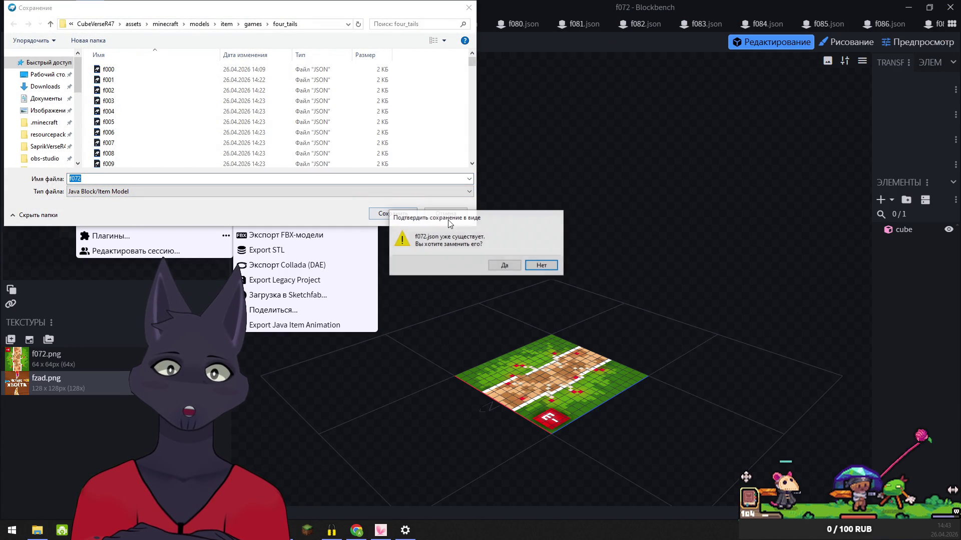
click(512, 266)
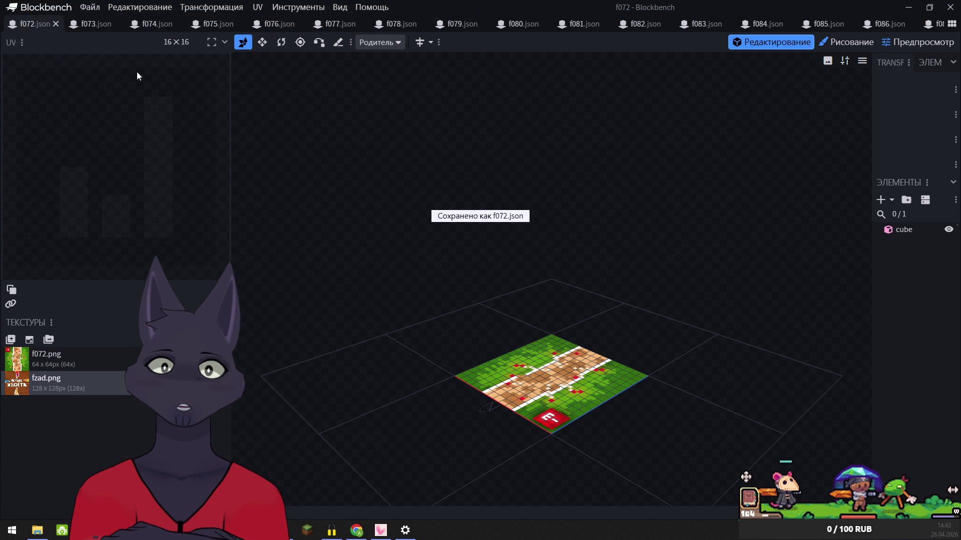
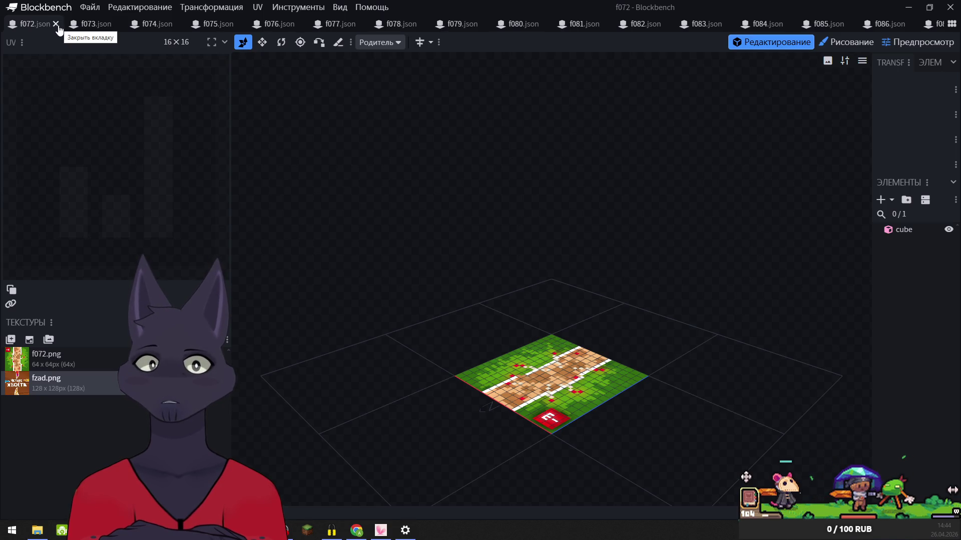
- Export f072 as a Java block/item model over the existing f072.json and close it
click(90, 7)
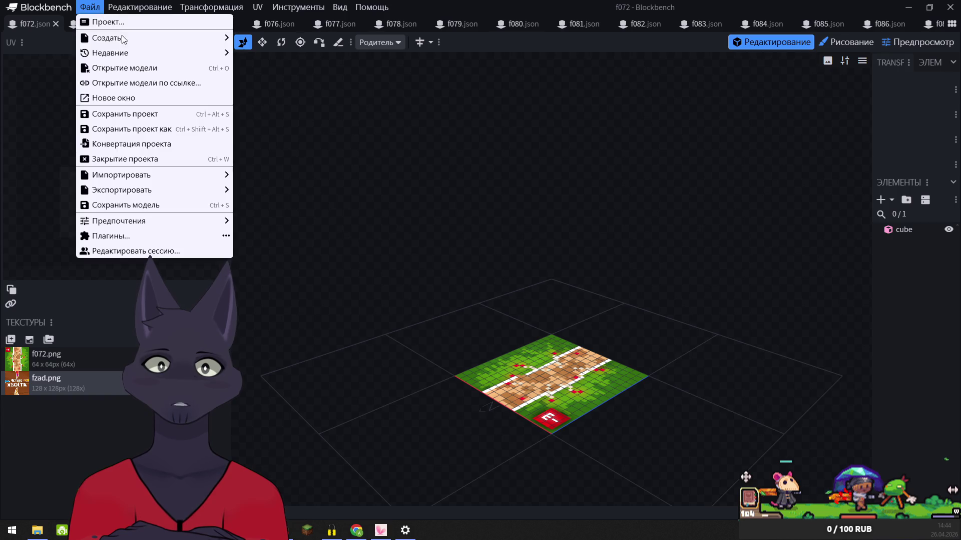
mouse_move(158, 190)
click(277, 190)
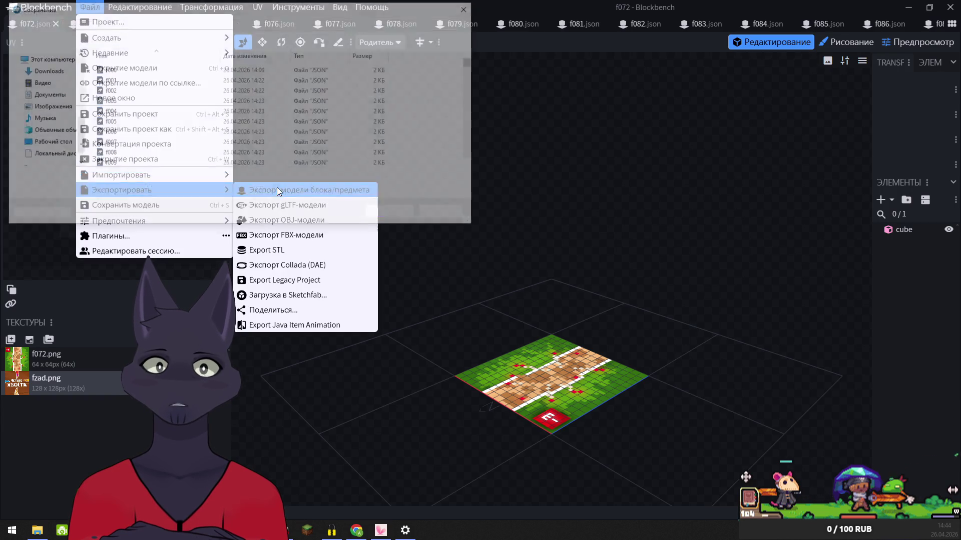
click(391, 216)
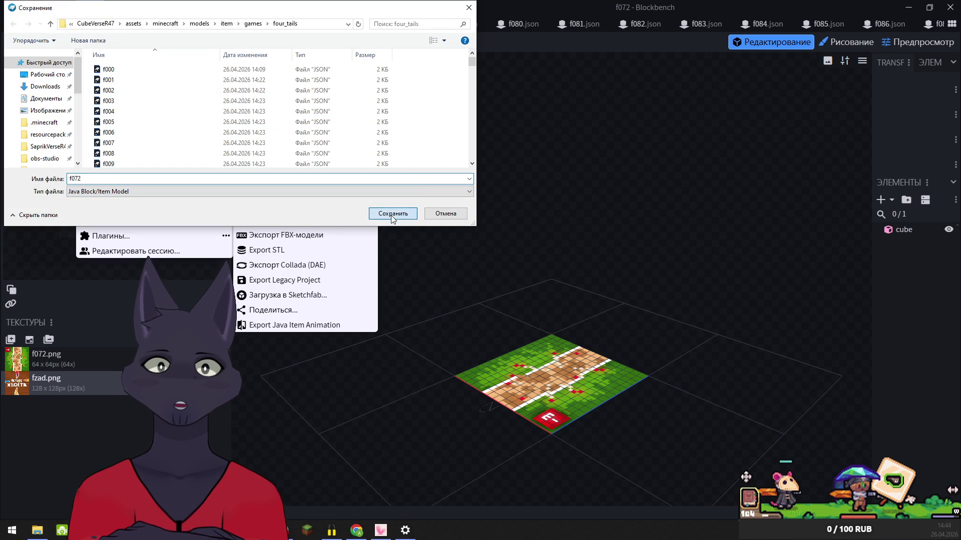
click(500, 264)
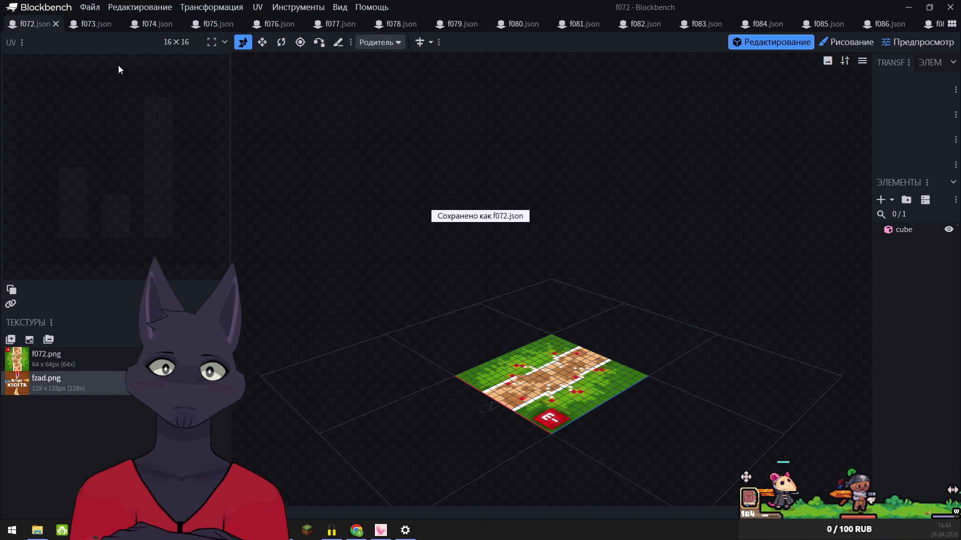
click(56, 24)
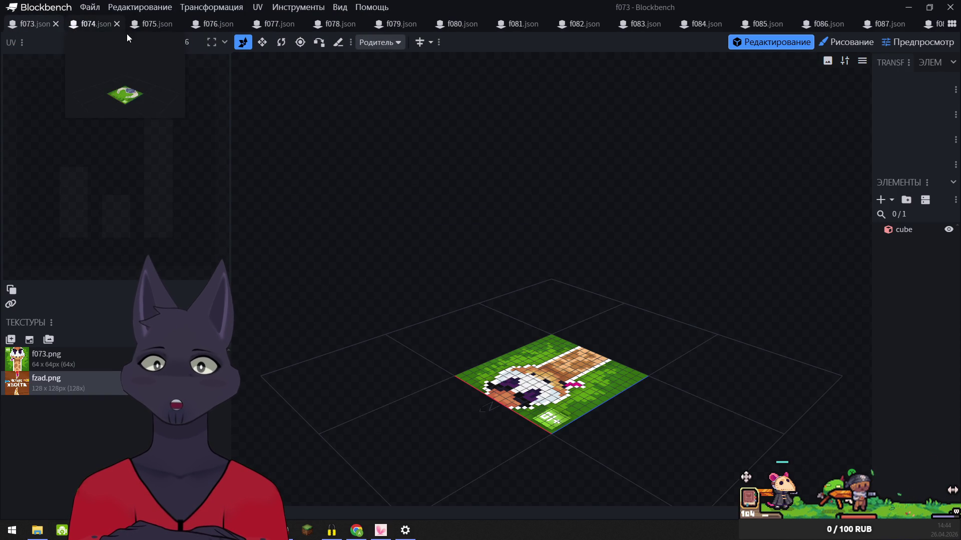
- Export f073 as a Java block/item model, replacing the existing f073.json
click(90, 7)
mouse_move(127, 193)
click(265, 191)
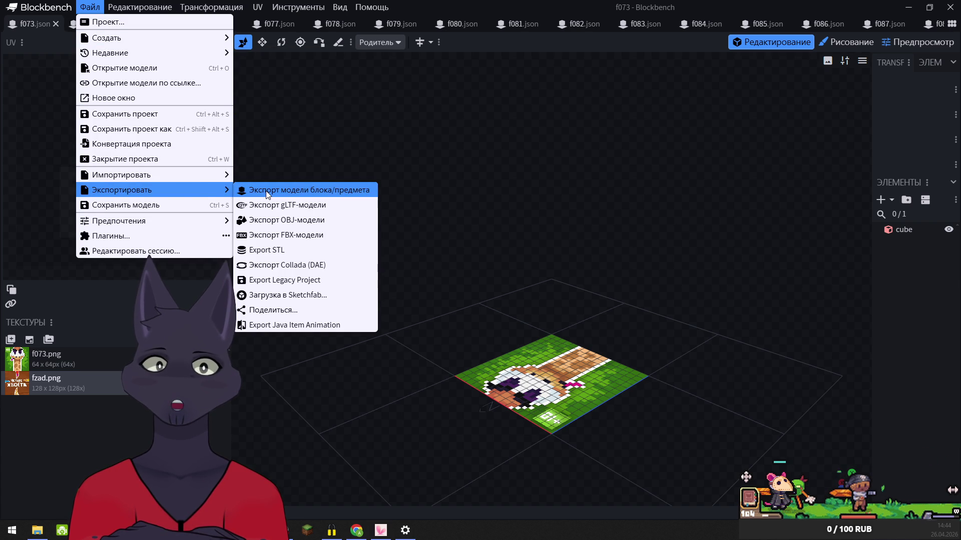
click(393, 214)
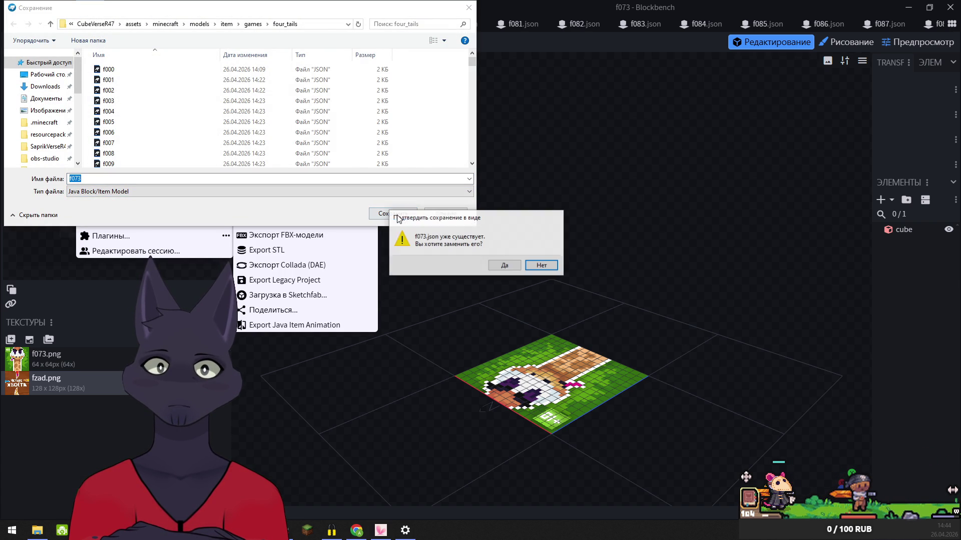
click(504, 266)
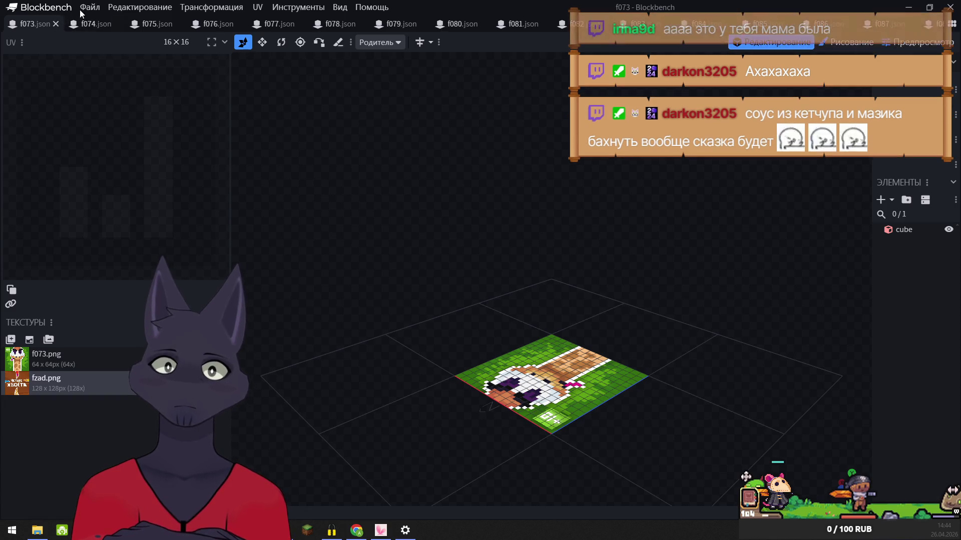
click(107, 7)
click(108, 7)
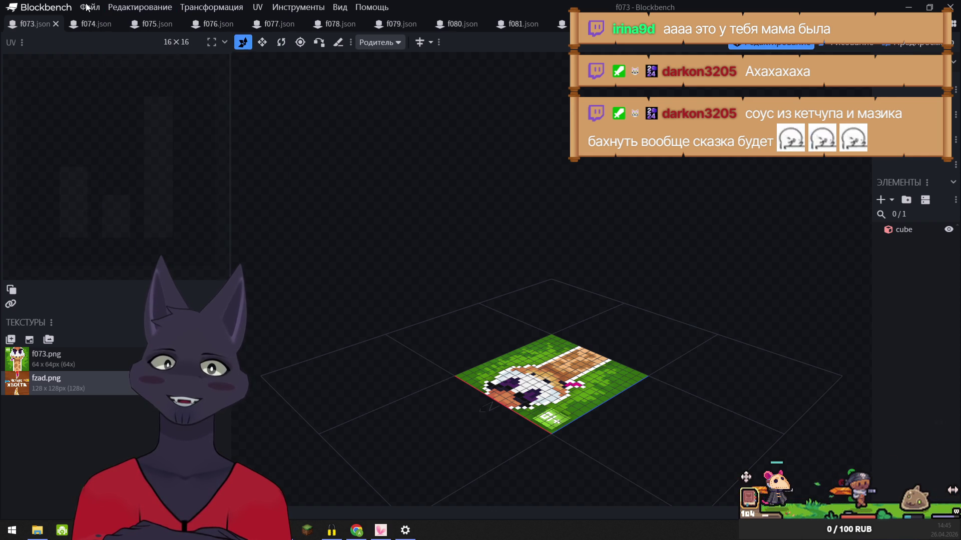
- Re-export f073 over f073.json once more, then close the f073 model
click(88, 7)
mouse_move(114, 195)
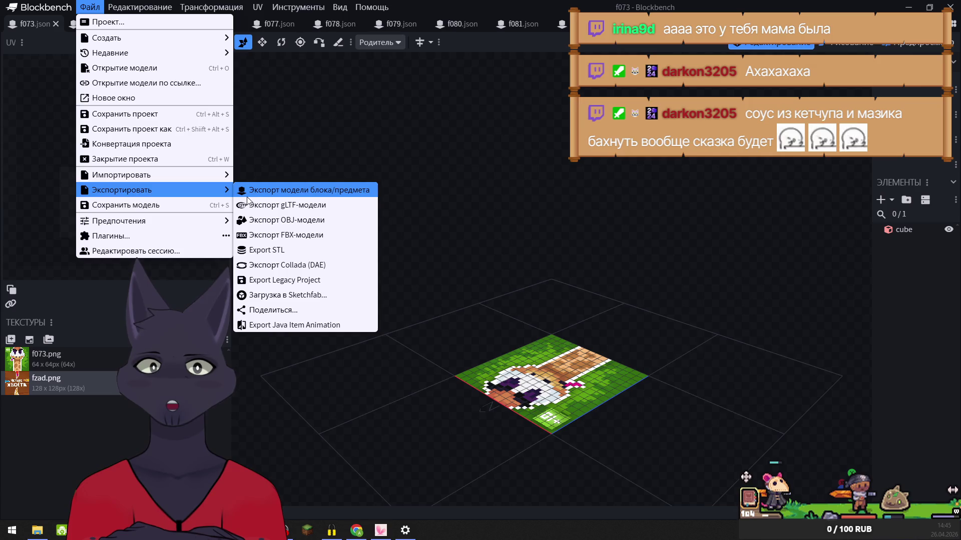
click(270, 190)
click(400, 216)
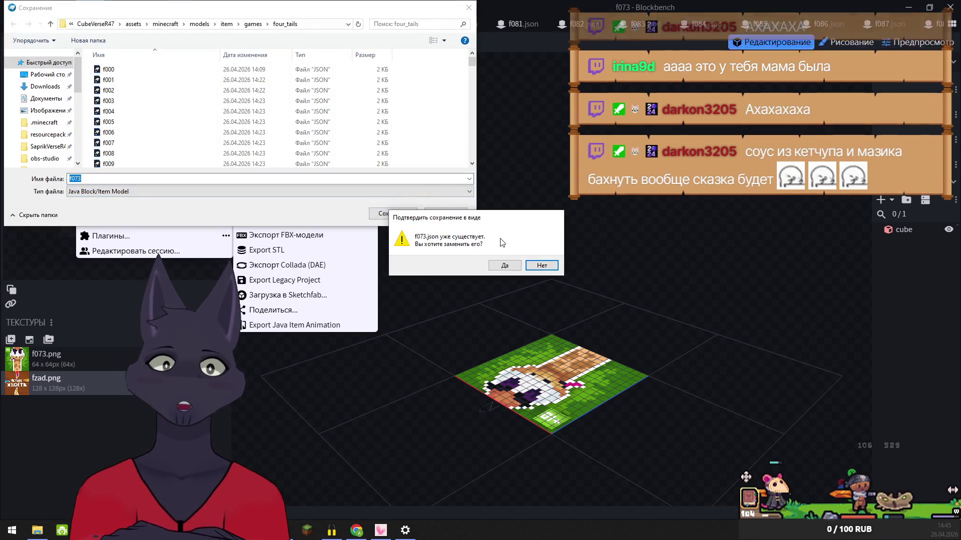
click(500, 267)
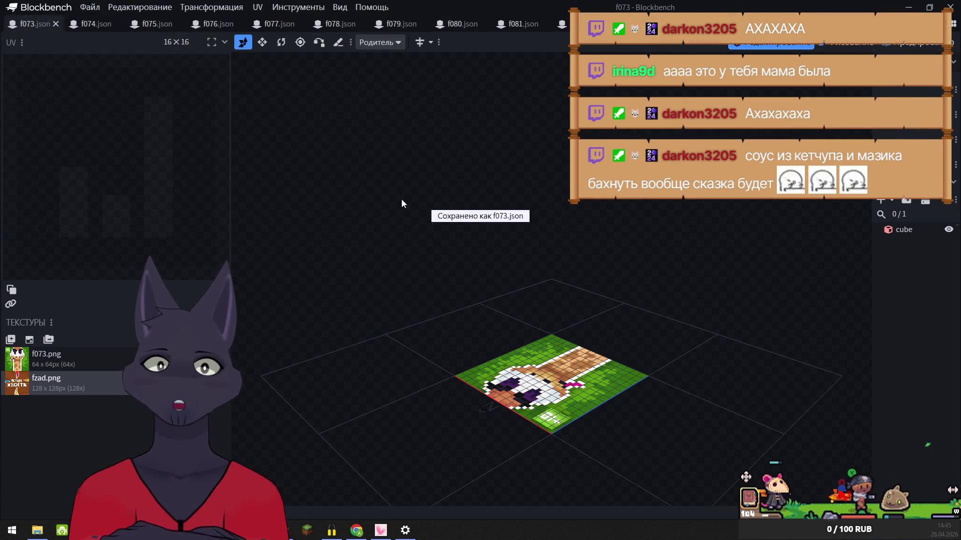
click(56, 24)
click(90, 7)
- Export f074 as a block/item model, replacing the existing f074.json
mouse_move(143, 190)
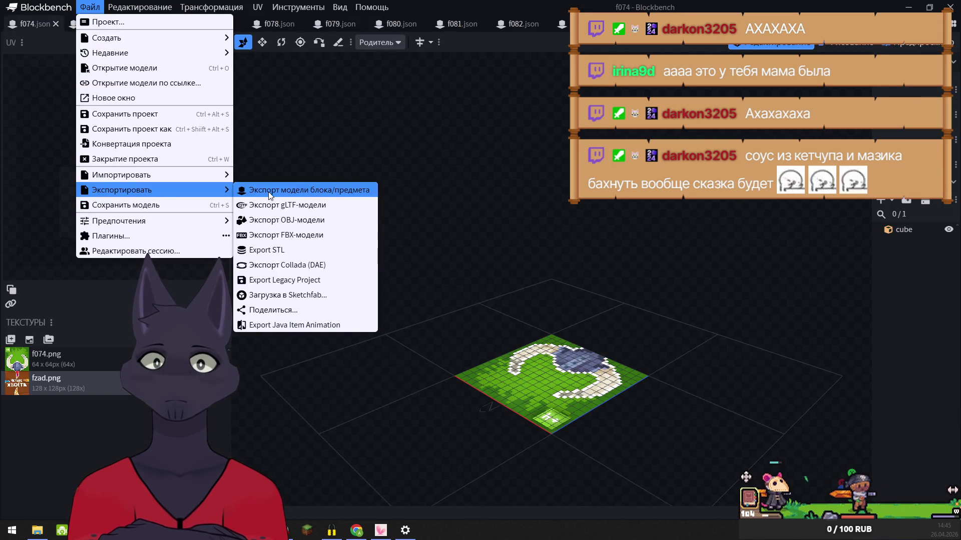
click(270, 190)
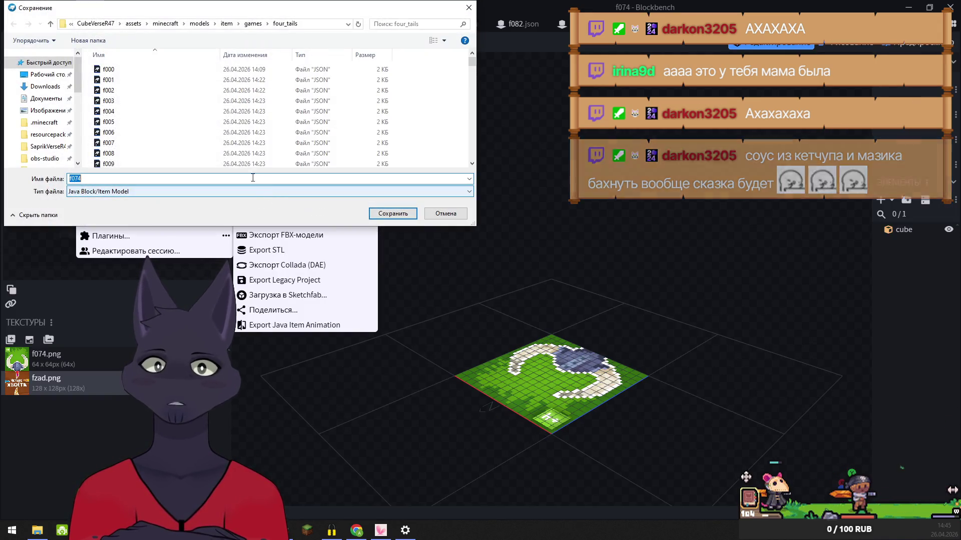
click(393, 213)
click(504, 266)
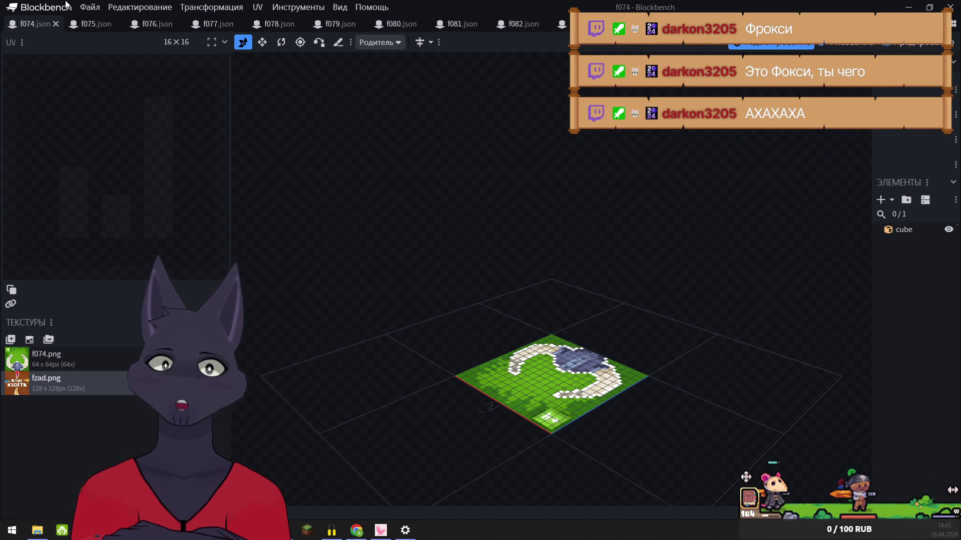
- Re-export f074 over f074.json again, then close the f074 model
click(92, 8)
mouse_move(158, 197)
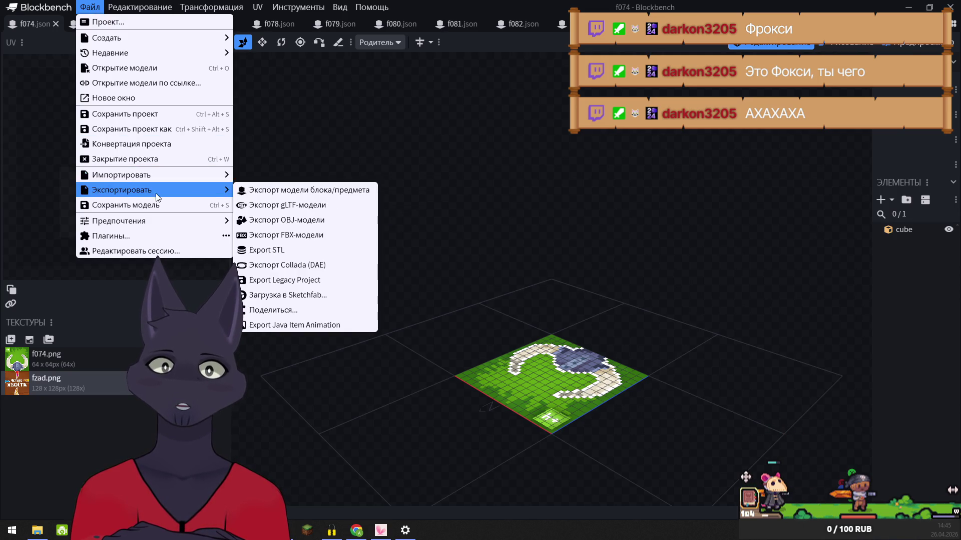
click(300, 190)
click(392, 213)
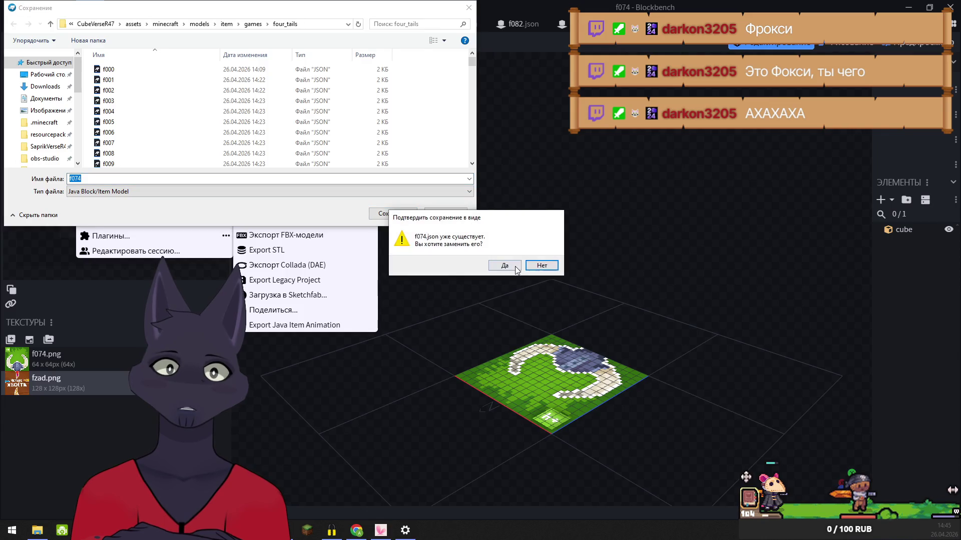
click(504, 265)
click(55, 24)
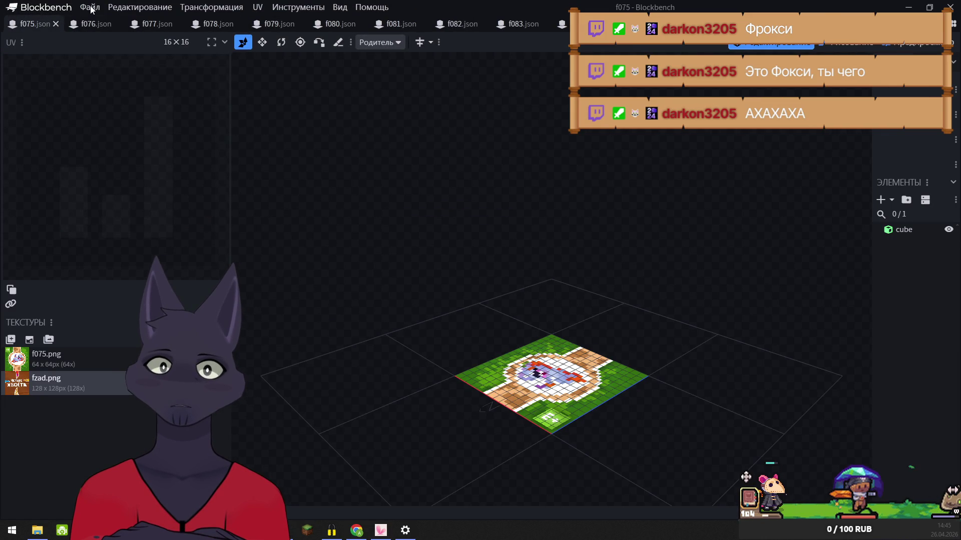
- Export f075 as a block/item model, replacing the existing f075.json
click(91, 8)
mouse_move(138, 194)
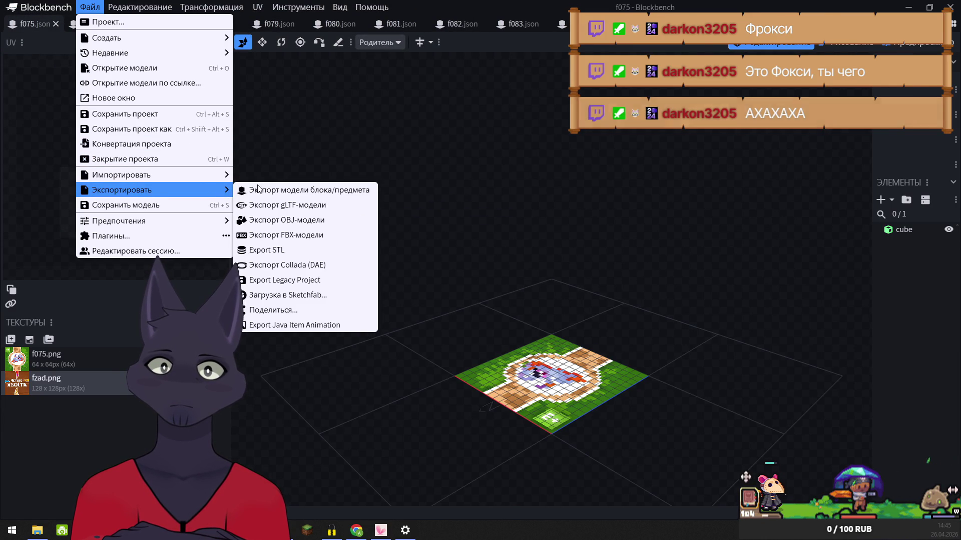
click(303, 192)
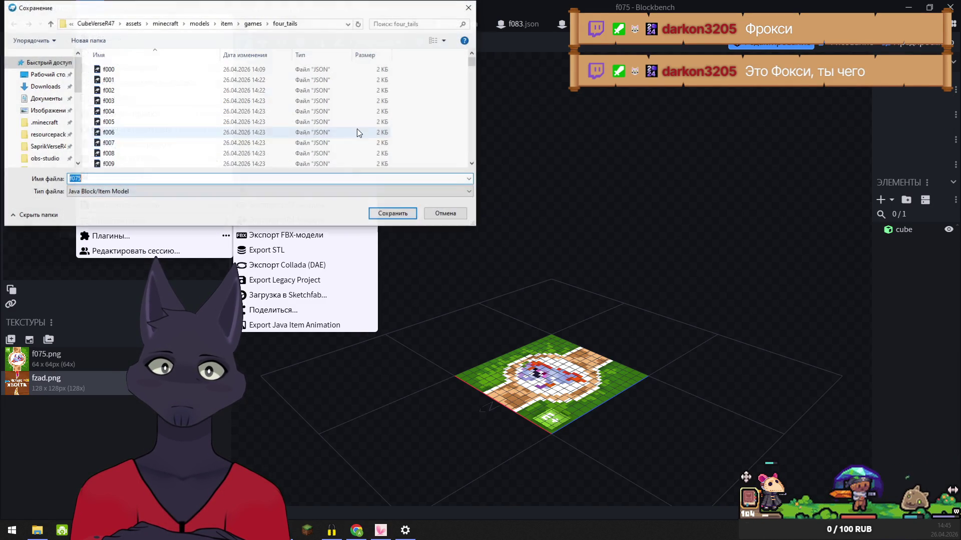
click(394, 214)
click(505, 268)
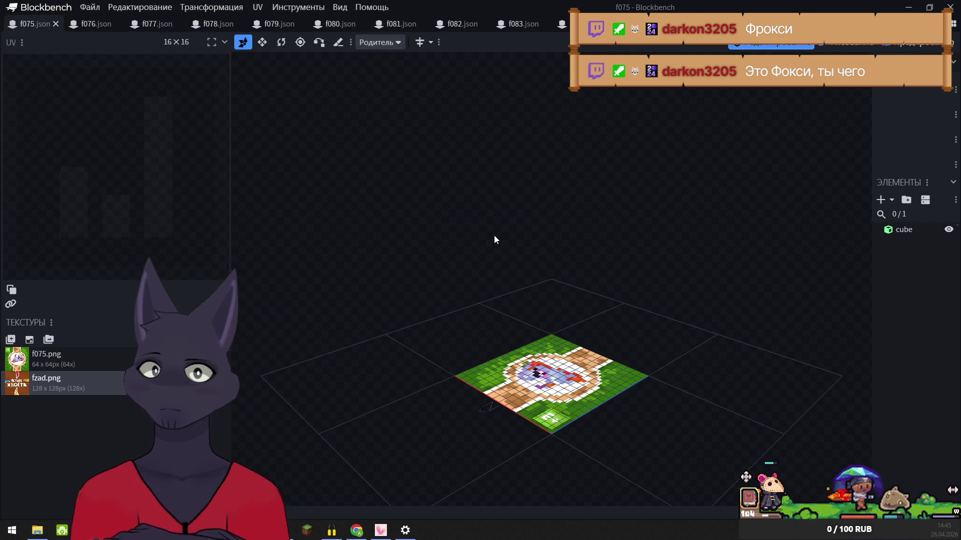
- Re-export f075 over f075.json again, then close the f075 model
click(90, 8)
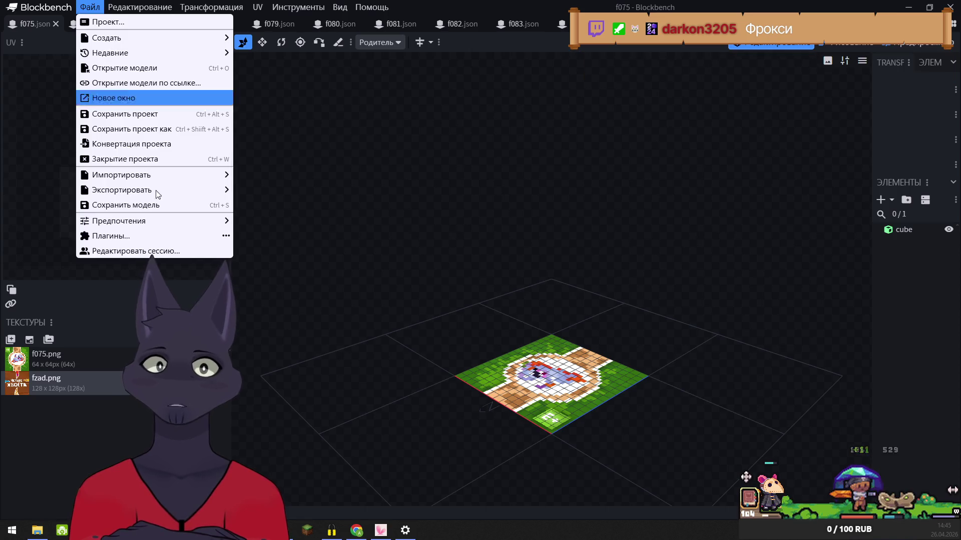
mouse_move(166, 190)
click(286, 189)
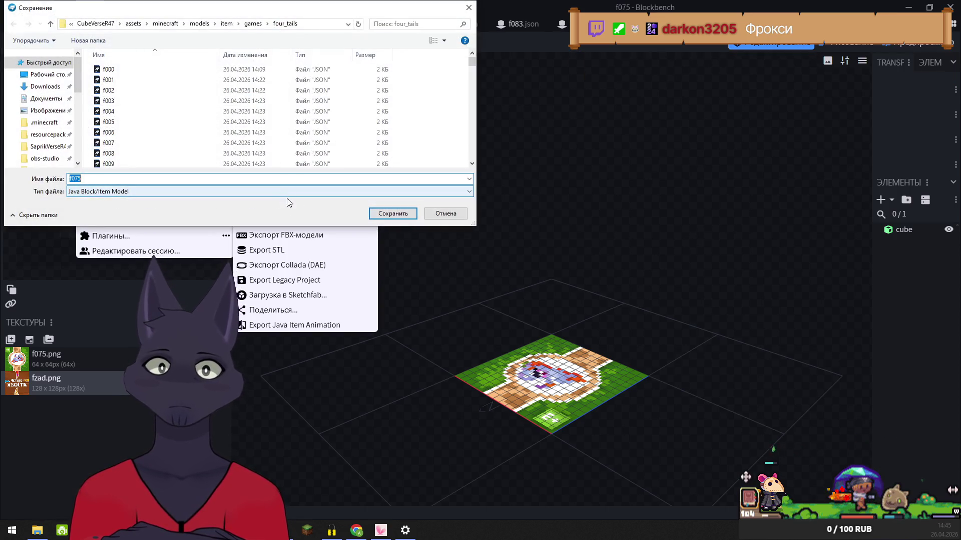
click(392, 213)
click(510, 266)
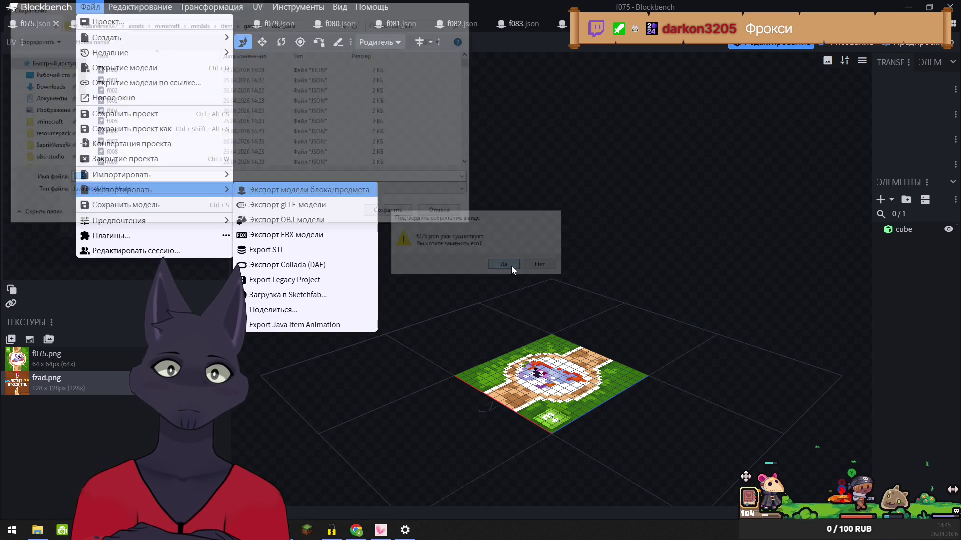
click(56, 23)
- Export f076 as a block/item model over f076.json and close it
click(90, 7)
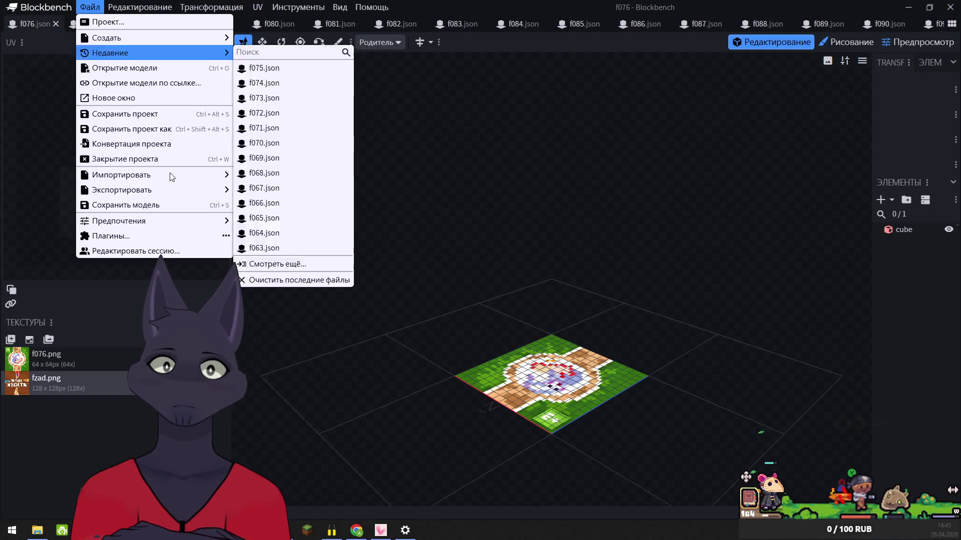
mouse_move(166, 191)
click(283, 189)
click(407, 219)
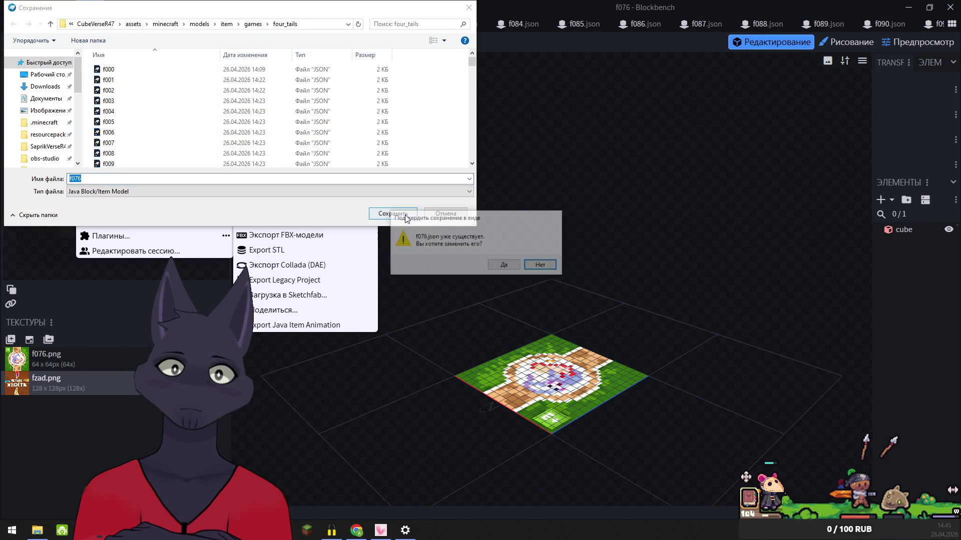
click(504, 264)
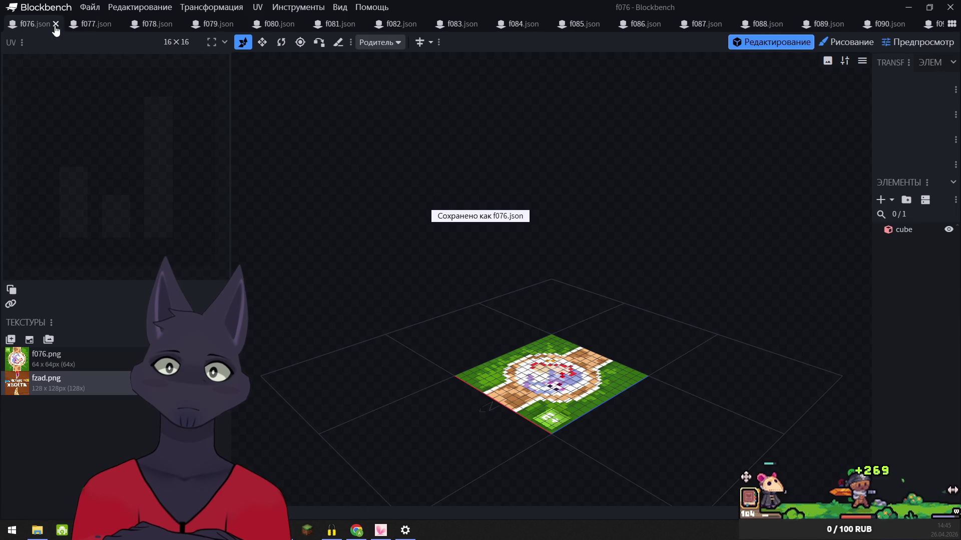
click(56, 27)
click(90, 7)
- Export f077 as a block/item model over f077.json and close it
mouse_move(166, 191)
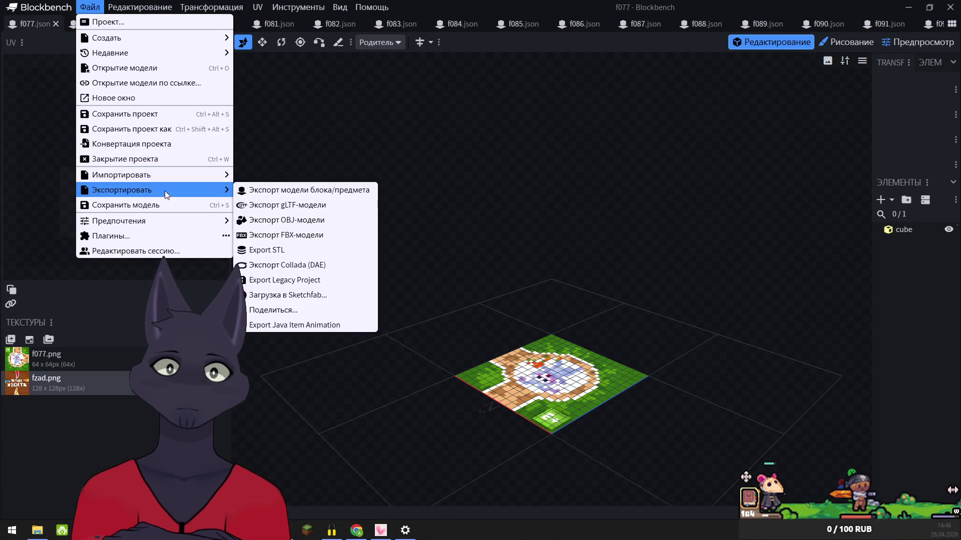
click(273, 188)
click(395, 214)
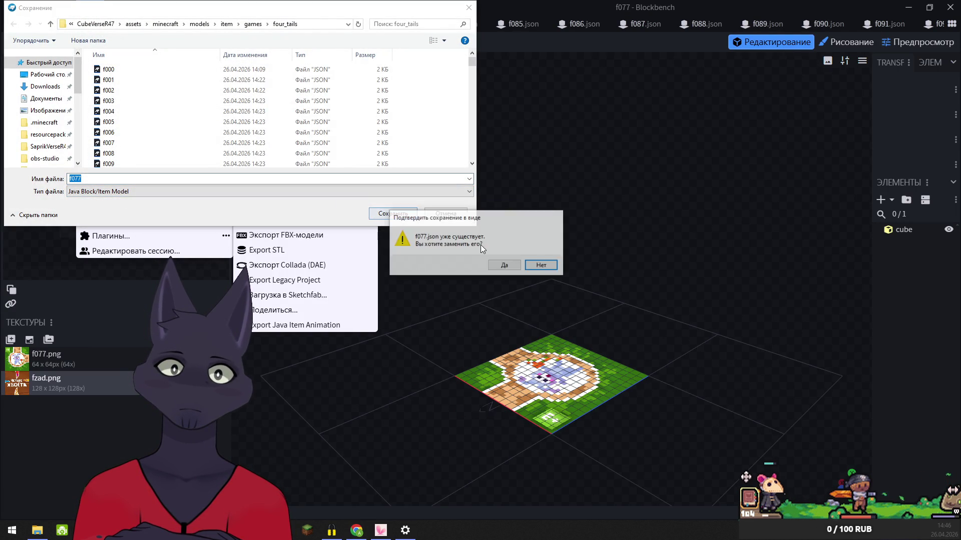
click(503, 265)
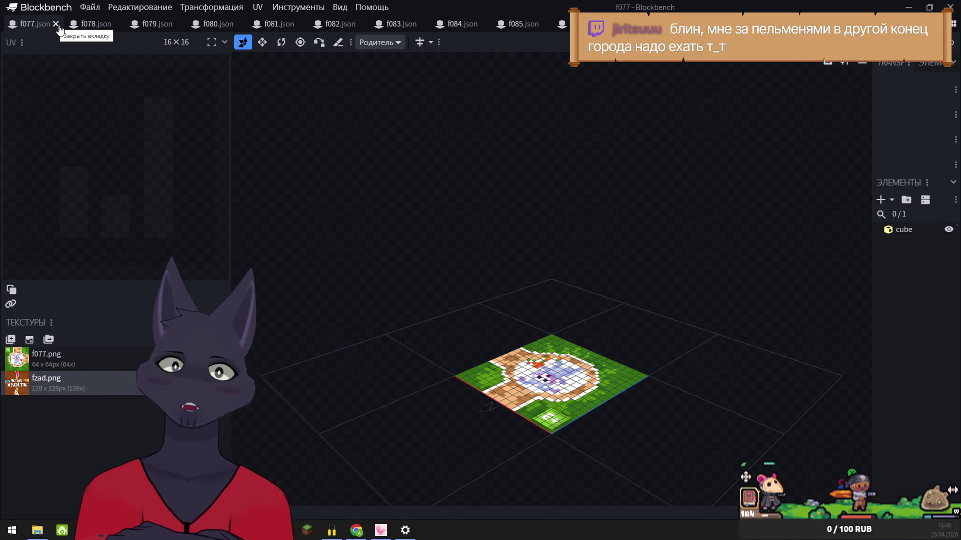
click(55, 25)
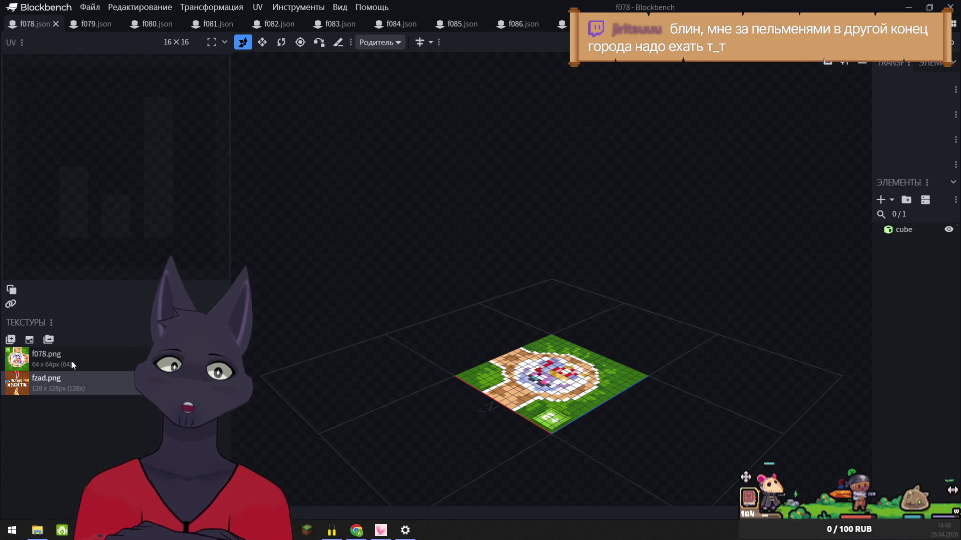
- Export f078 as a Java Block/Item Model over f078.json and close it
click(90, 7)
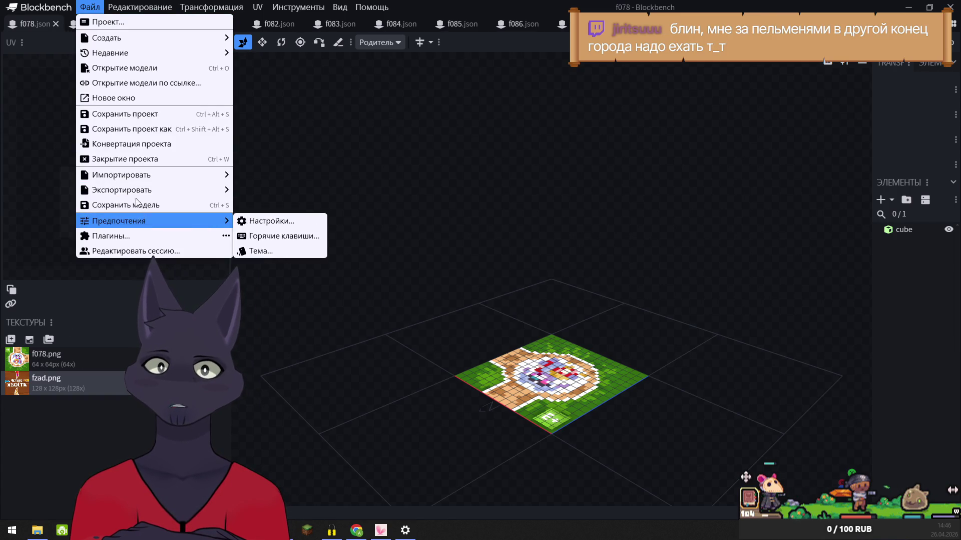
mouse_move(199, 190)
click(287, 193)
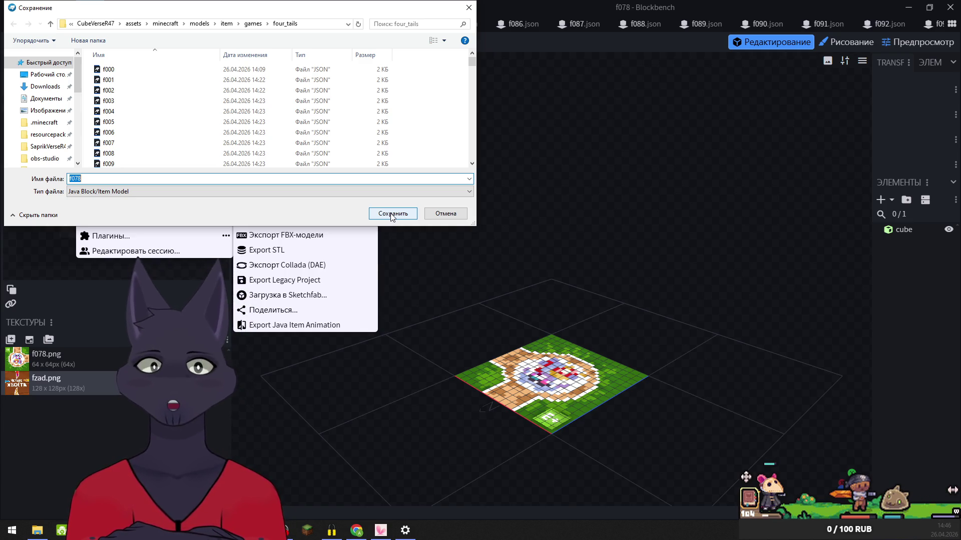
click(392, 214)
click(501, 265)
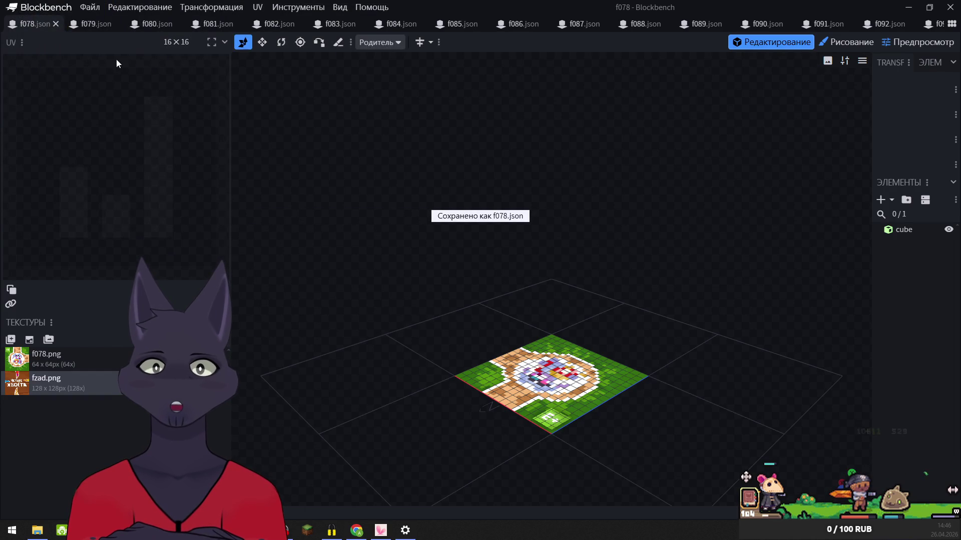
click(56, 23)
- Export f079 as a Java Block/Item Model over f079.json and close it
click(90, 7)
mouse_move(133, 194)
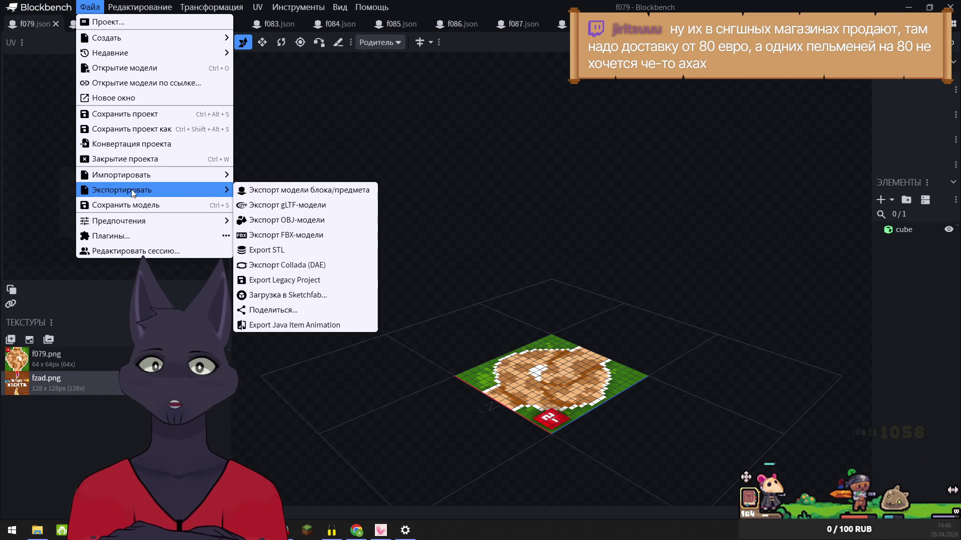
click(281, 190)
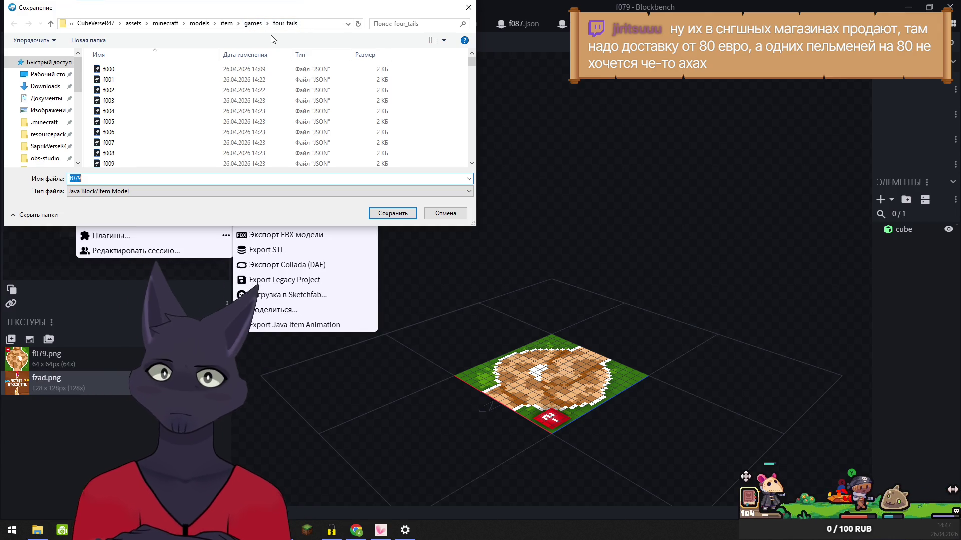
click(415, 214)
click(497, 266)
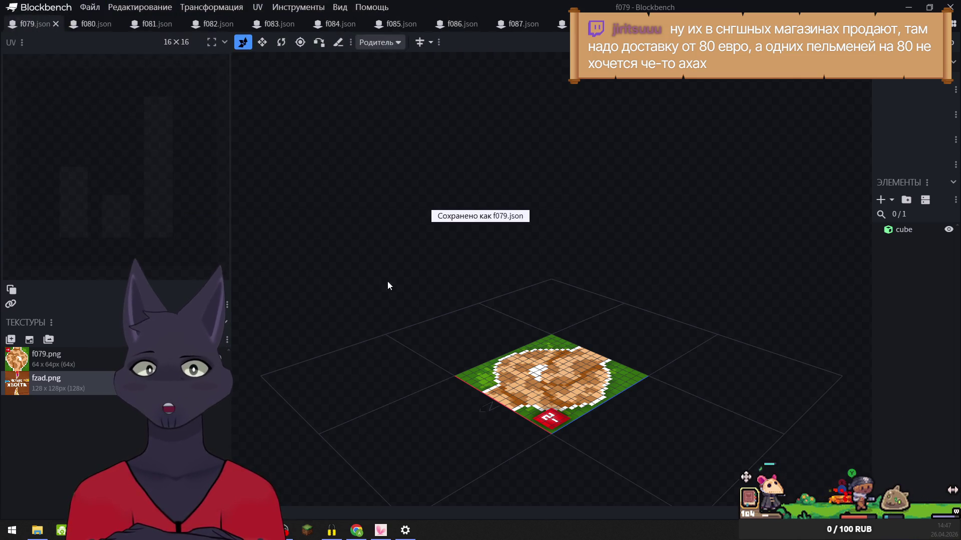
click(56, 24)
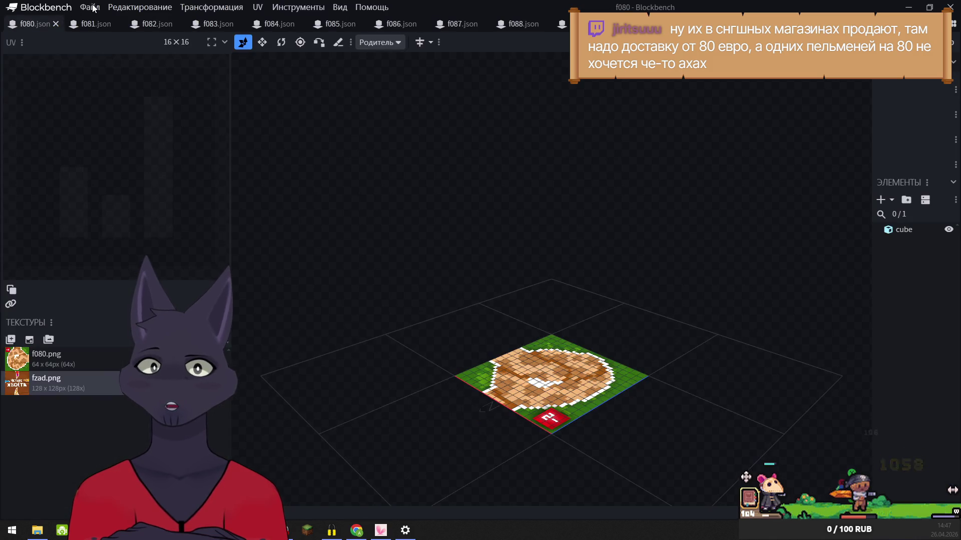
- Export f080 as a Java Block/Item Model over f080.json and close it
click(90, 7)
mouse_move(128, 194)
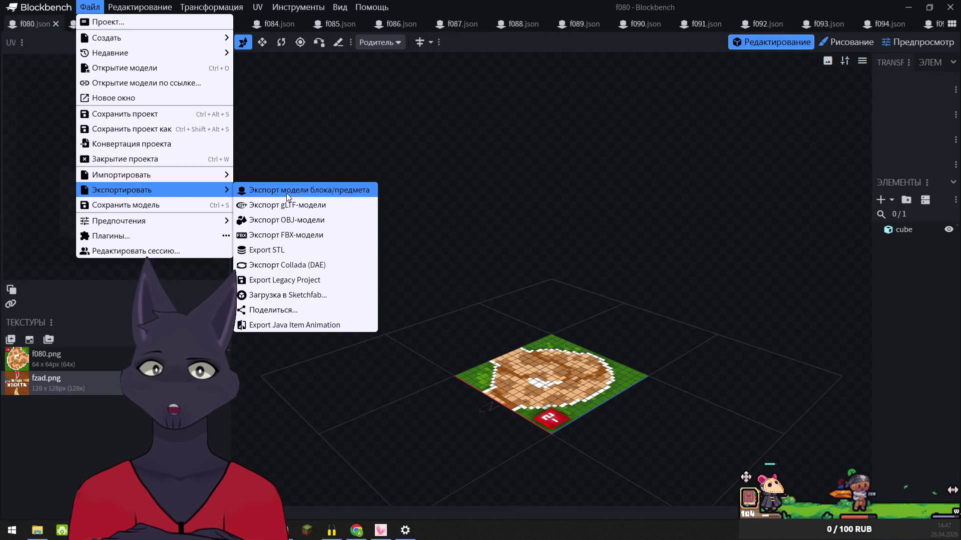
click(286, 191)
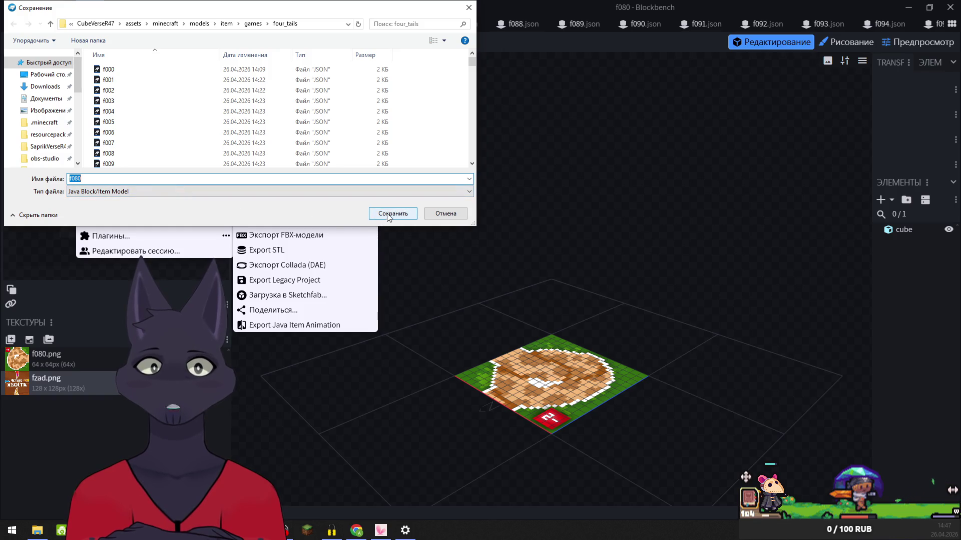
click(392, 214)
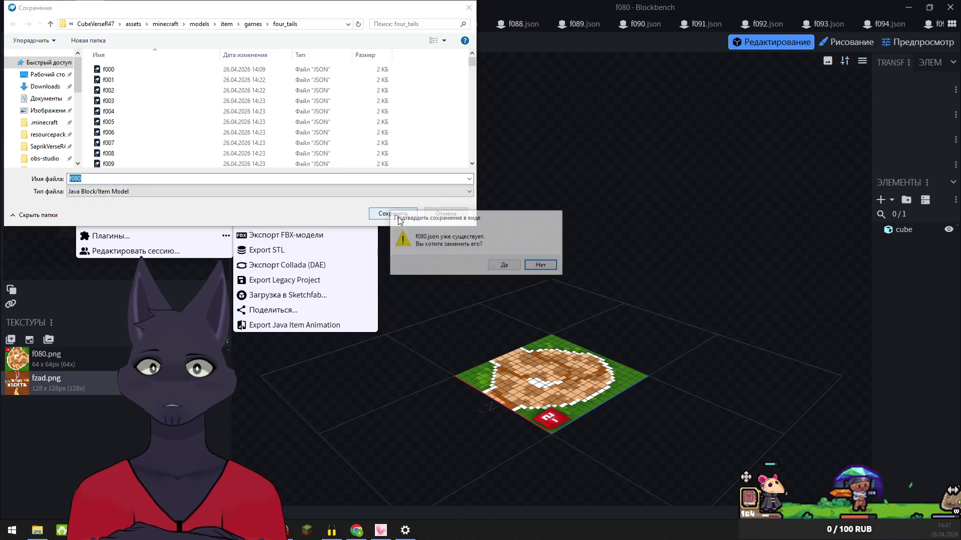
click(505, 266)
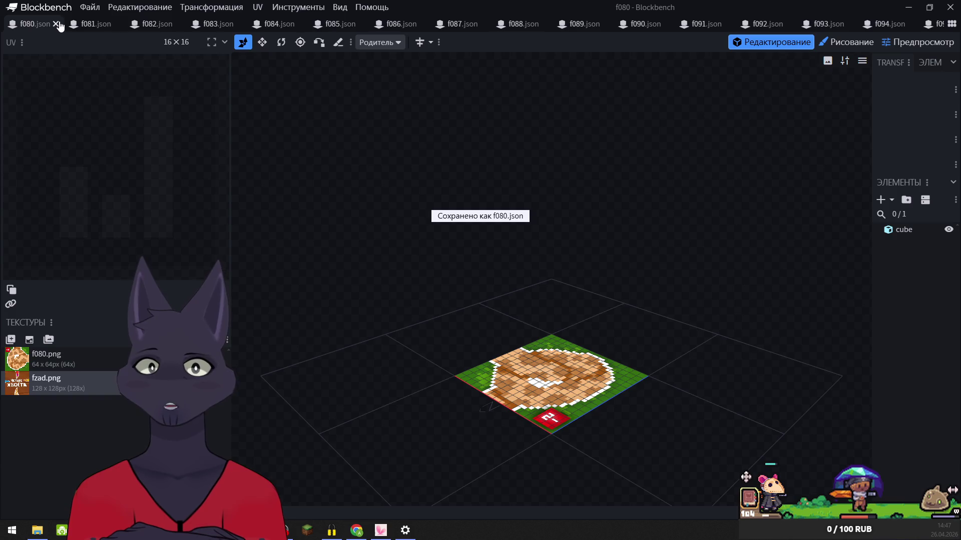
click(56, 24)
click(90, 7)
- Export f081 as a Java Block/Item Model, replacing the existing f081.json
mouse_move(132, 189)
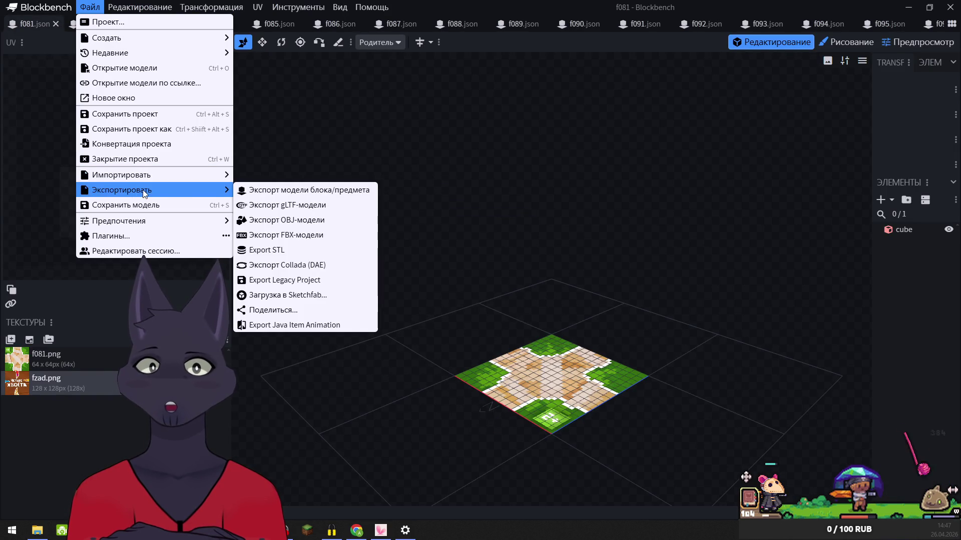
click(295, 190)
click(392, 214)
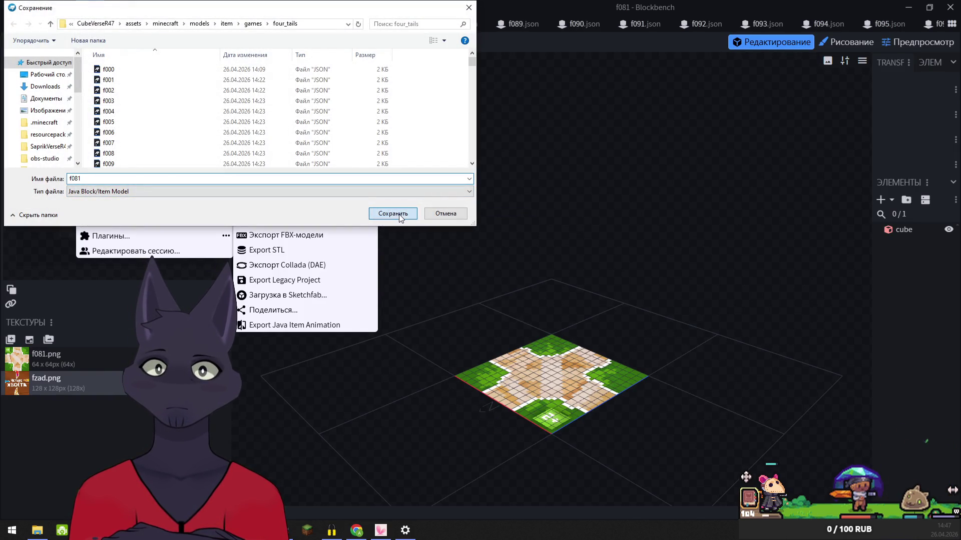
click(501, 264)
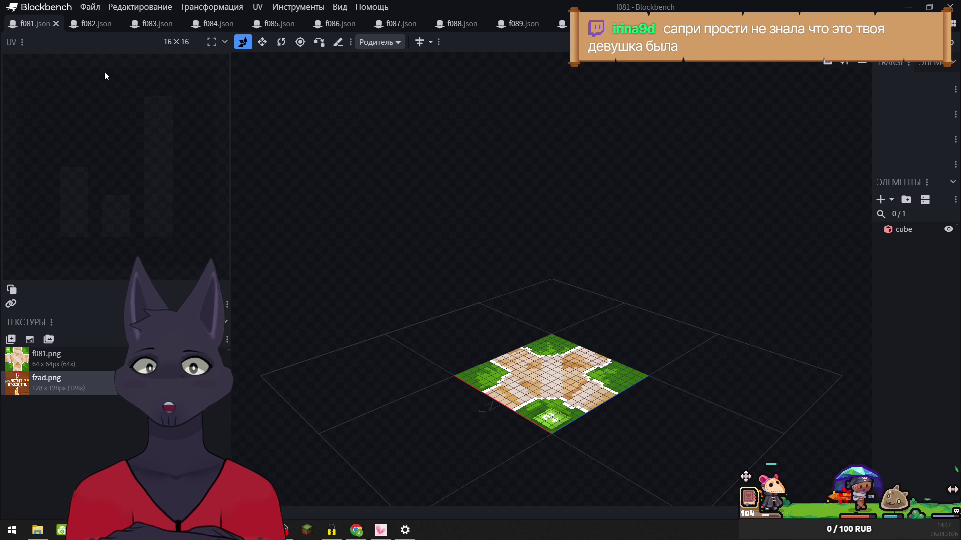
- Re-export f081 over f081.json again, then close the f081 model
click(90, 7)
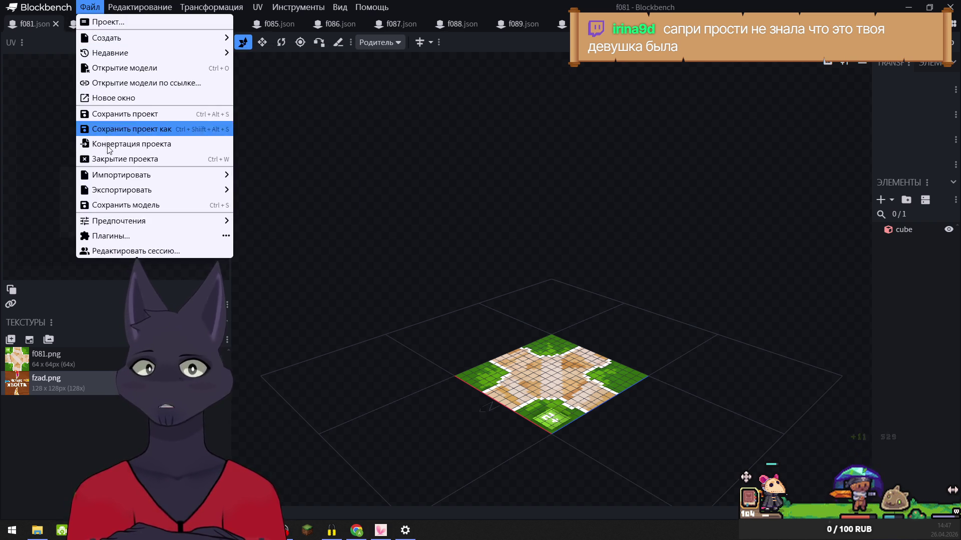
mouse_move(200, 189)
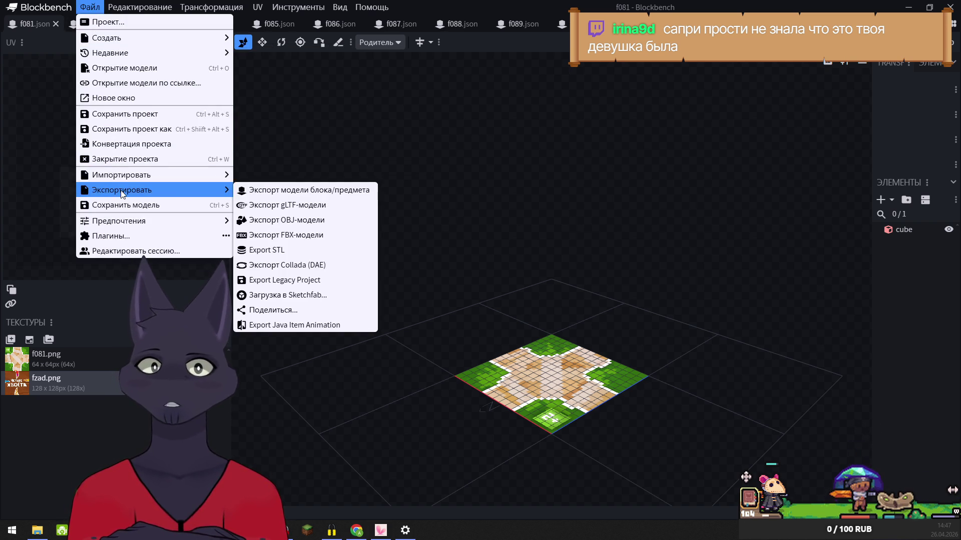
click(279, 191)
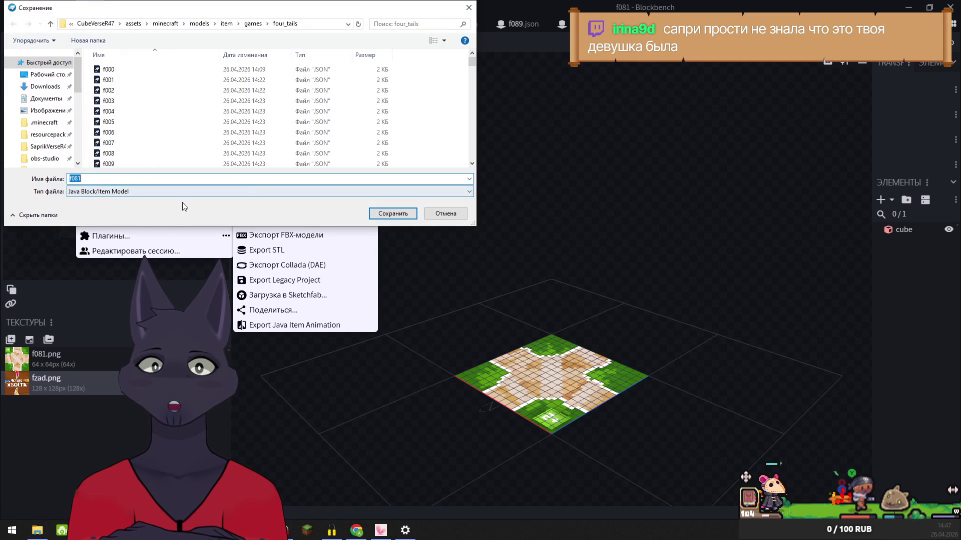
click(391, 214)
click(504, 265)
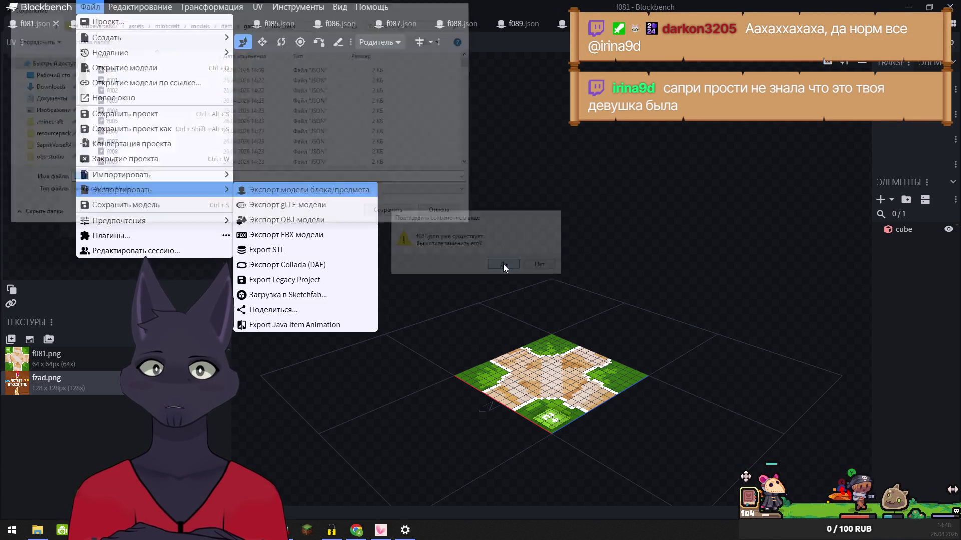
click(55, 24)
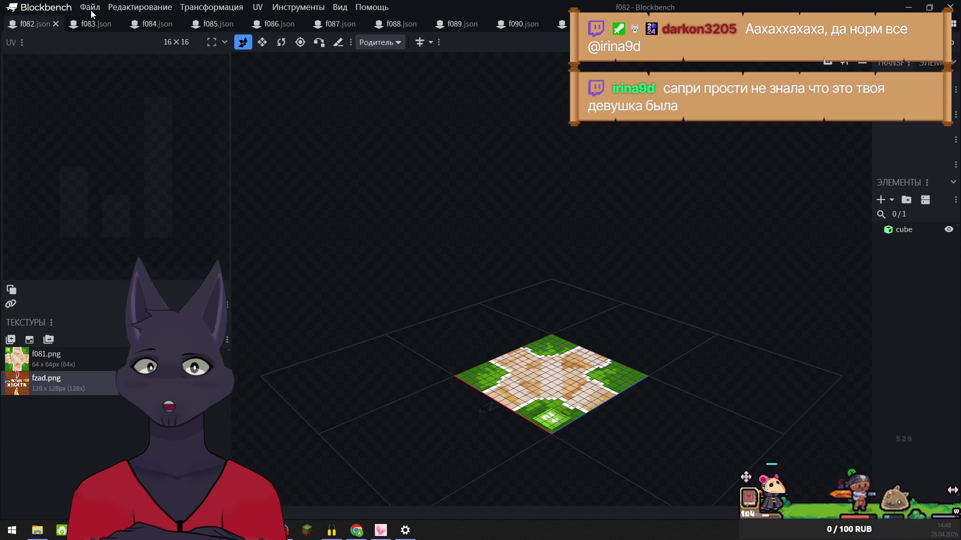
- Export f082 as a Java Block/Item Model over f082.json and close it
click(91, 10)
mouse_move(135, 192)
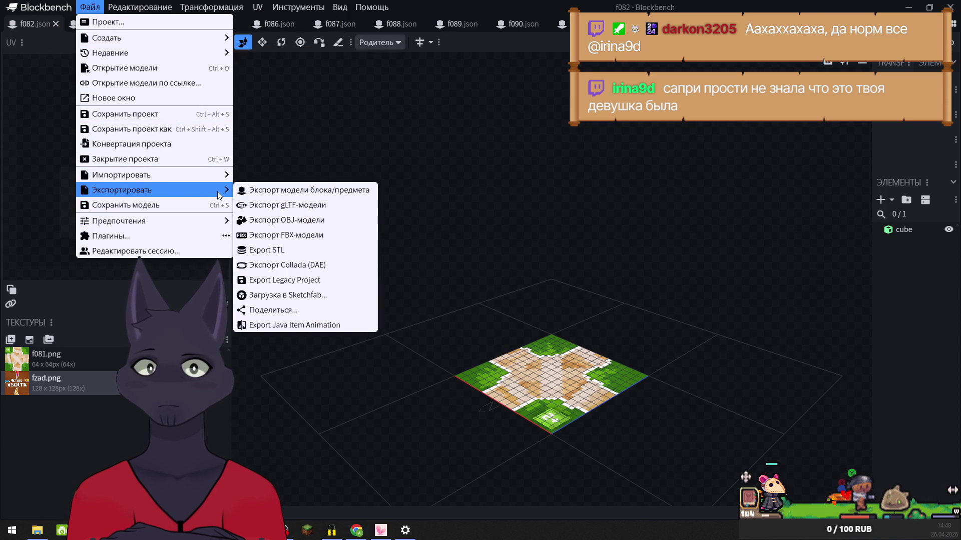
click(279, 191)
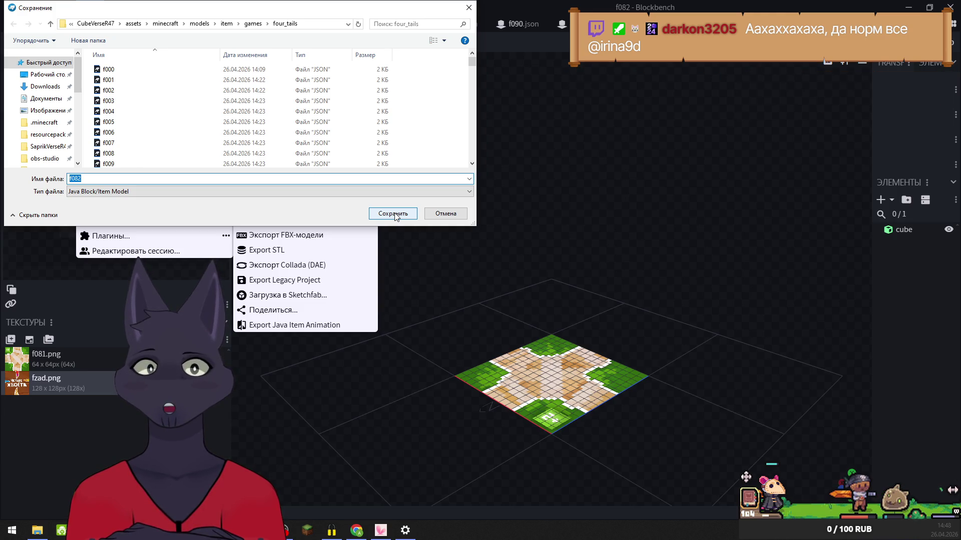
click(395, 214)
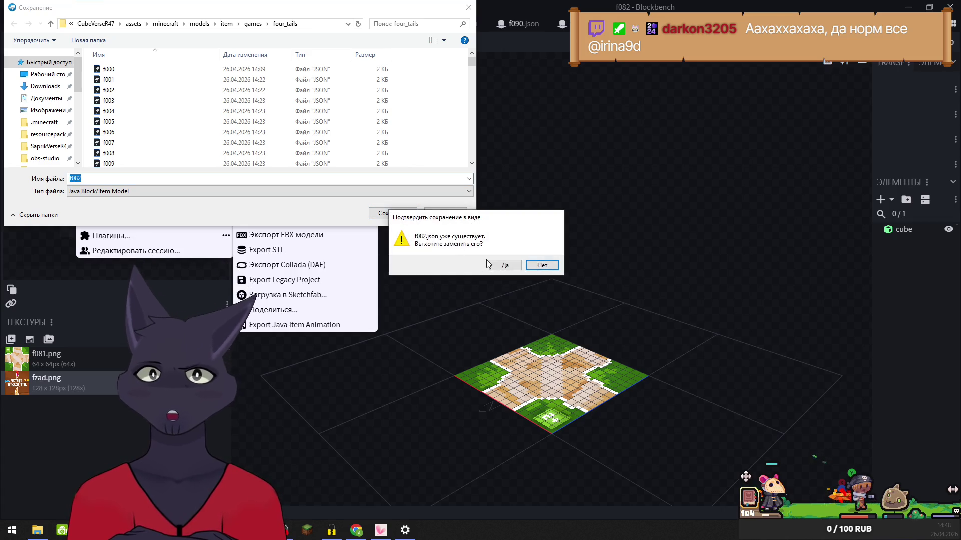
click(498, 266)
click(56, 24)
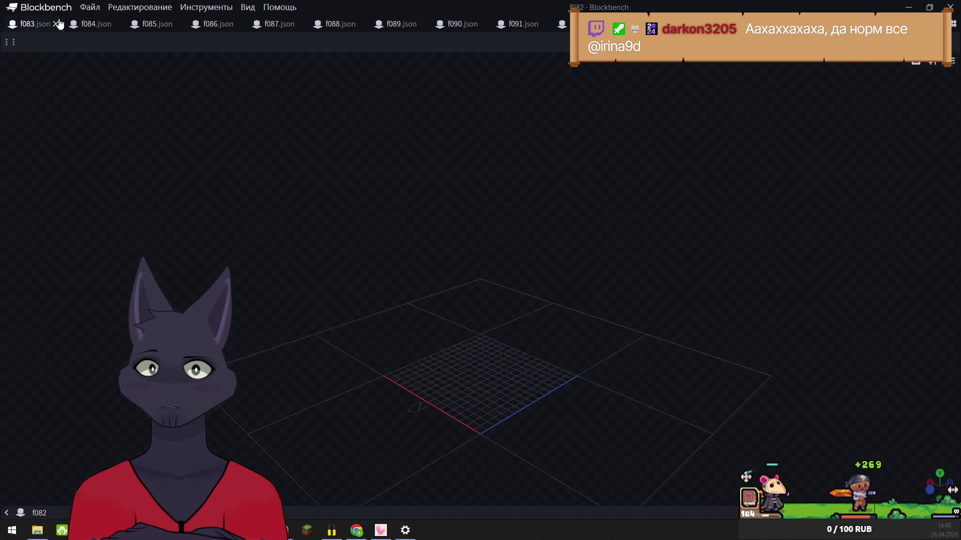
- Export f083 as a Java Block/Item Model over f083.json and close it
click(89, 7)
mouse_move(200, 190)
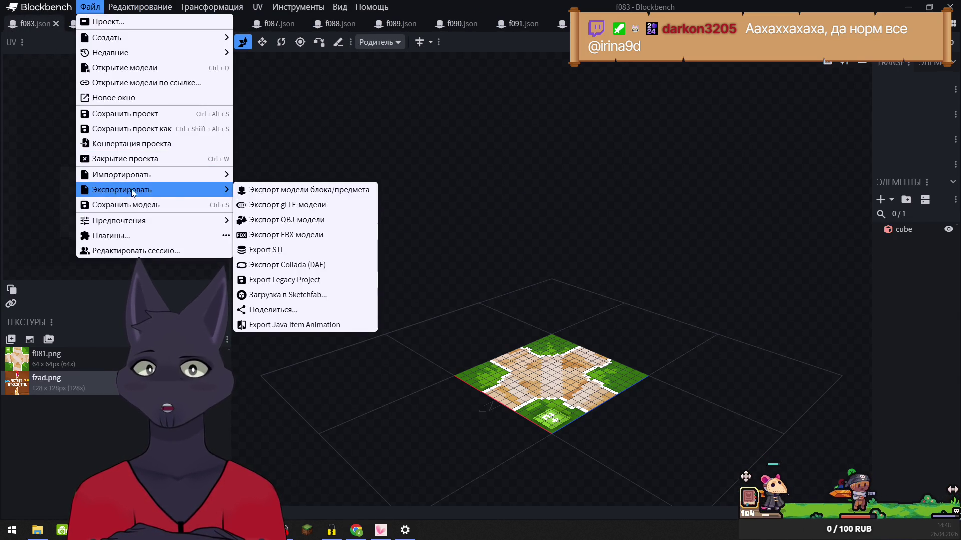
click(272, 191)
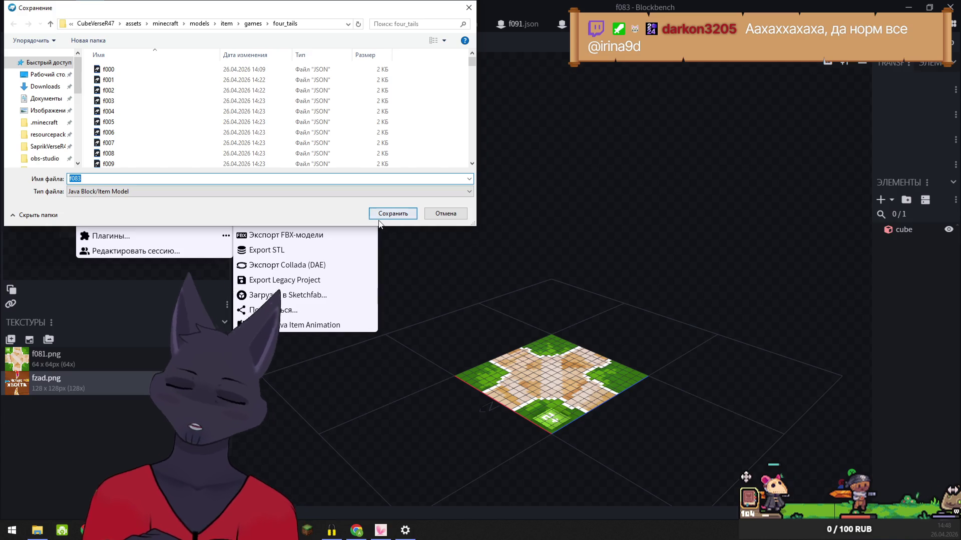
click(395, 214)
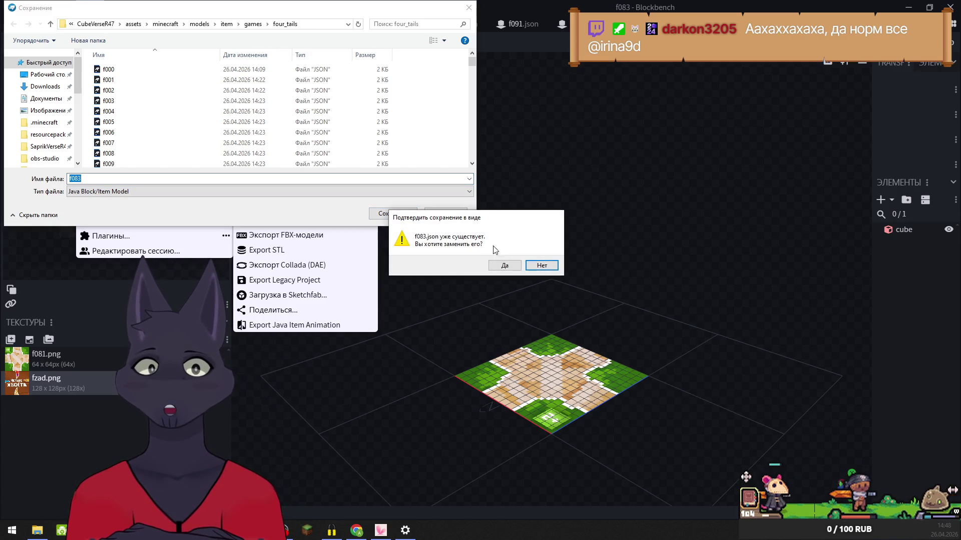
click(500, 266)
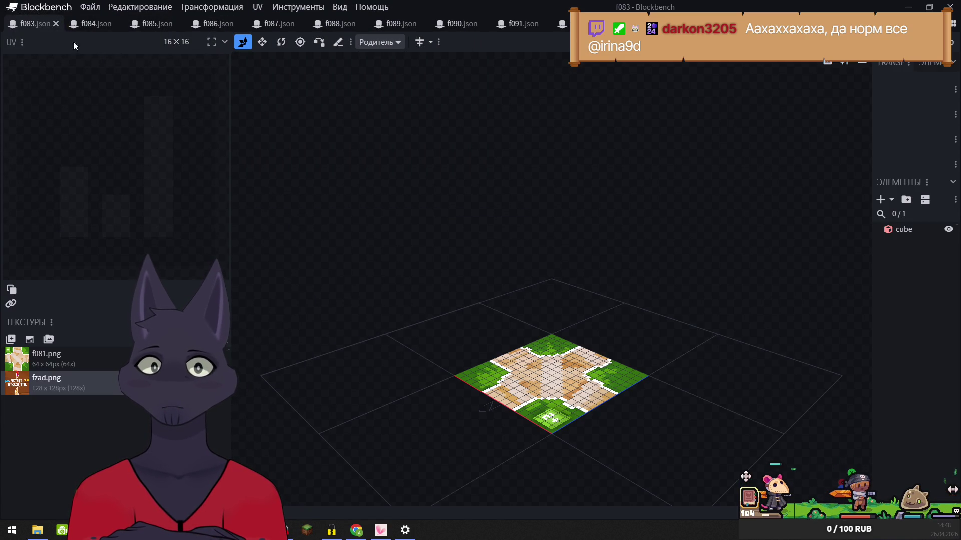
click(55, 24)
click(90, 7)
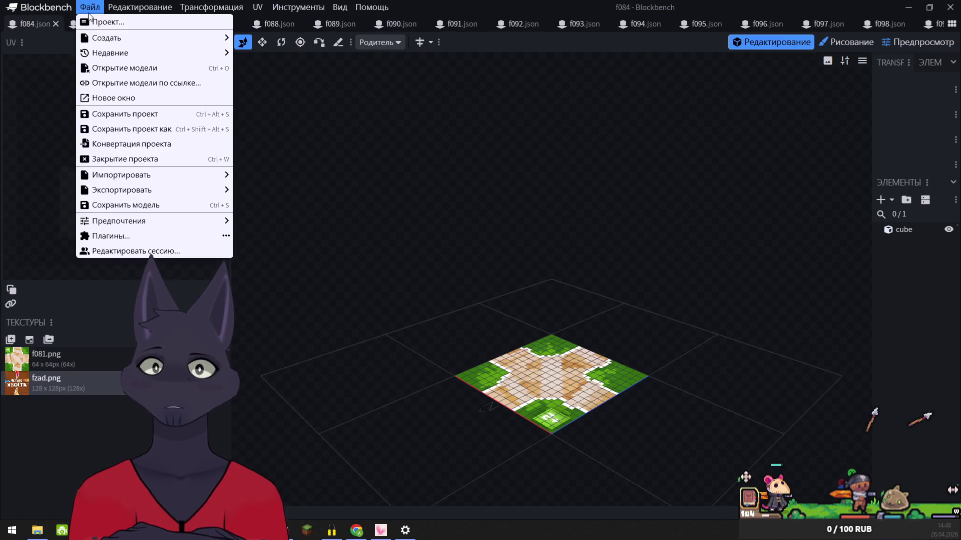
- Export f084 as a Java block/item model, replacing the existing f084.json
mouse_move(150, 189)
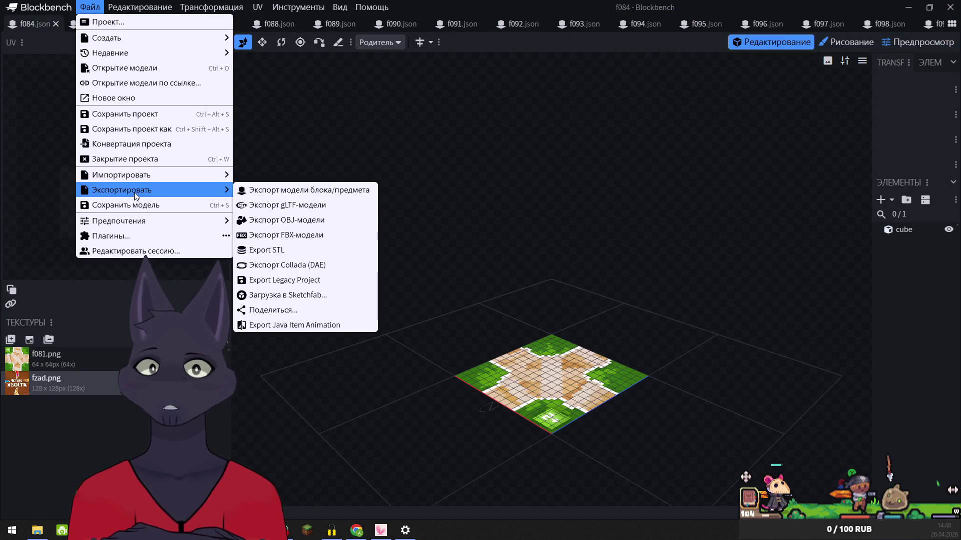
click(268, 190)
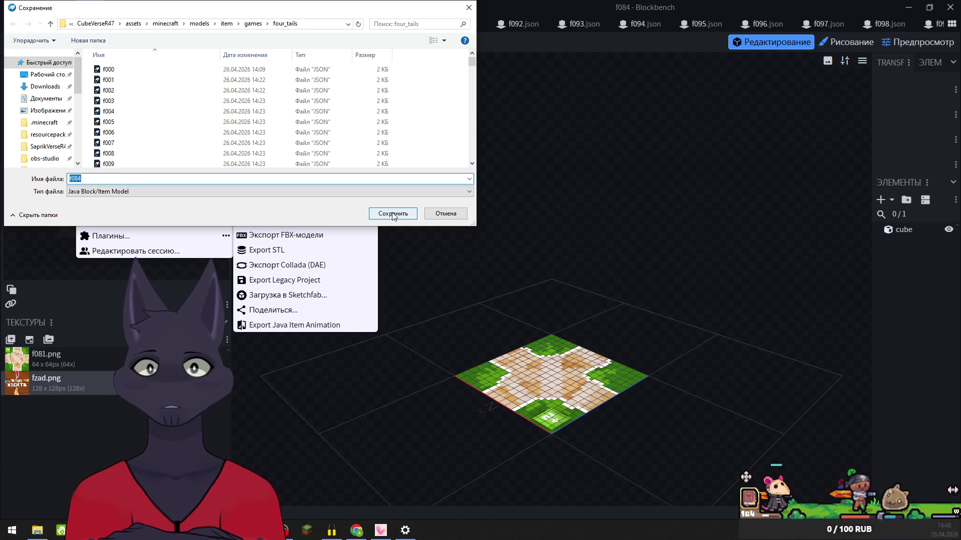
click(392, 214)
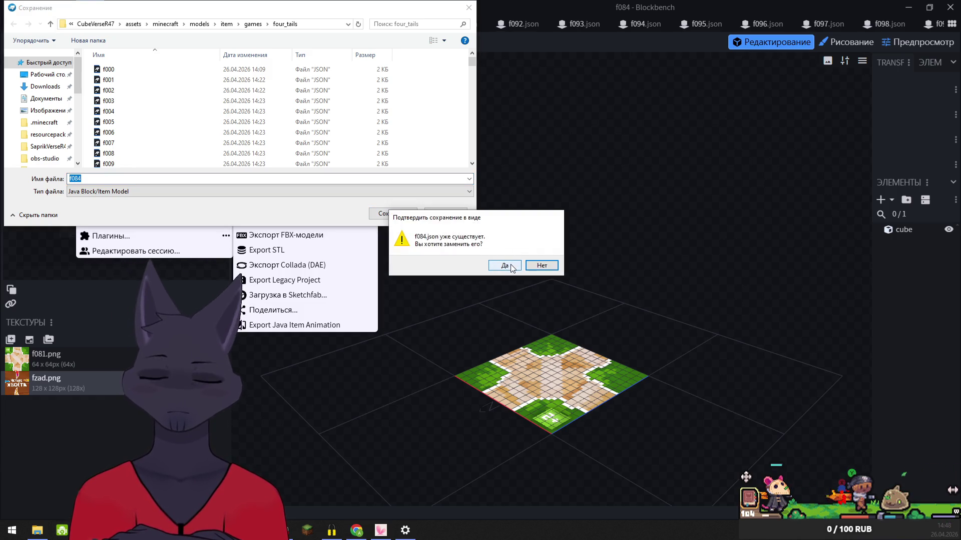
click(504, 269)
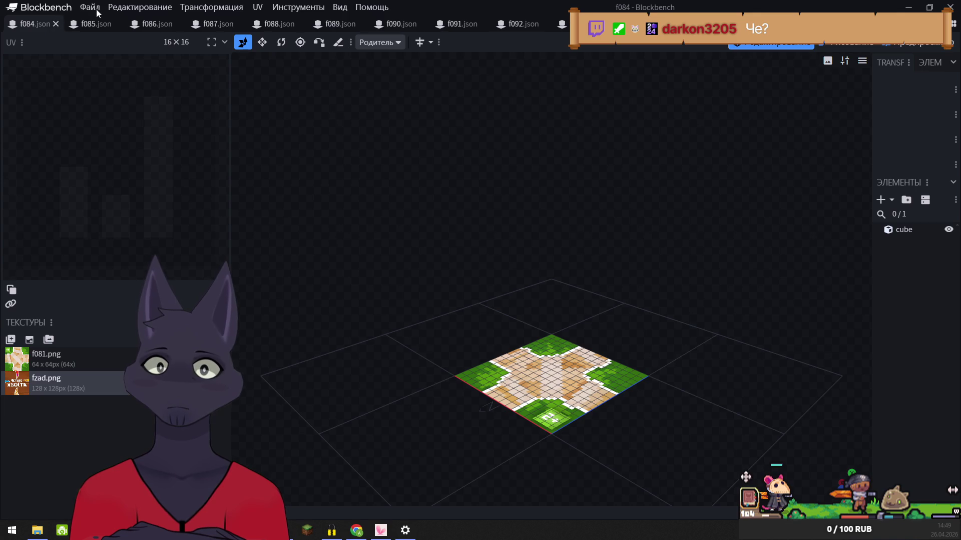
- Re-export f084 over f084.json again, then close the f084 model
click(93, 10)
mouse_move(185, 190)
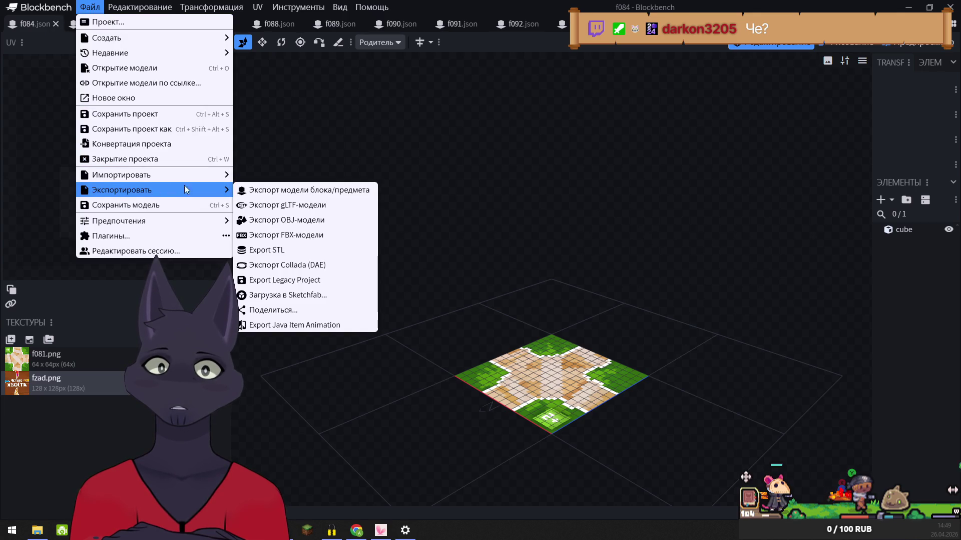
click(272, 190)
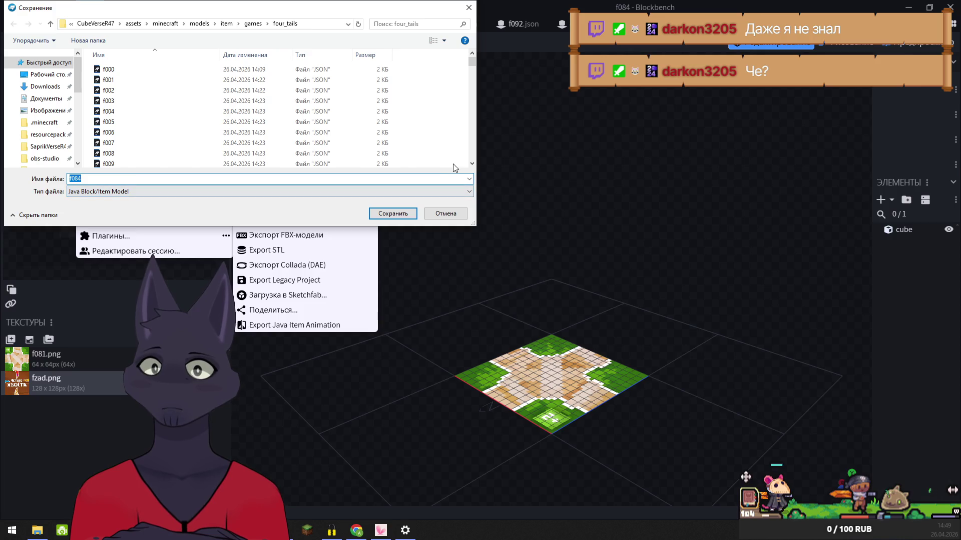
click(403, 216)
click(506, 266)
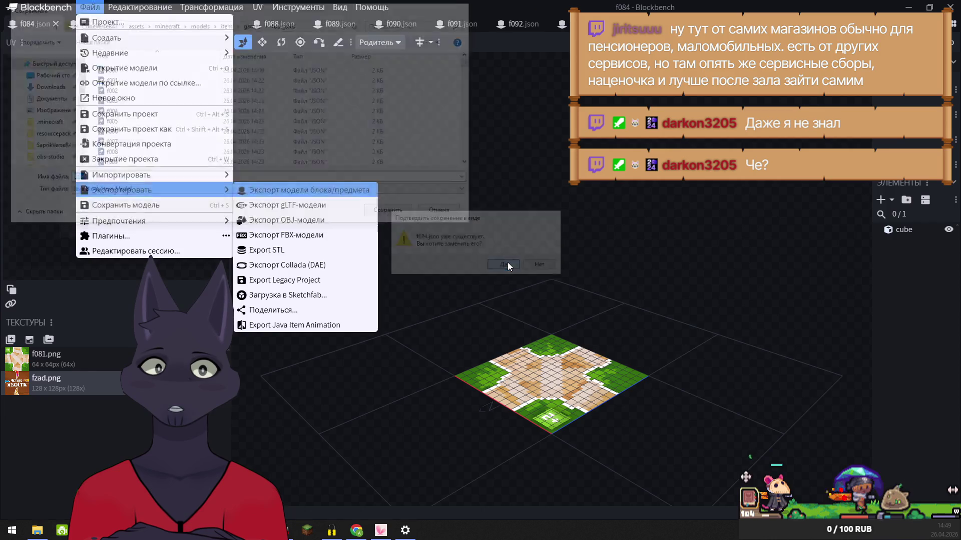
click(56, 23)
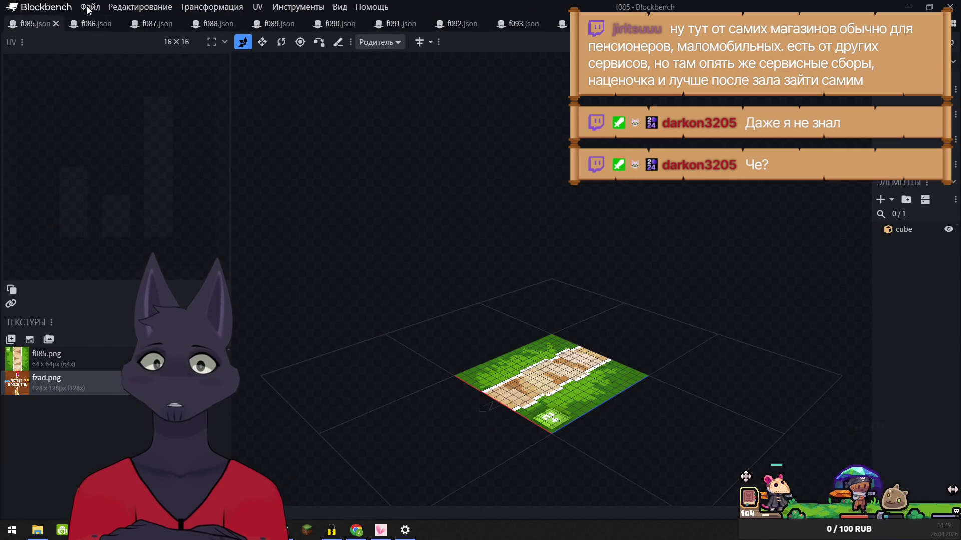
- Export f085 as a block/item model over f085.json and close it
click(89, 7)
mouse_move(150, 193)
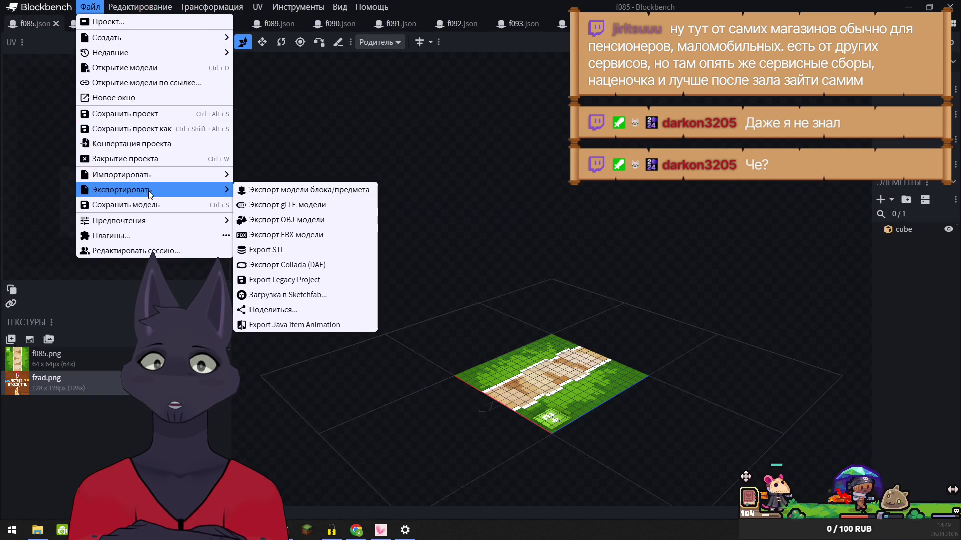
click(287, 194)
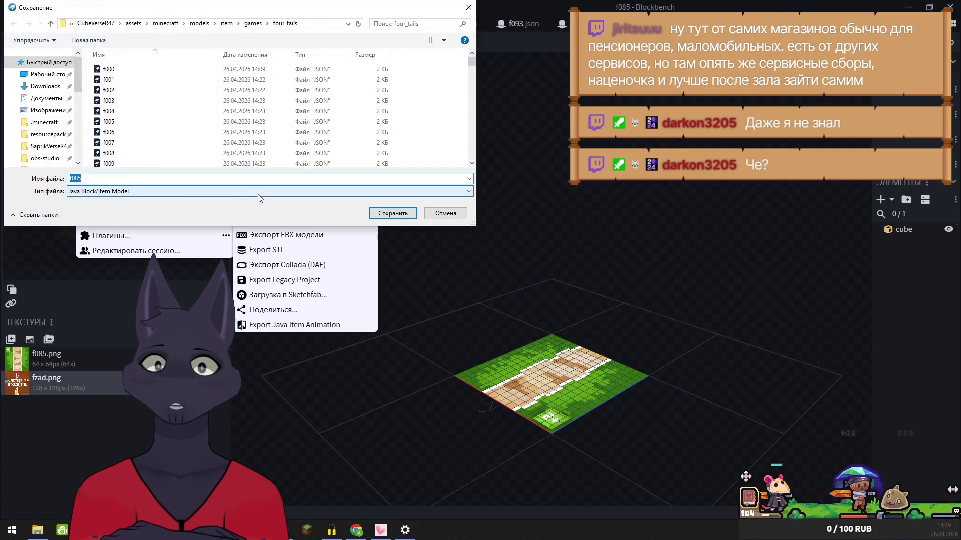
click(391, 213)
click(505, 266)
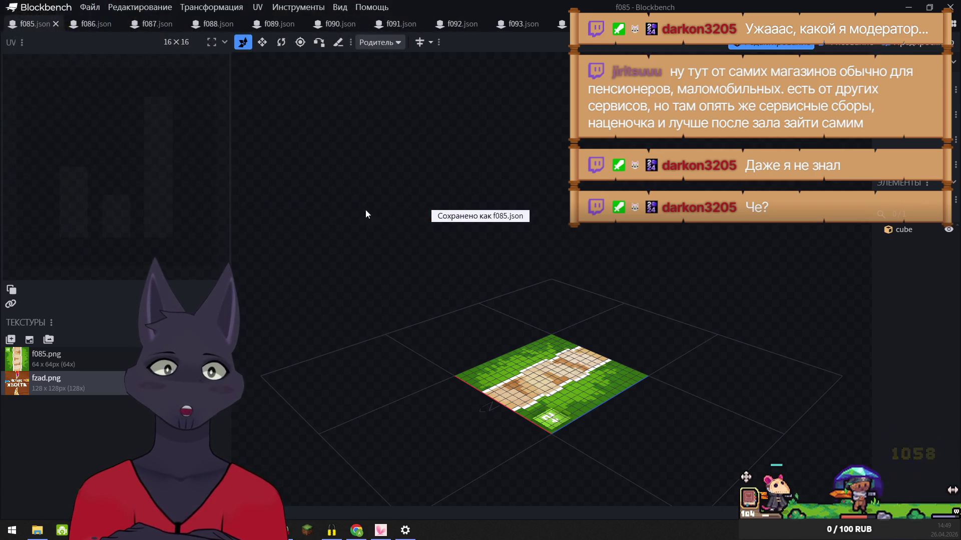
click(56, 25)
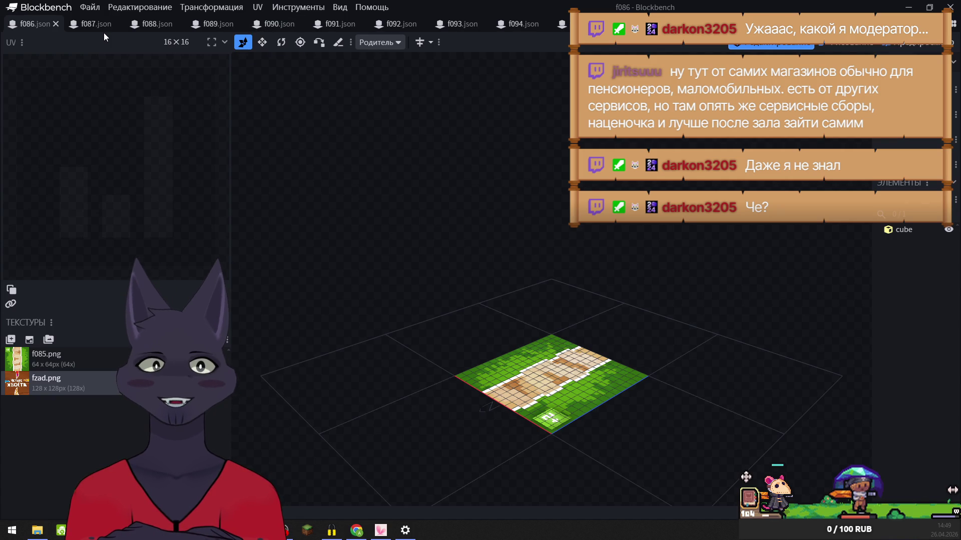
- Export f086 as a block/item model over f086.json and close it
click(90, 7)
mouse_move(149, 195)
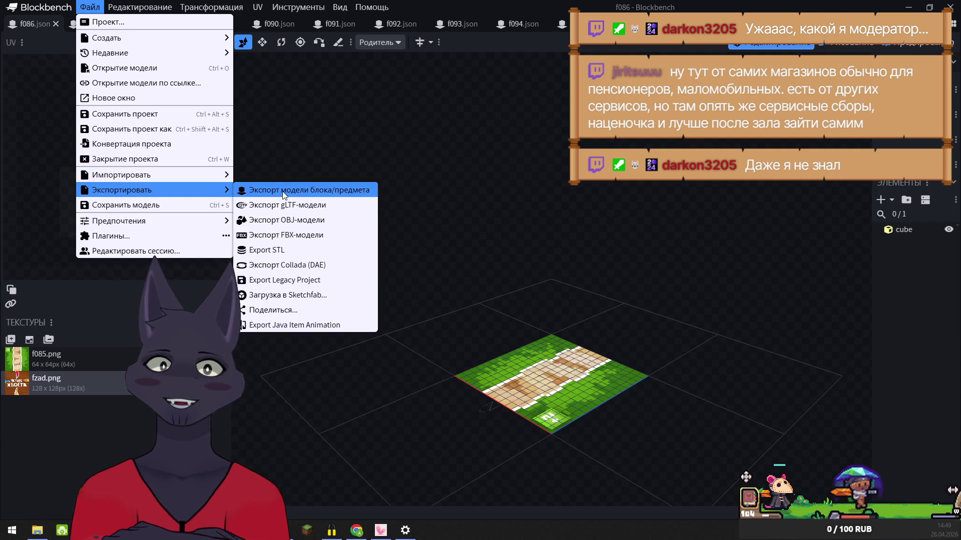
click(270, 190)
click(392, 214)
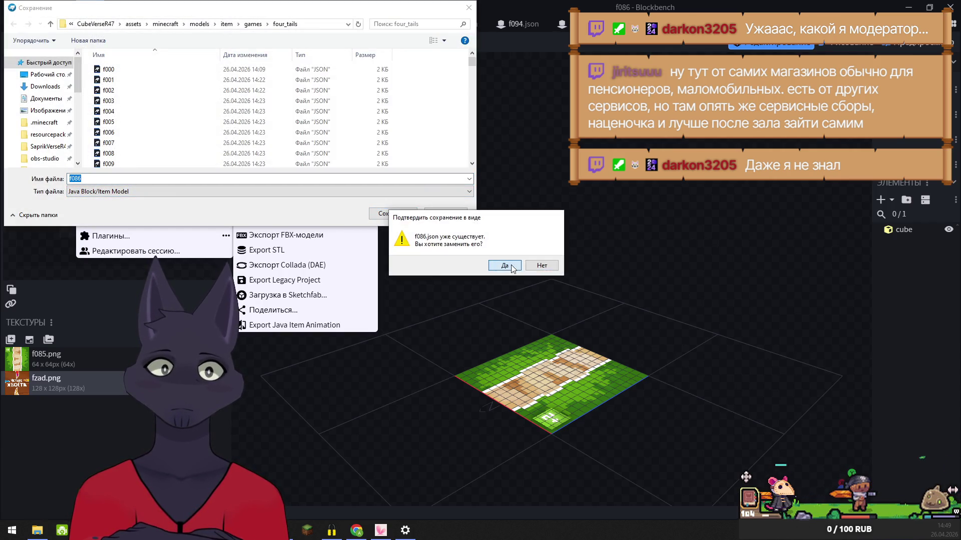
click(504, 264)
click(58, 24)
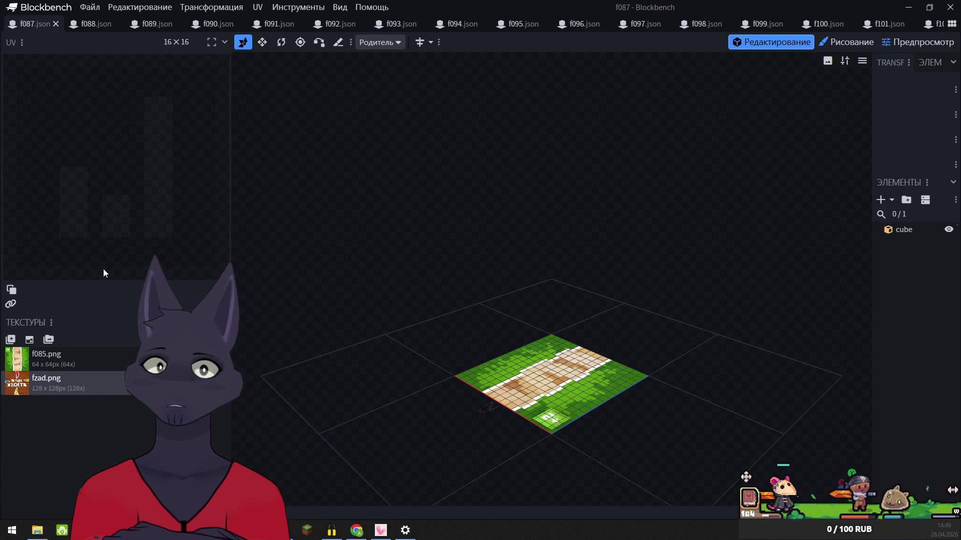
click(87, 9)
- Export f087 as a block/item model over f087.json and close it
mouse_move(200, 190)
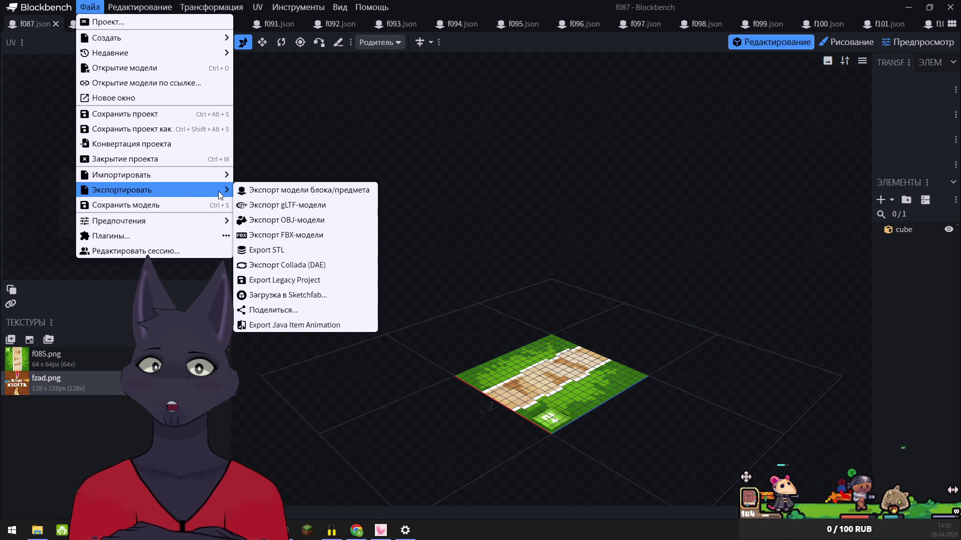
click(261, 191)
click(389, 214)
click(504, 265)
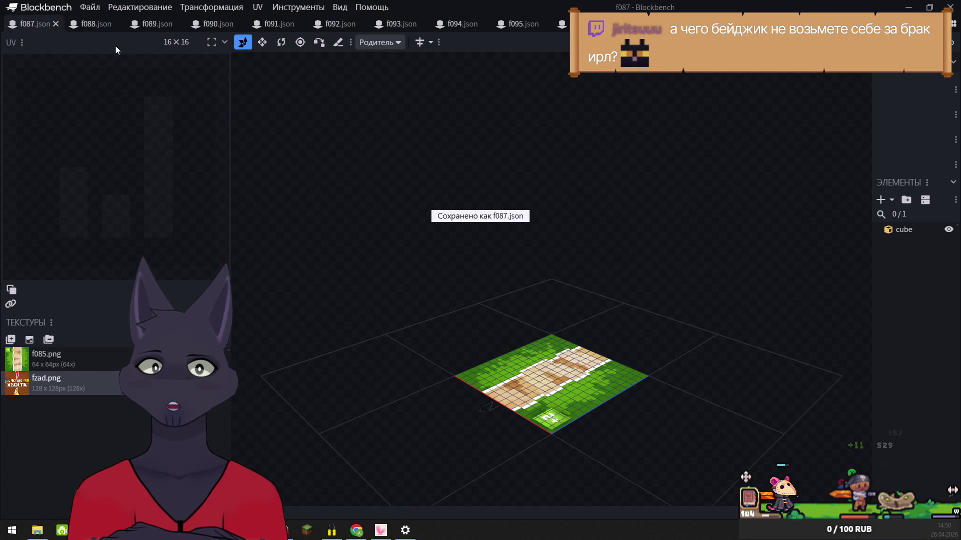
click(56, 24)
- Export f088 as a block/item model, replacing the existing f088.json
click(89, 7)
mouse_move(168, 199)
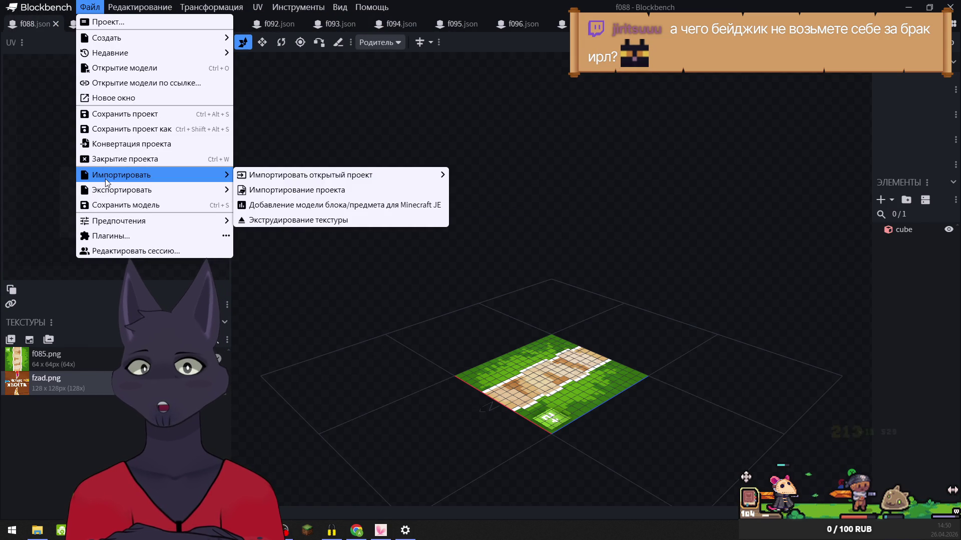
click(275, 191)
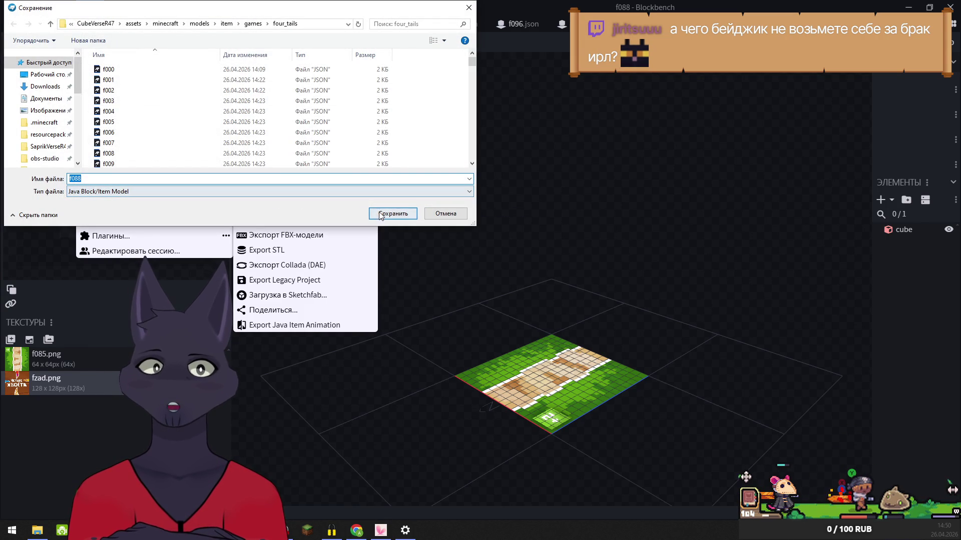
click(394, 216)
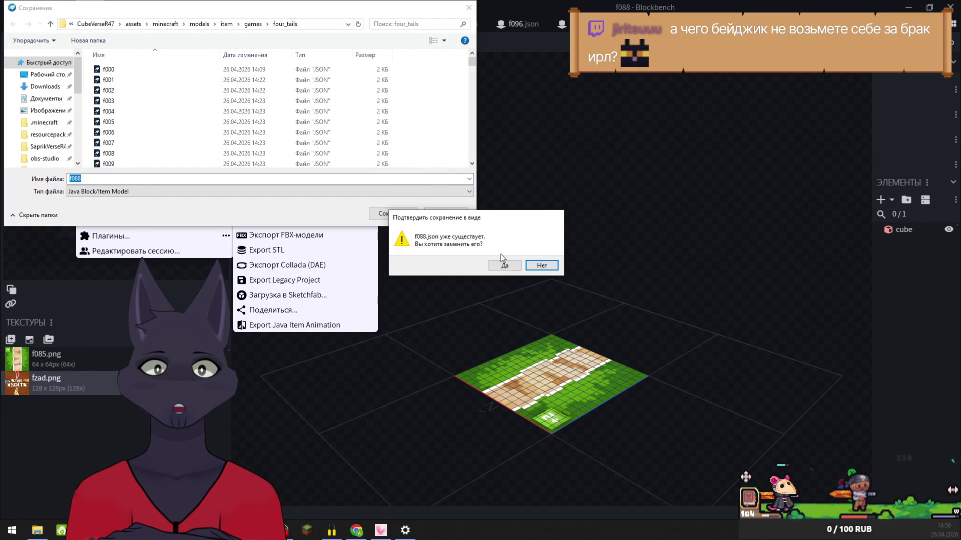
click(503, 266)
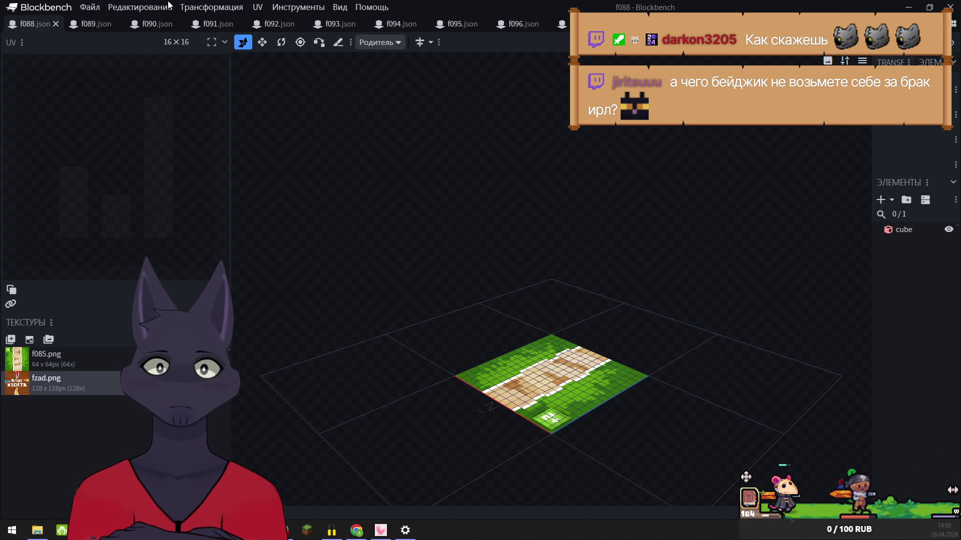
click(89, 7)
- Close the f088 project and export f089 as a block/item model, replacing f089.json
click(125, 159)
click(89, 7)
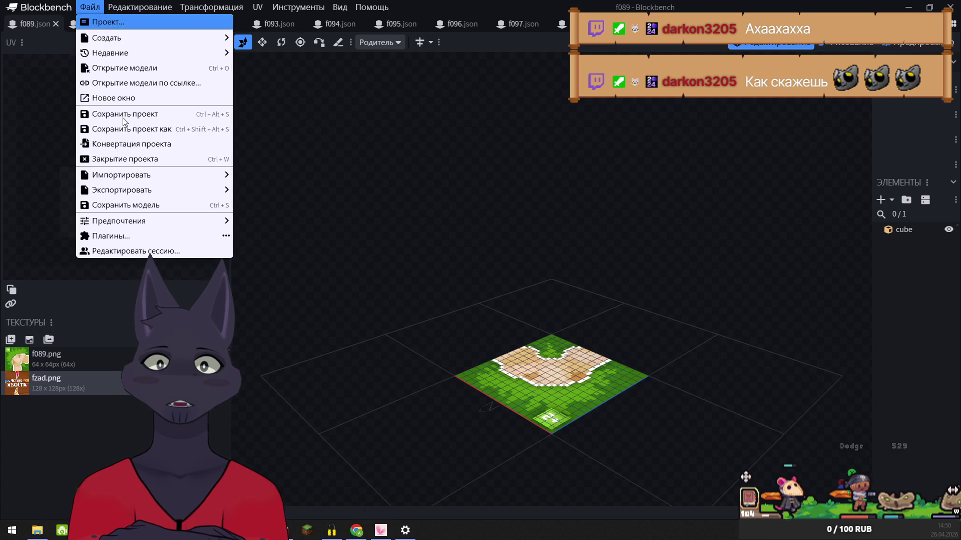
mouse_move(190, 190)
click(344, 190)
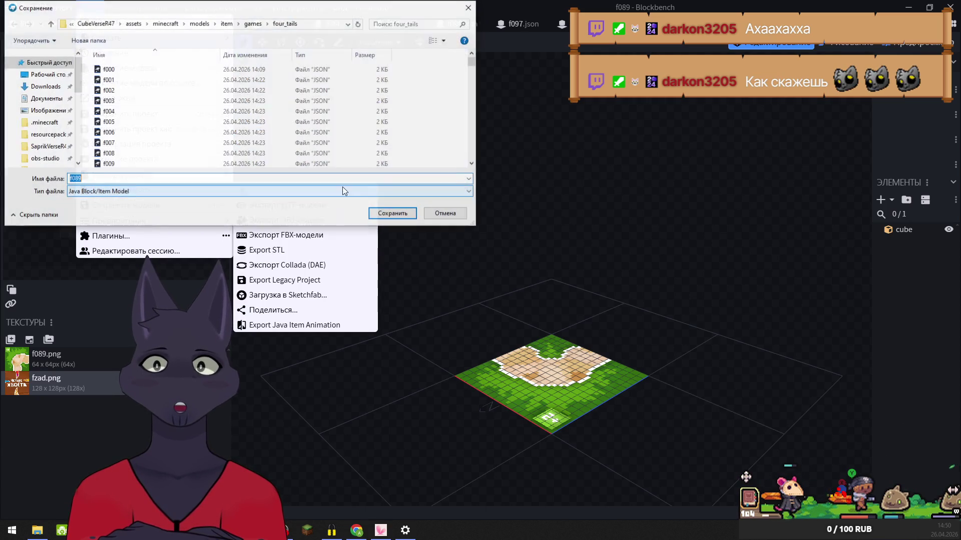
click(404, 214)
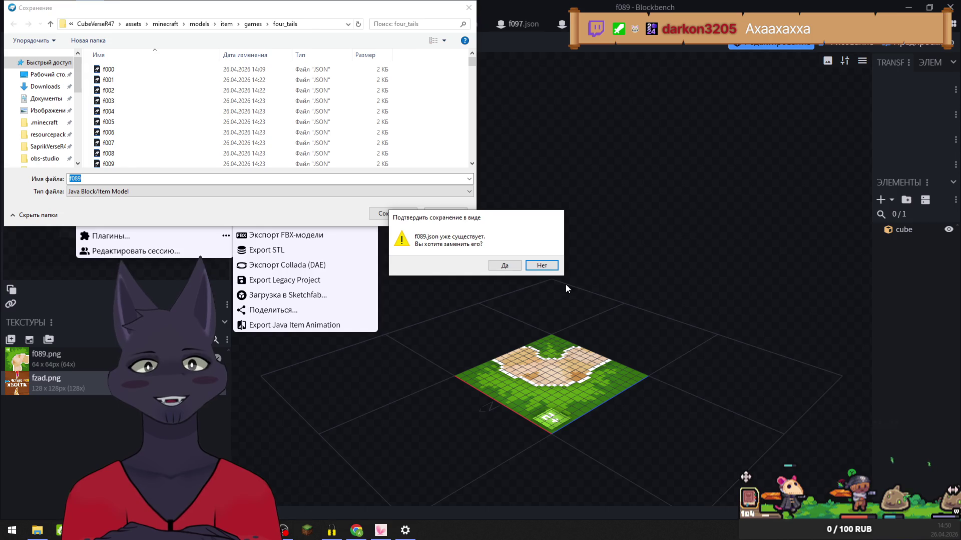
click(506, 266)
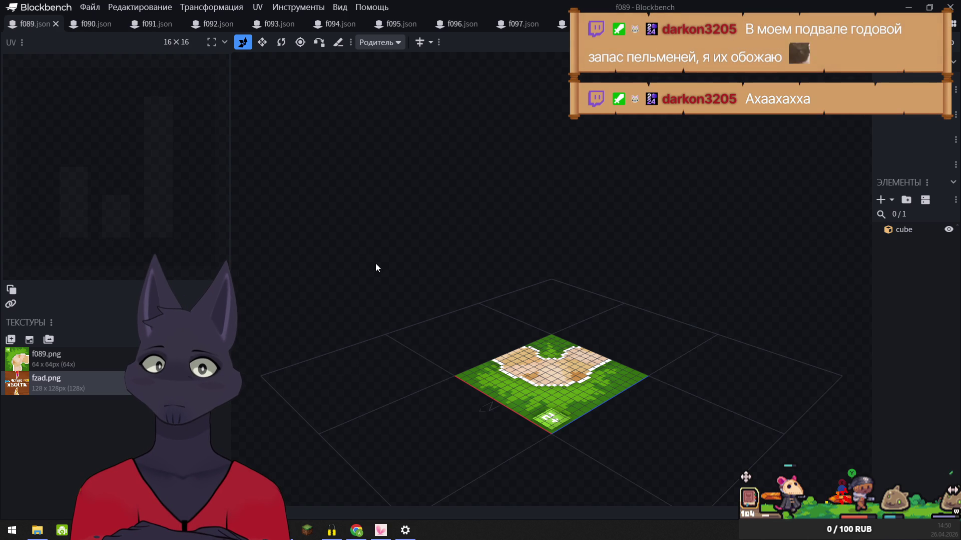
- Re-export f089 over f089.json once more and close the f089 model
click(84, 8)
mouse_move(211, 190)
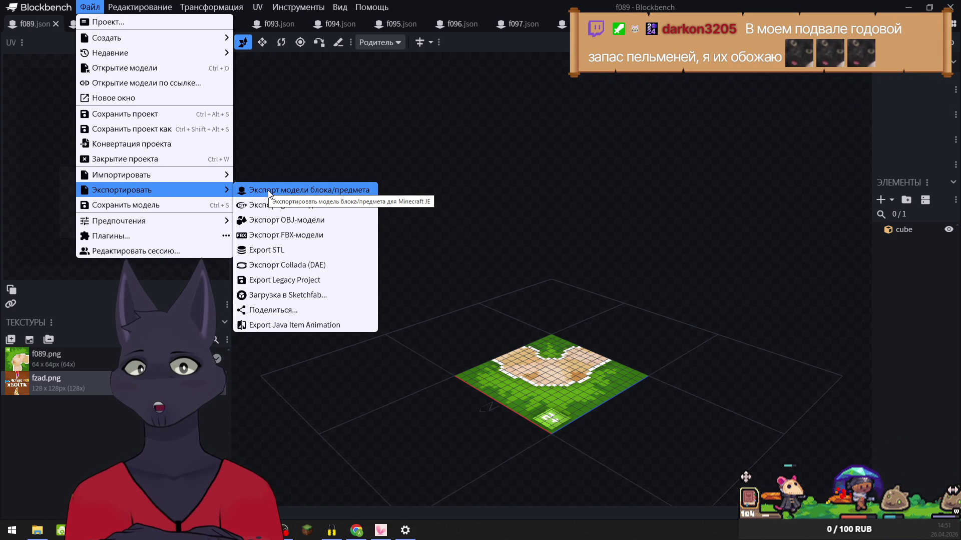
click(269, 193)
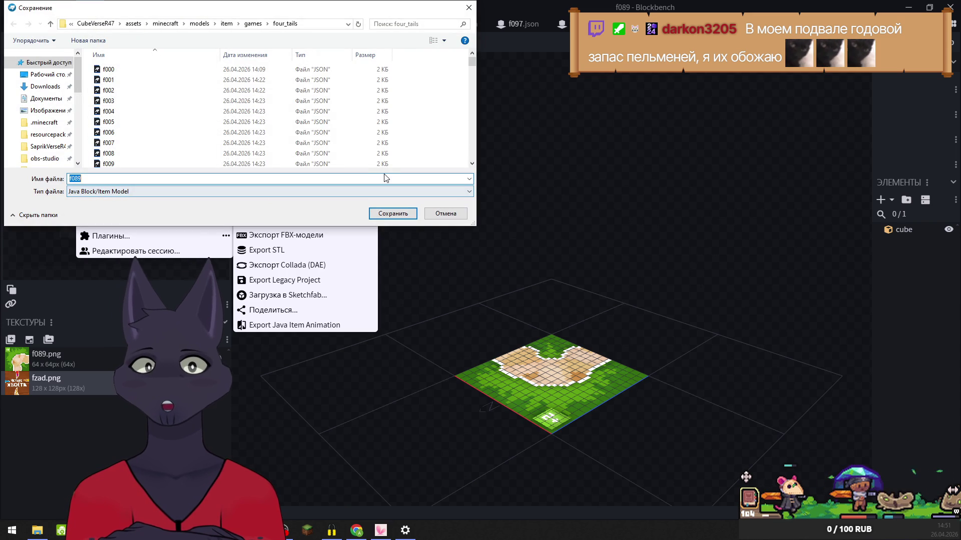
click(393, 213)
click(500, 265)
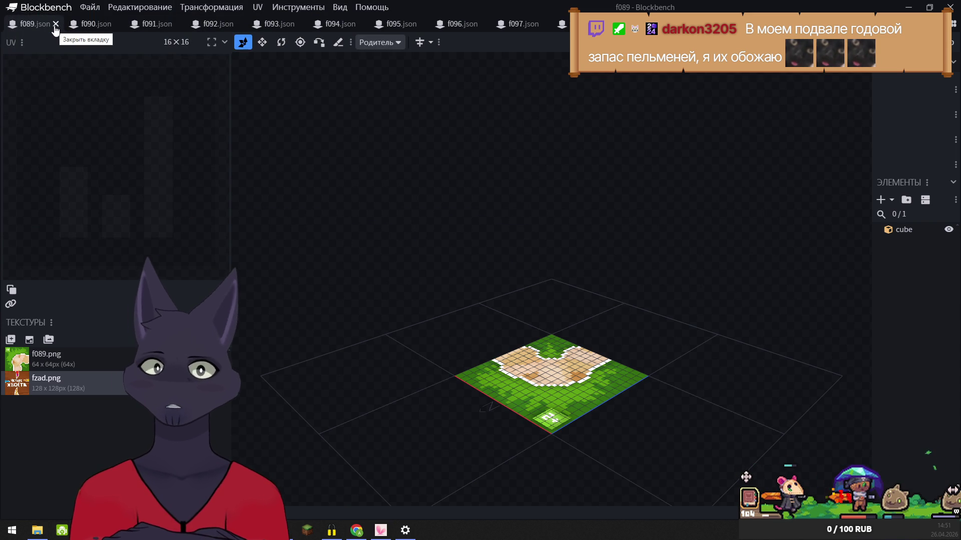
click(55, 24)
- Export f090 as a block/item model over f090.json in four_tails, then close it
click(89, 7)
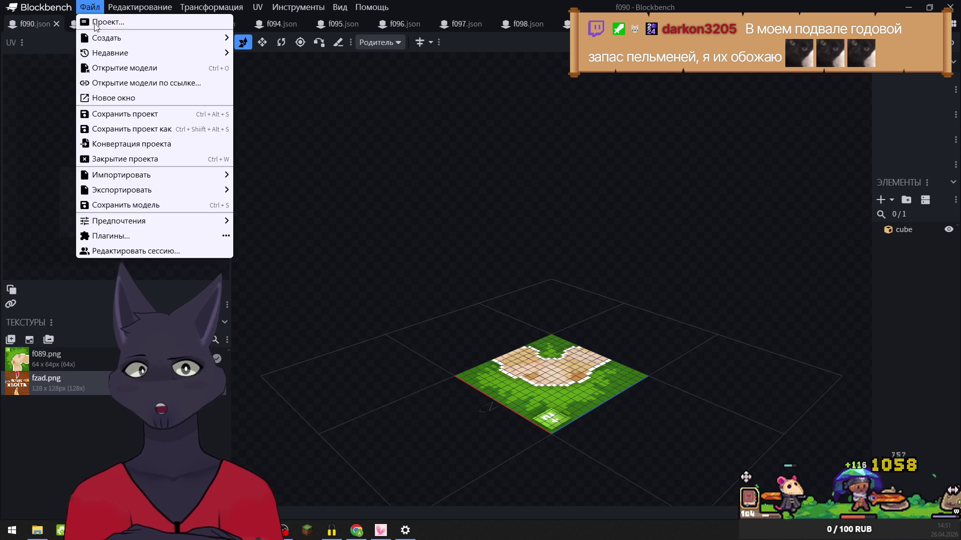
mouse_move(127, 190)
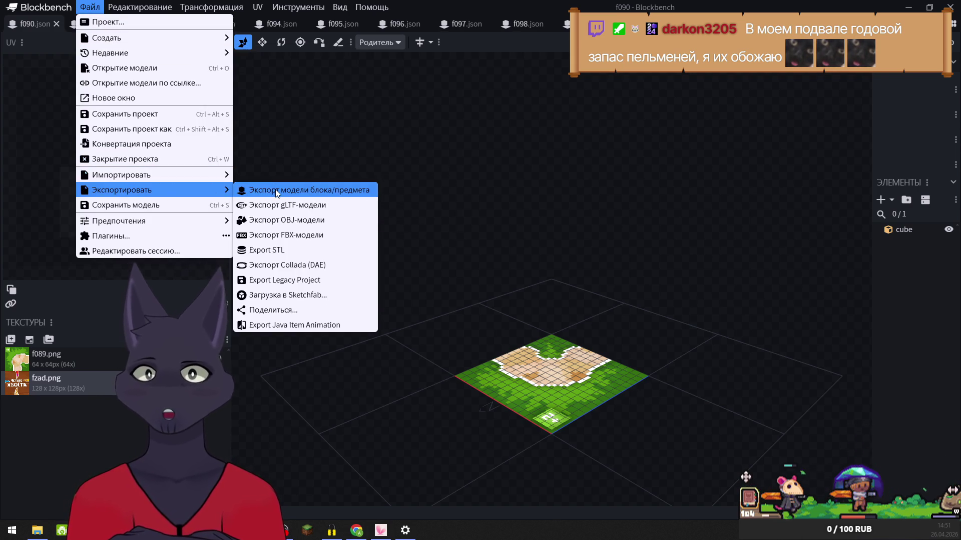
click(277, 191)
click(389, 215)
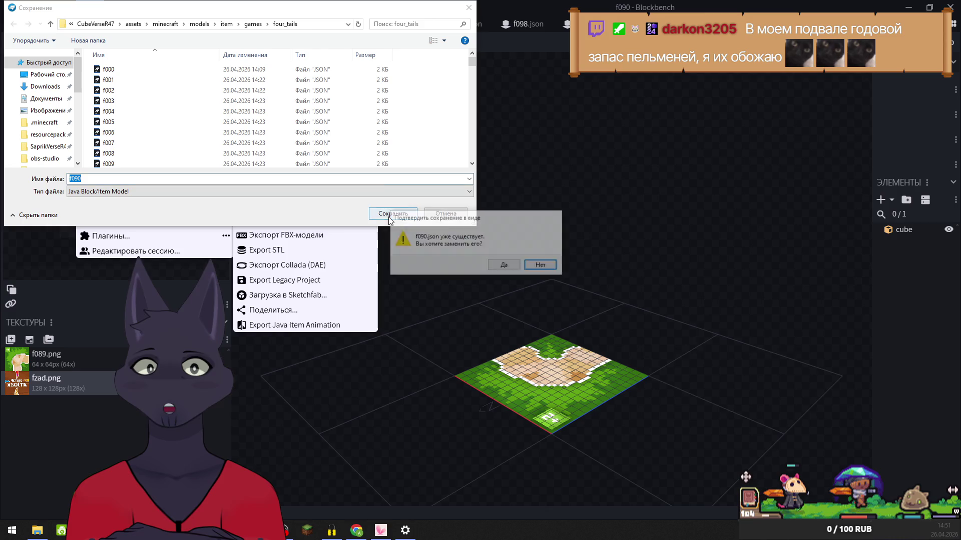
click(503, 265)
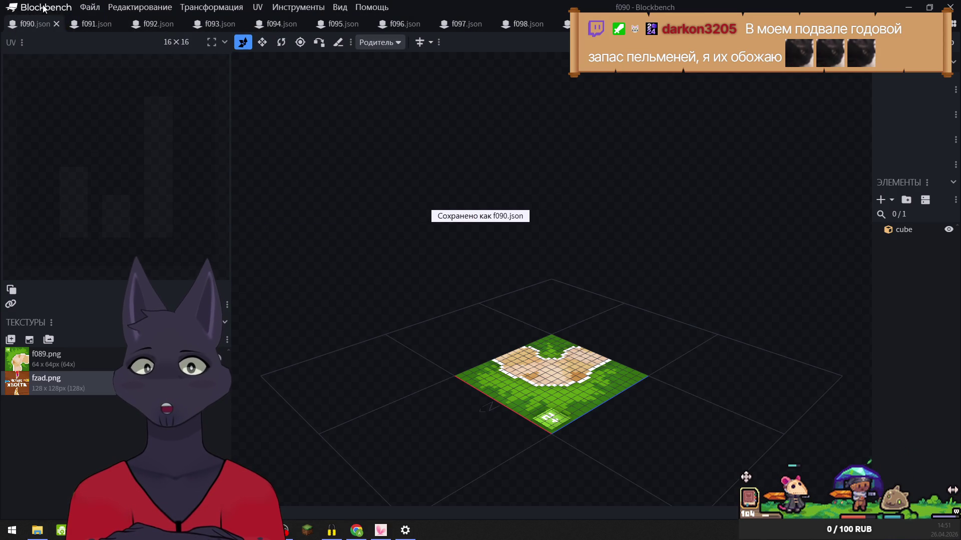
click(57, 24)
- Export f091 as a block/item model, replacing the existing f091.json
click(92, 9)
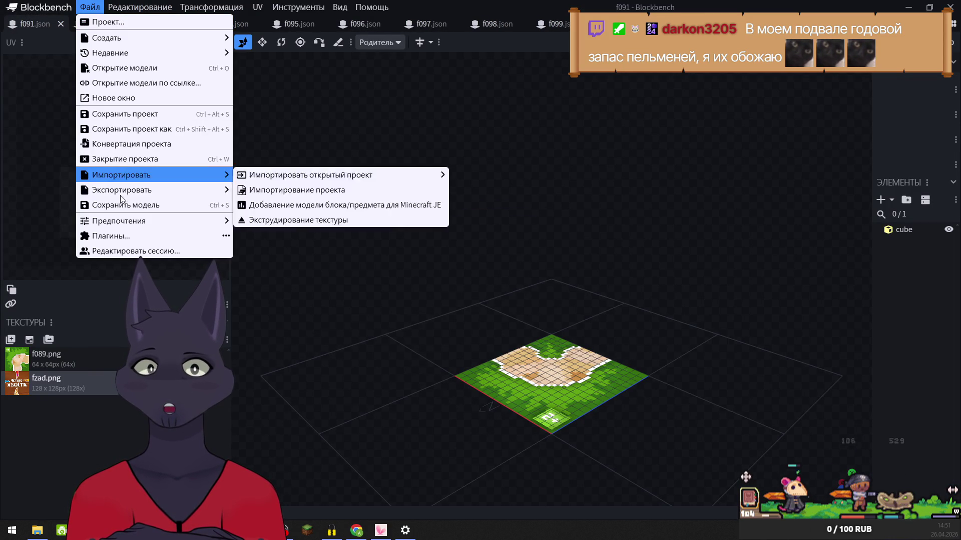
mouse_move(128, 192)
click(255, 190)
click(391, 212)
click(504, 266)
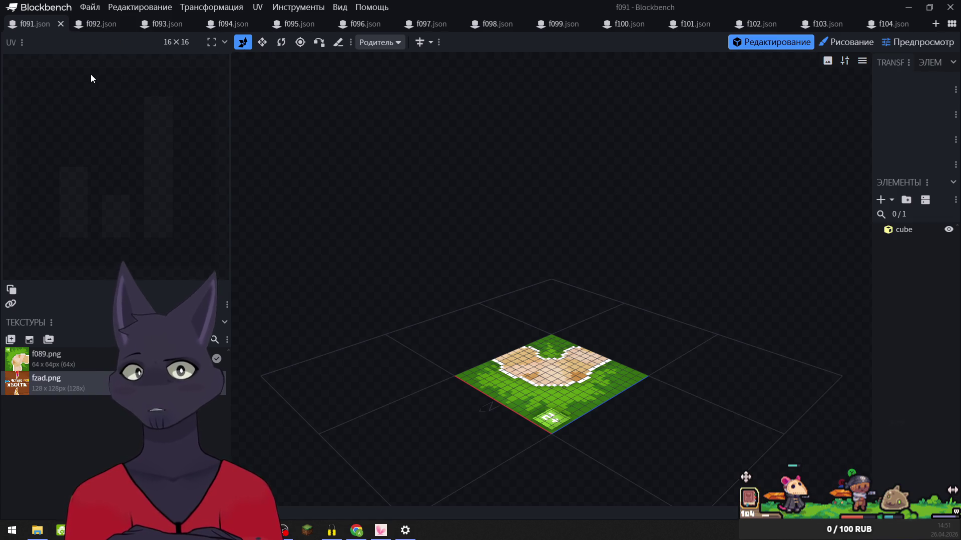
- Re-export f091 over f091.json in four_tails and close the f091 model
click(81, 8)
mouse_move(210, 190)
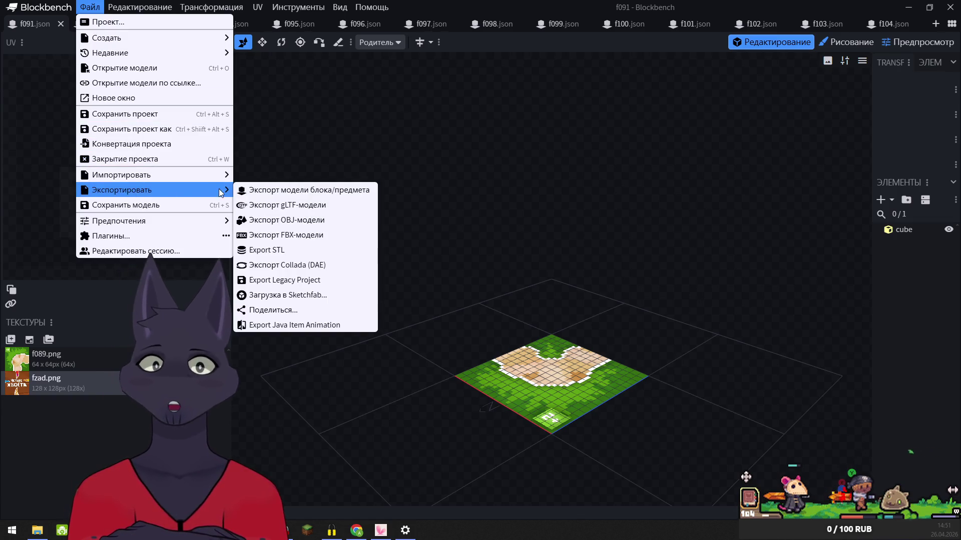
click(265, 189)
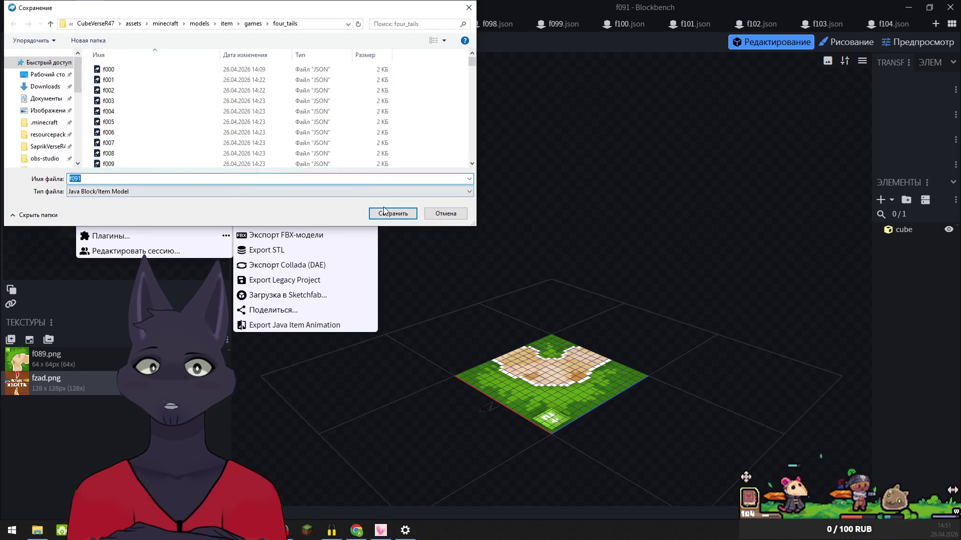
click(393, 214)
click(503, 264)
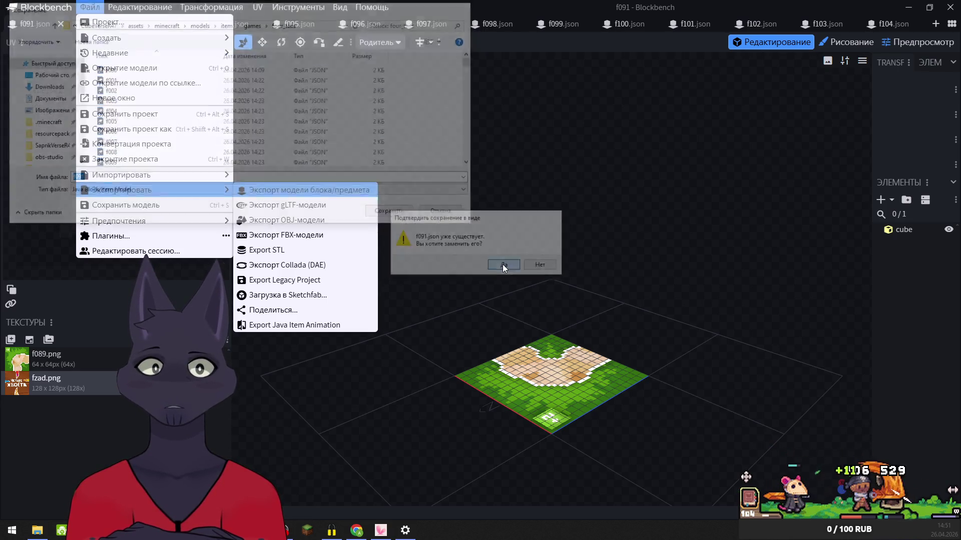
click(60, 24)
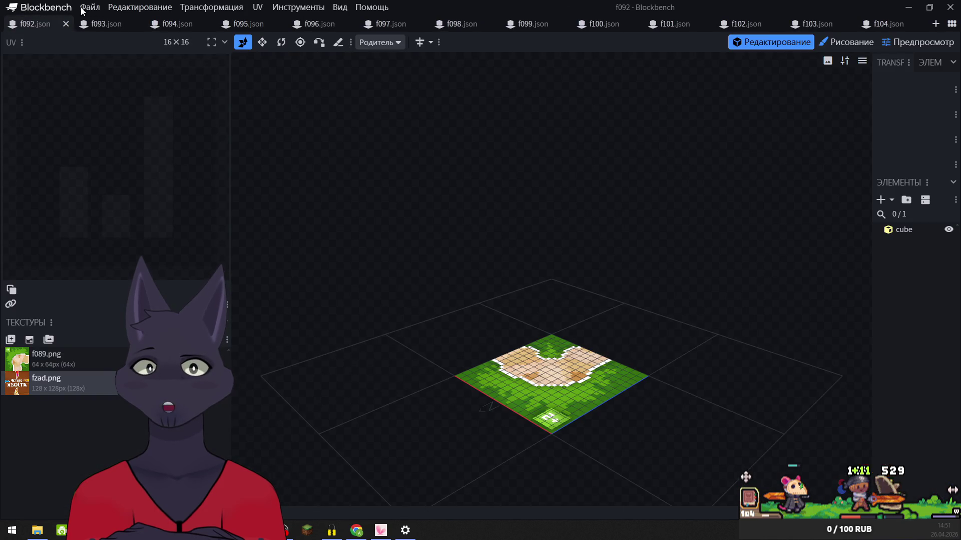
- Export f092 over f092.json in four_tails and close the f092 model
click(83, 9)
mouse_move(200, 189)
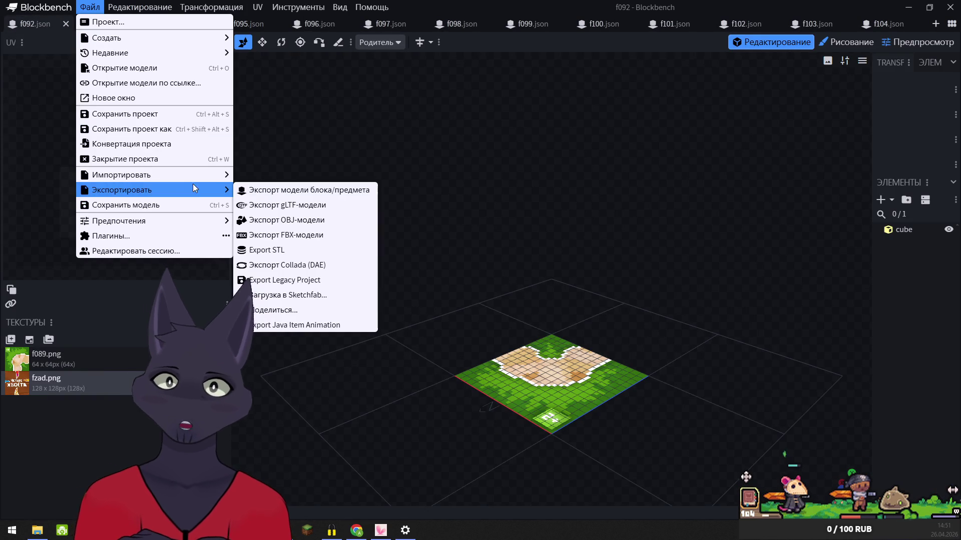
click(296, 188)
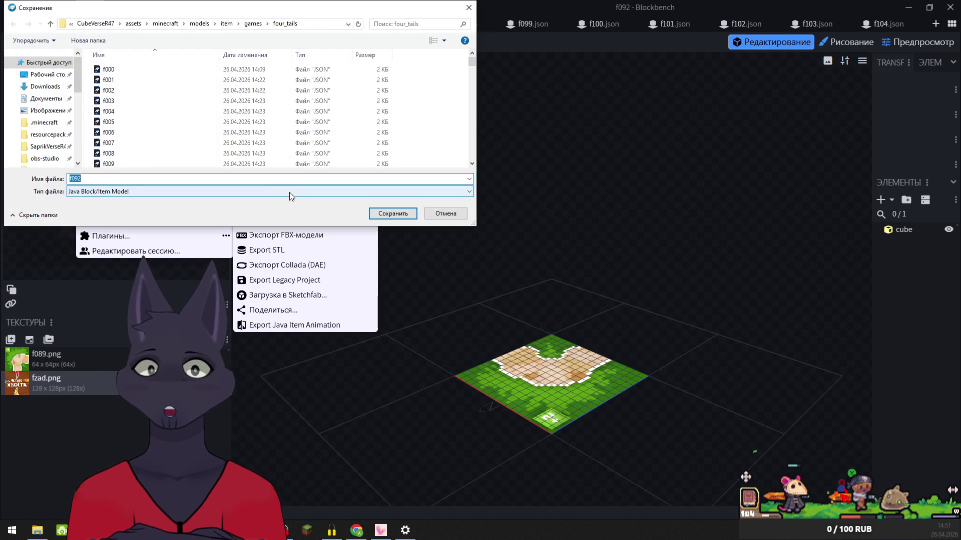
click(391, 213)
click(509, 265)
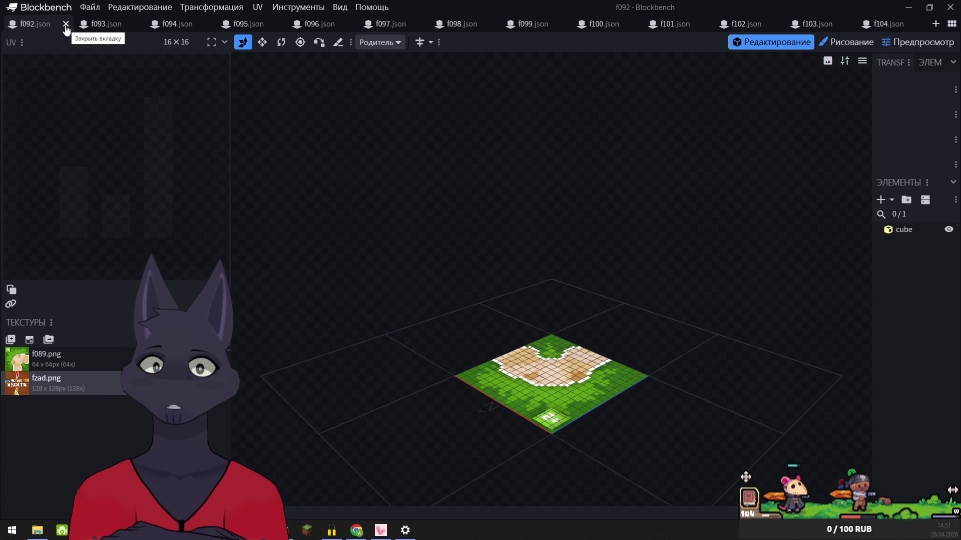
click(66, 24)
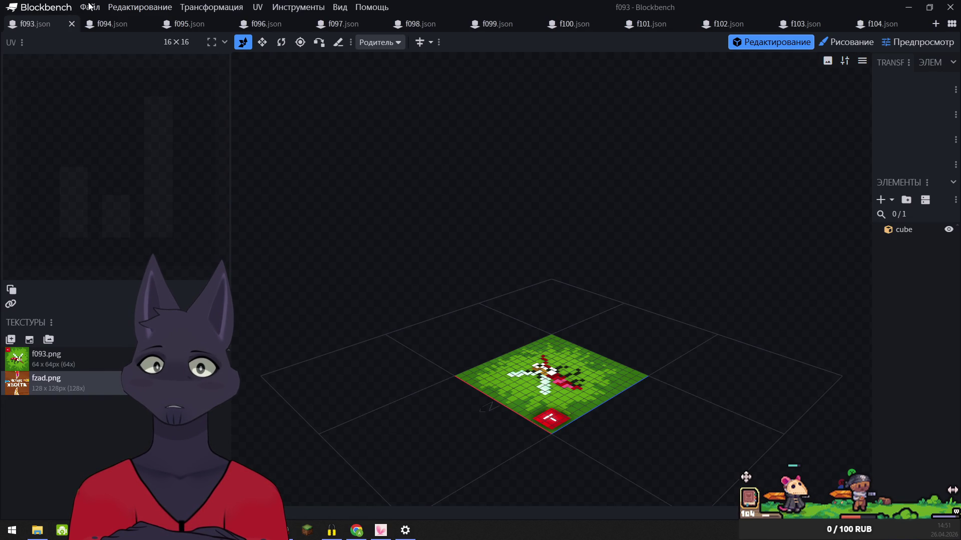
- Export f093 as a block/item model, replacing the existing f093.json
click(90, 7)
mouse_move(120, 191)
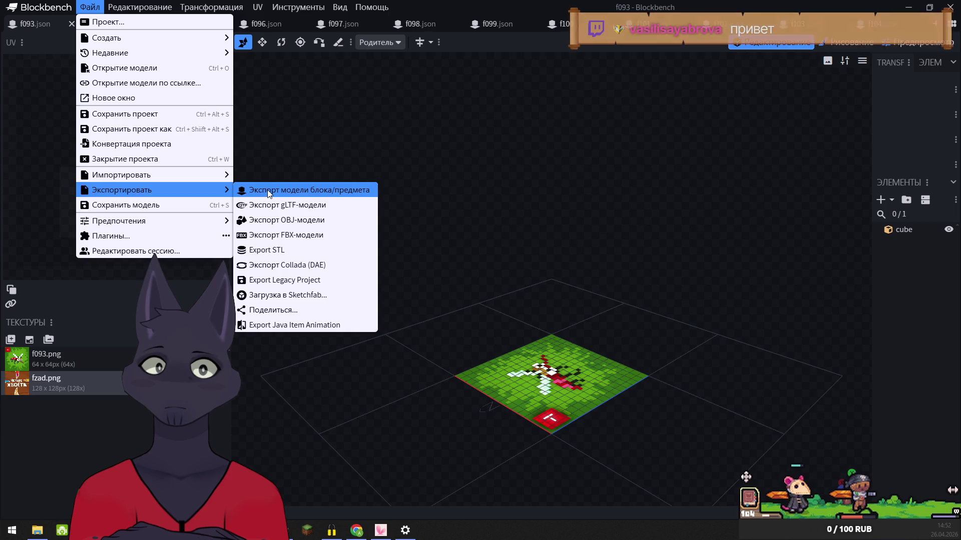
click(280, 190)
click(389, 215)
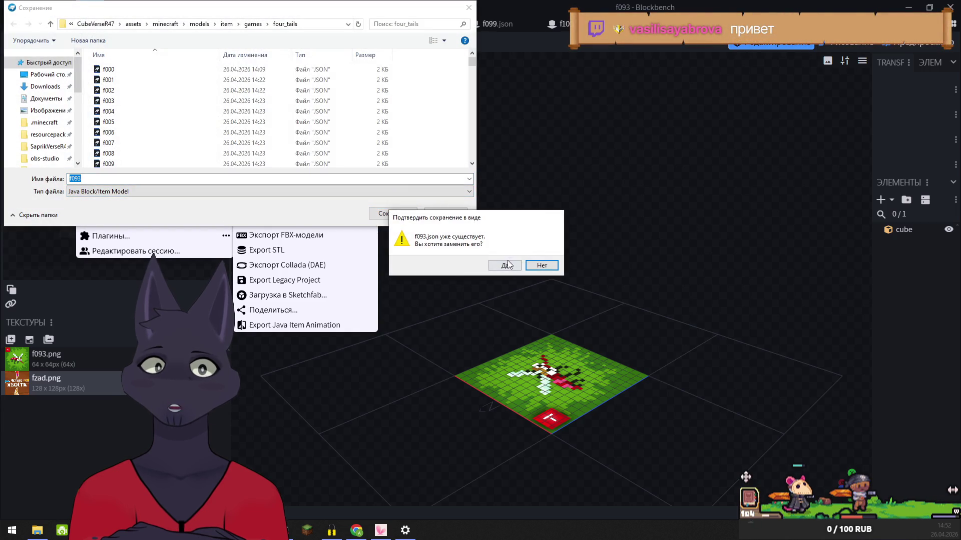
click(505, 265)
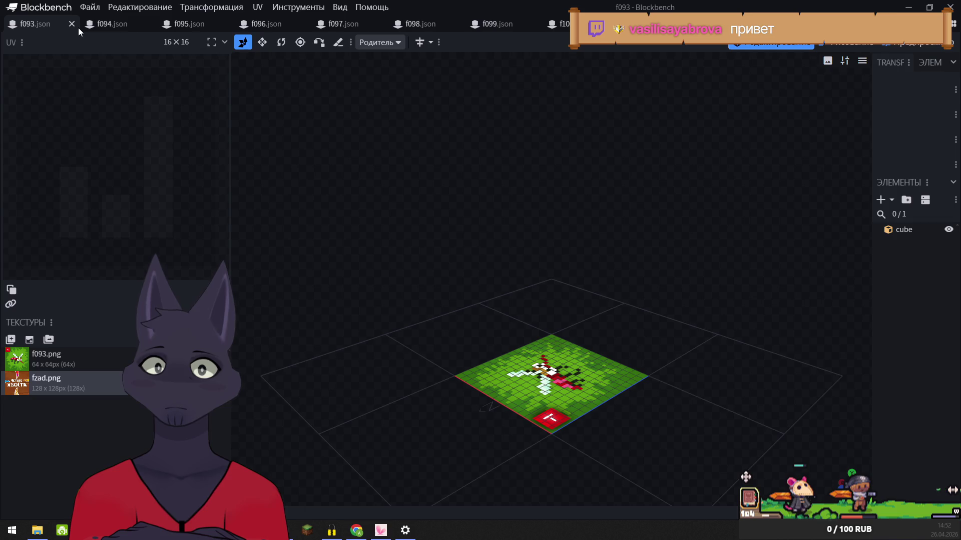
mouse_move(85, 32)
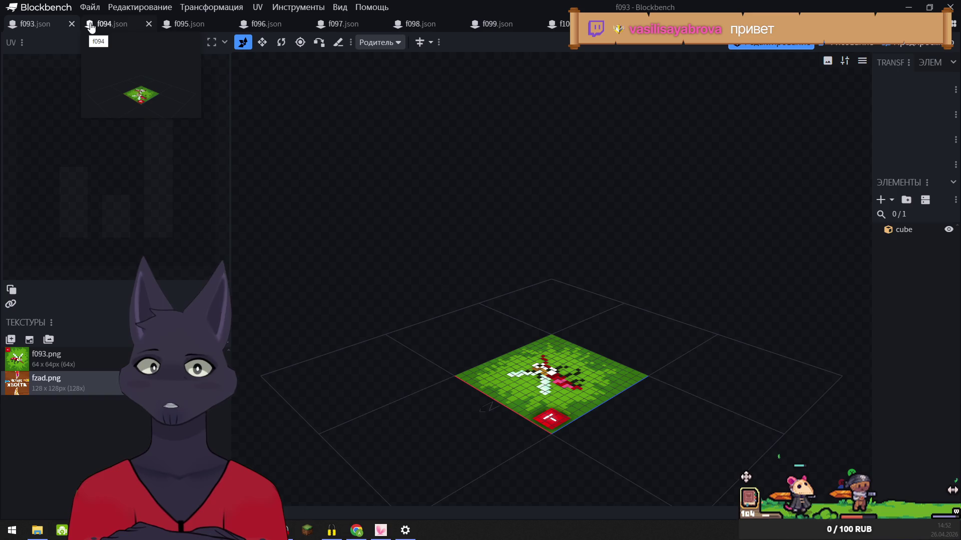
- Re-export f093 over f093.json in four_tails and close the f093 model
click(90, 7)
mouse_move(164, 196)
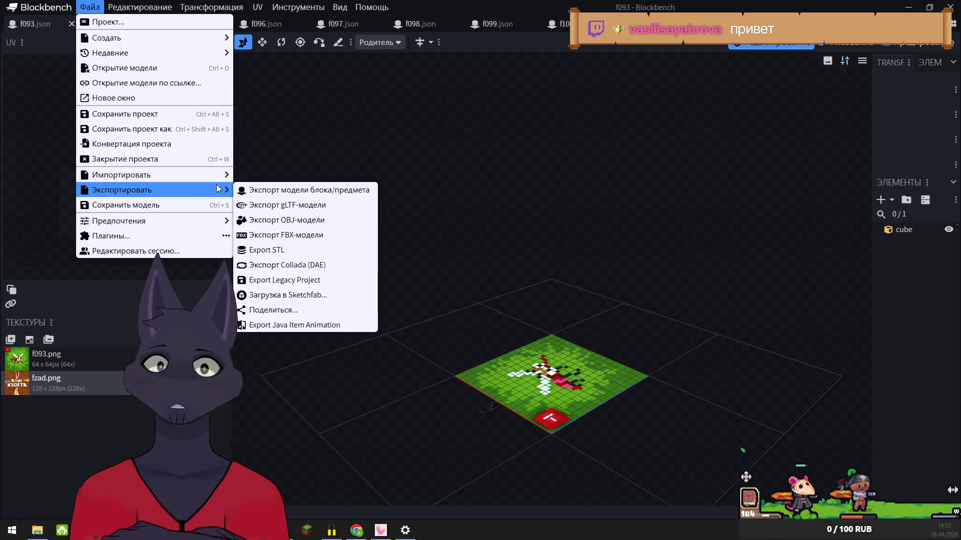
click(286, 194)
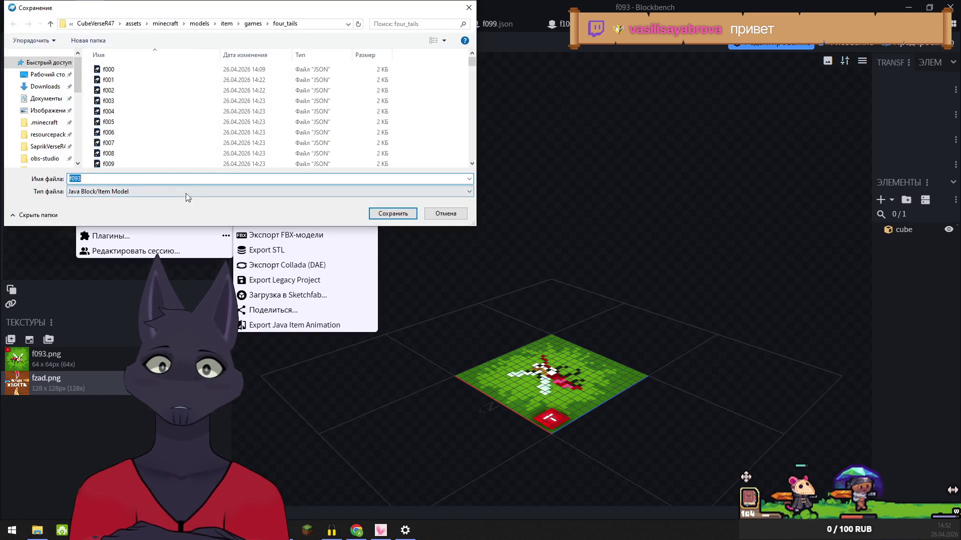
click(393, 214)
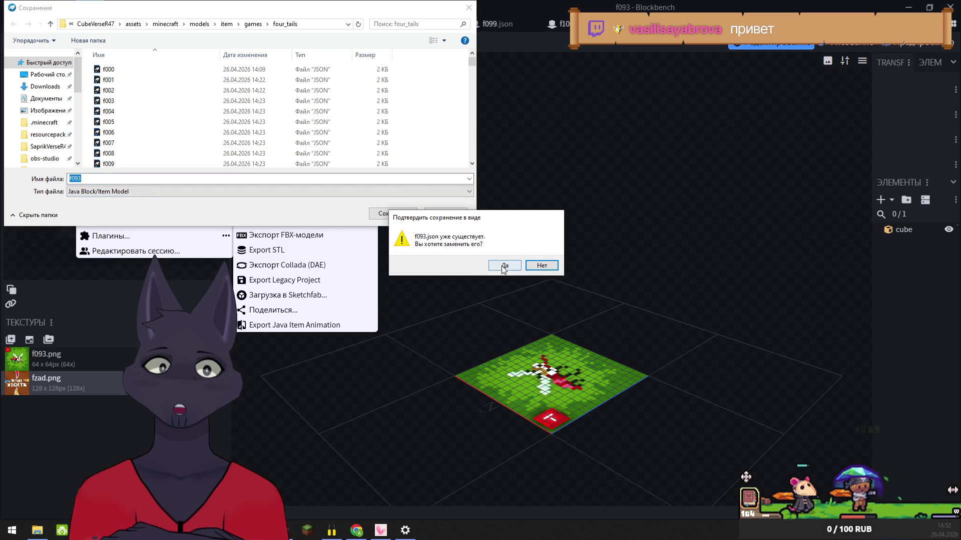
click(502, 266)
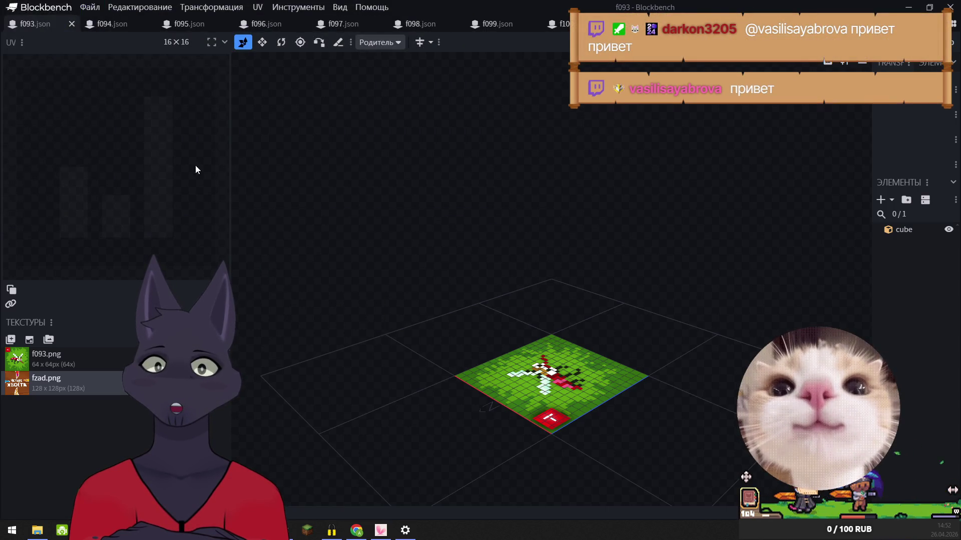
click(72, 25)
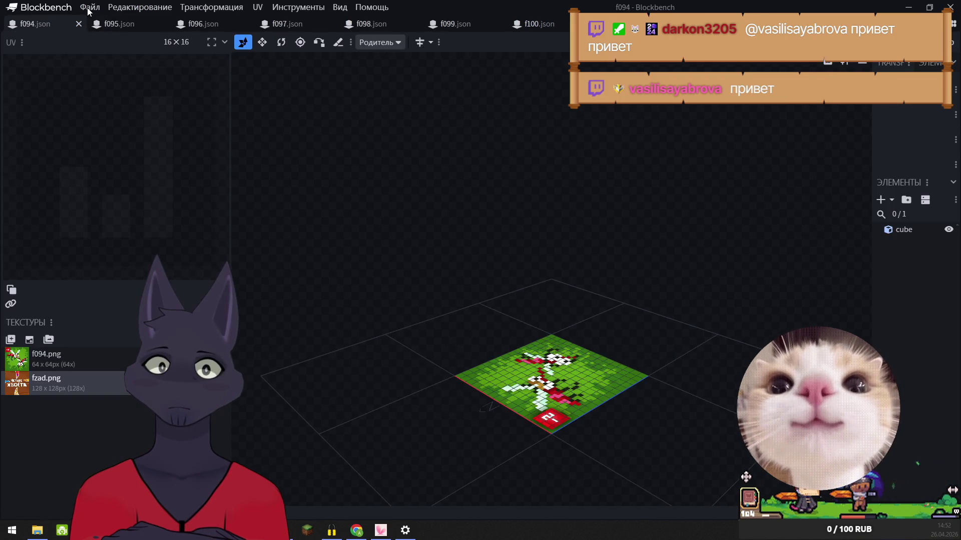
- Export f094 over its existing f094.json and close the f094 model
click(89, 7)
mouse_move(174, 194)
click(258, 191)
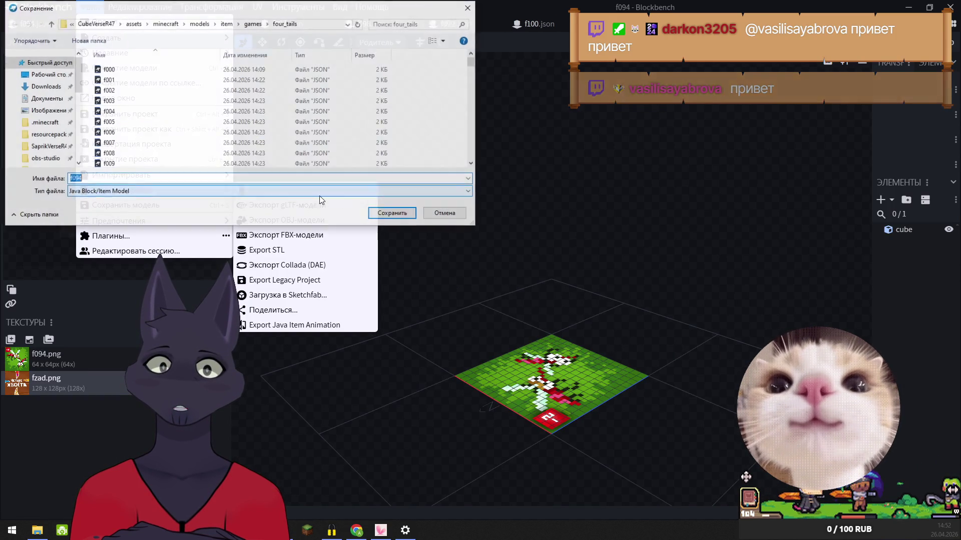
click(414, 212)
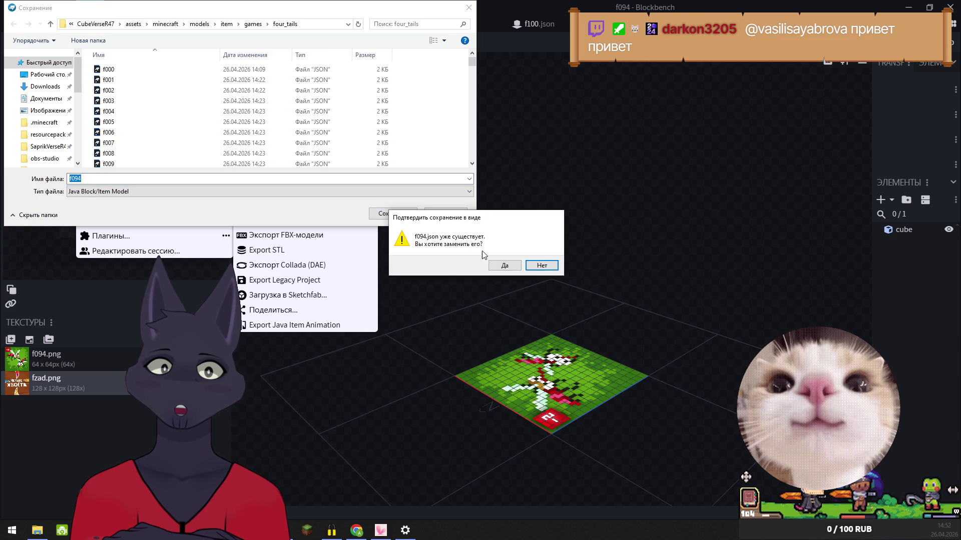
click(512, 266)
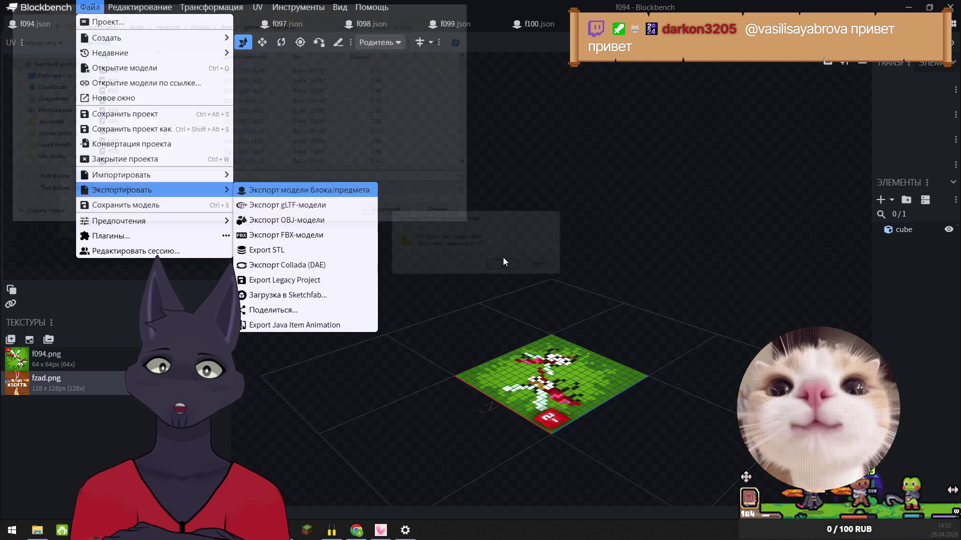
click(79, 25)
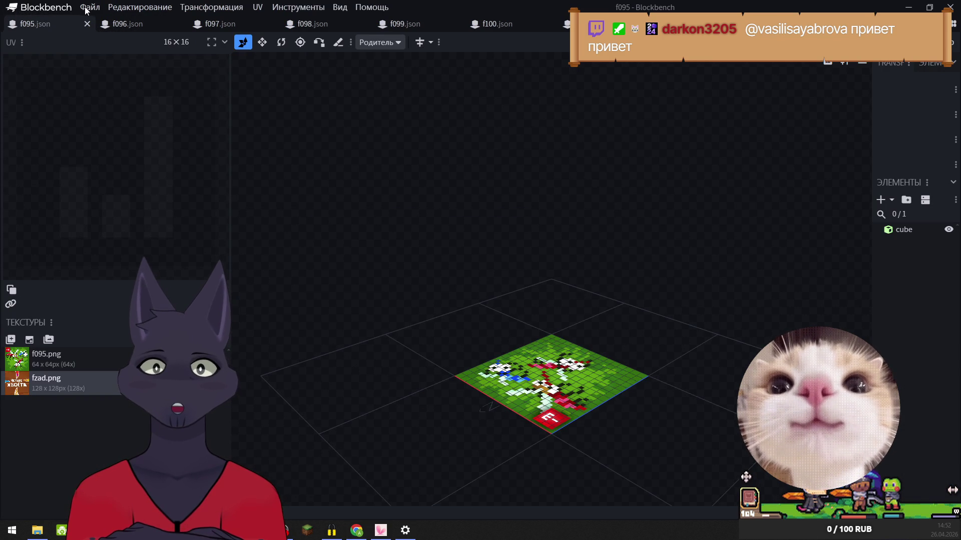
- Export f095 over f095.json in four_tails and close the f095 model
click(86, 10)
mouse_move(133, 192)
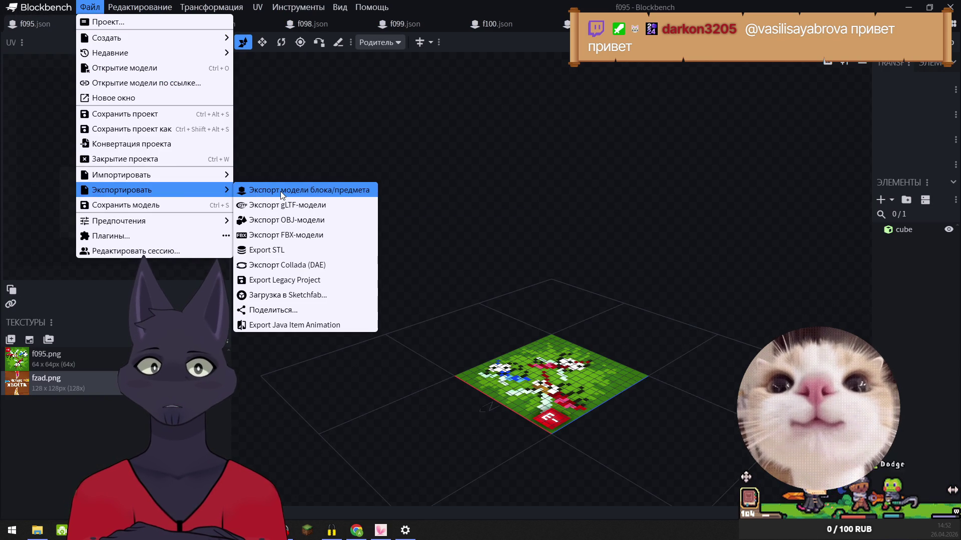
click(276, 190)
click(393, 214)
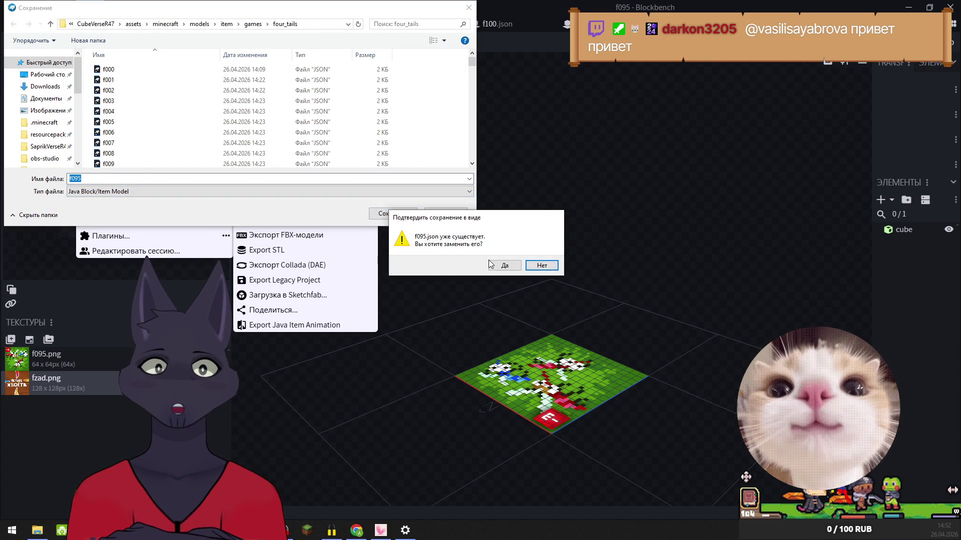
click(504, 265)
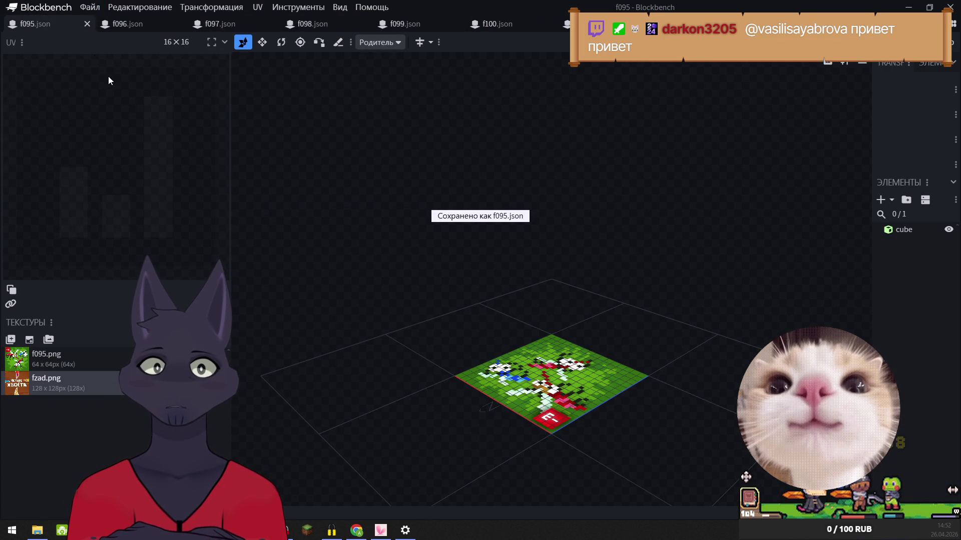
click(88, 25)
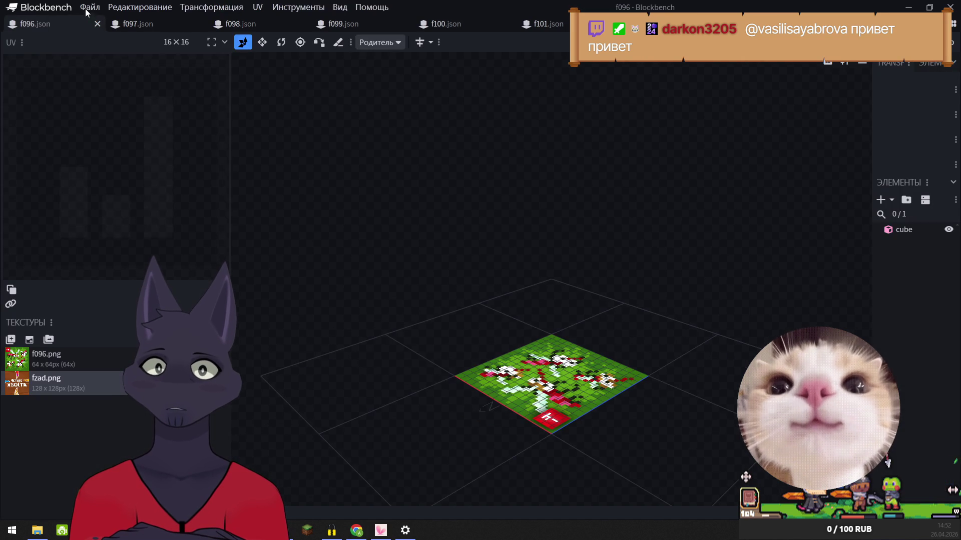
- Export f096 as a block/item model, replacing the existing f096.json
click(88, 10)
mouse_move(191, 190)
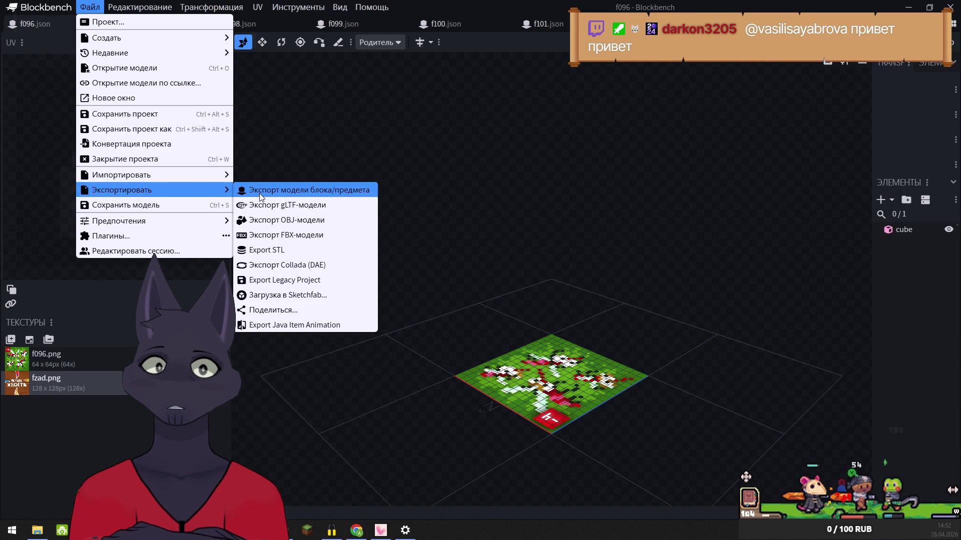
click(295, 189)
click(392, 215)
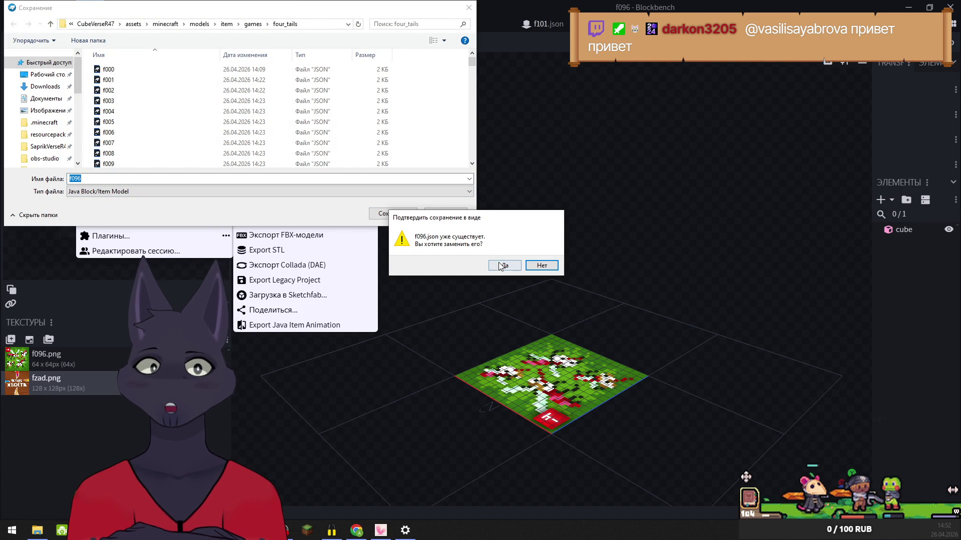
click(499, 266)
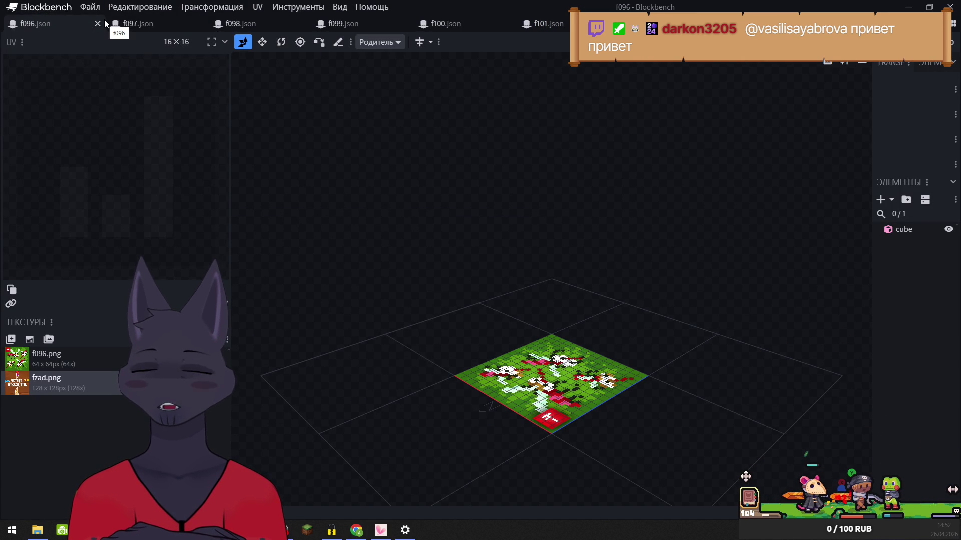
mouse_move(115, 25)
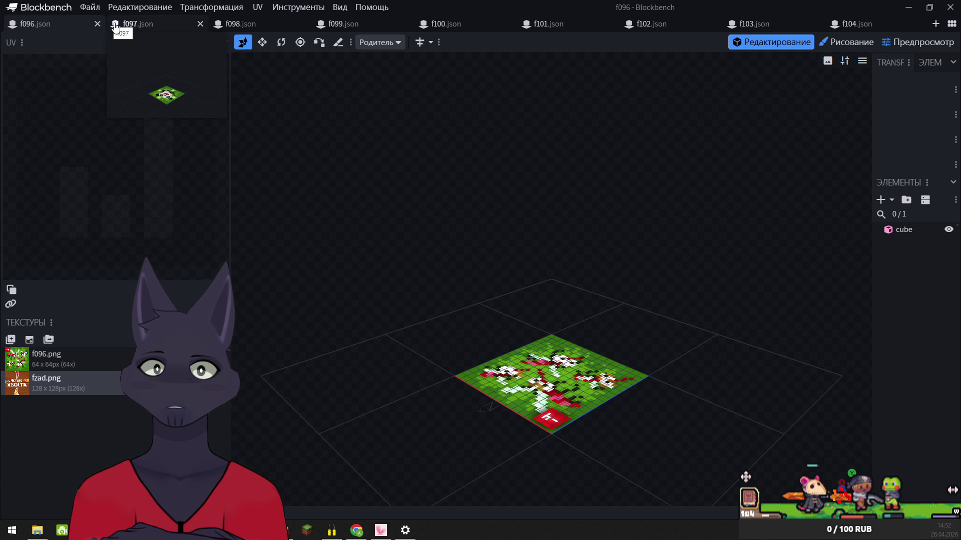
- Re-export f096 over f096.json in four_tails and close the f096 model
click(89, 7)
mouse_move(227, 196)
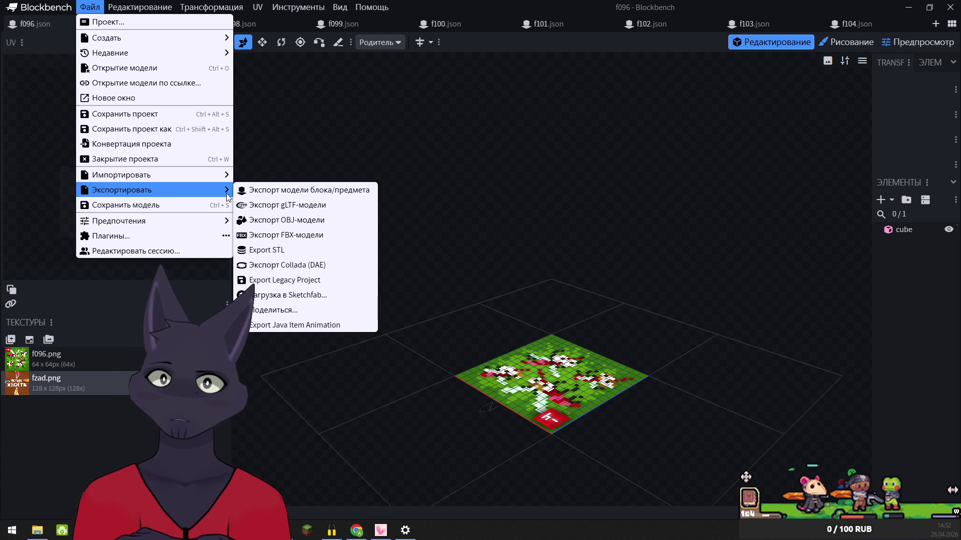
click(265, 190)
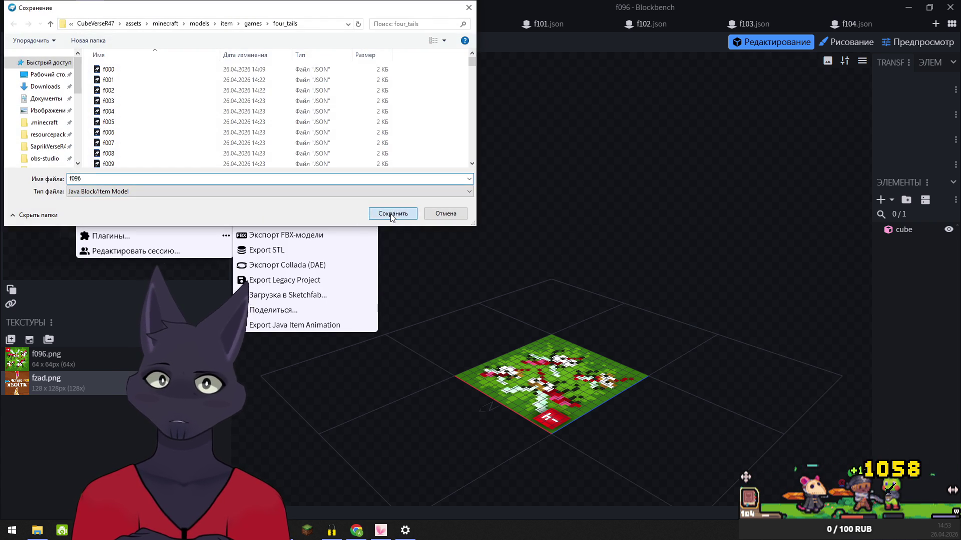
click(391, 217)
click(498, 261)
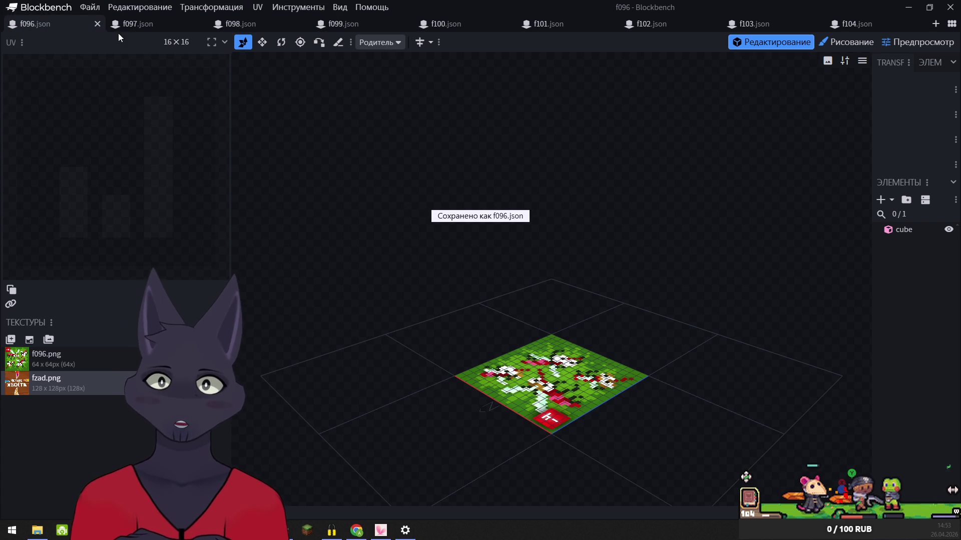
click(94, 24)
- Export f097 over f097.json in four_tails and close the f097 model
click(89, 7)
mouse_move(150, 190)
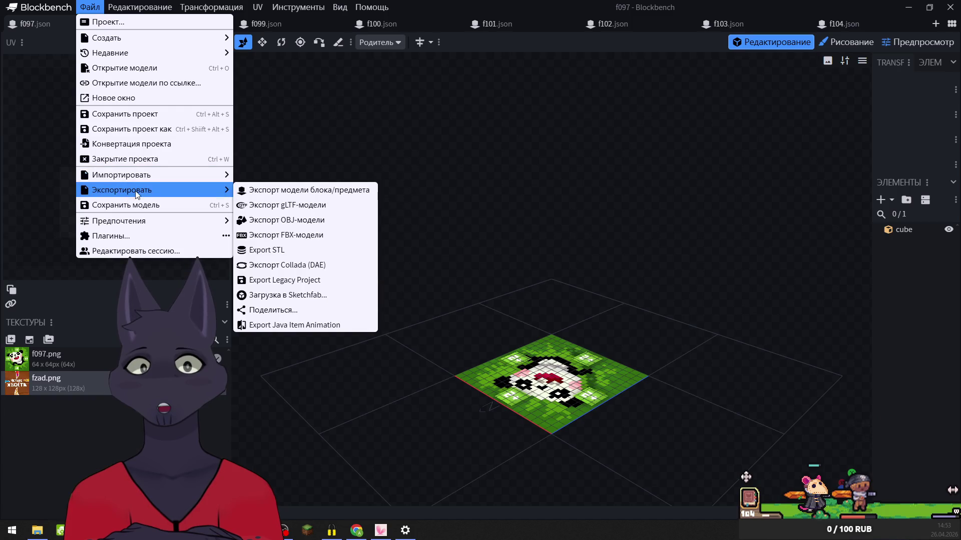
click(260, 191)
click(395, 213)
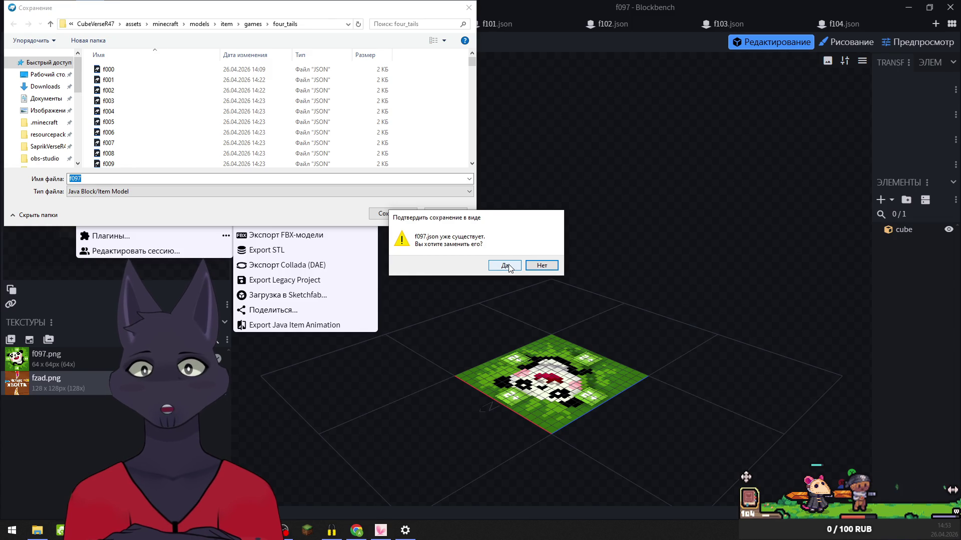
click(506, 265)
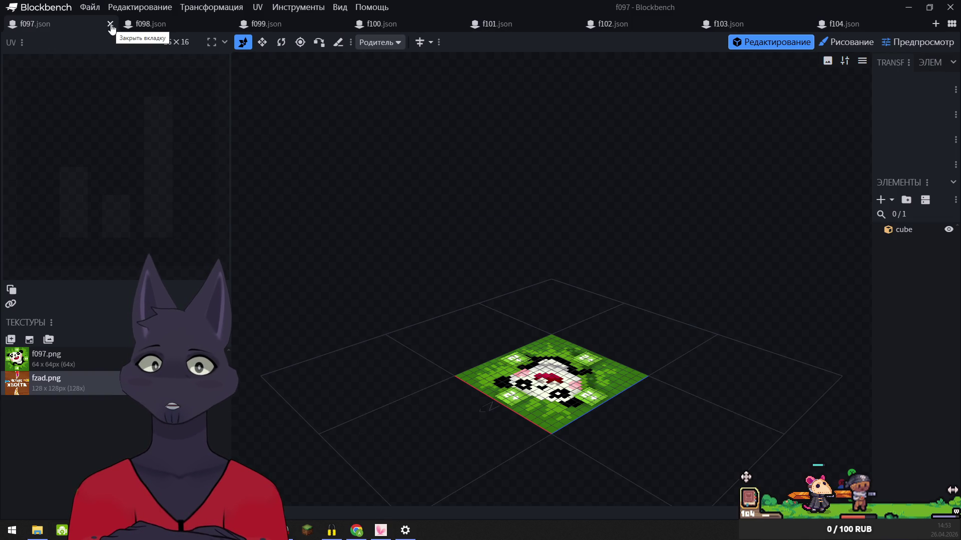
click(110, 24)
- Export f098 over f098.json in four_tails and close the f098 model
click(89, 7)
mouse_move(212, 192)
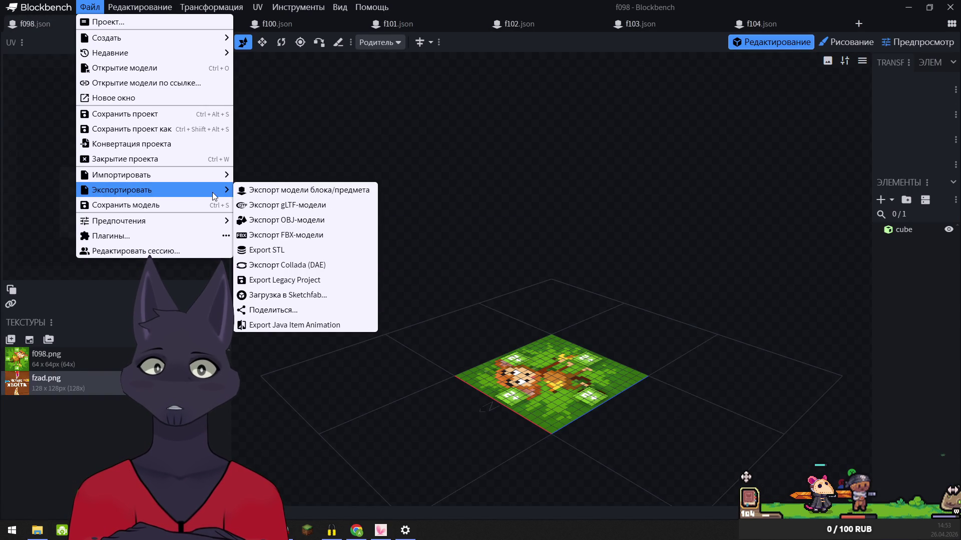
click(280, 190)
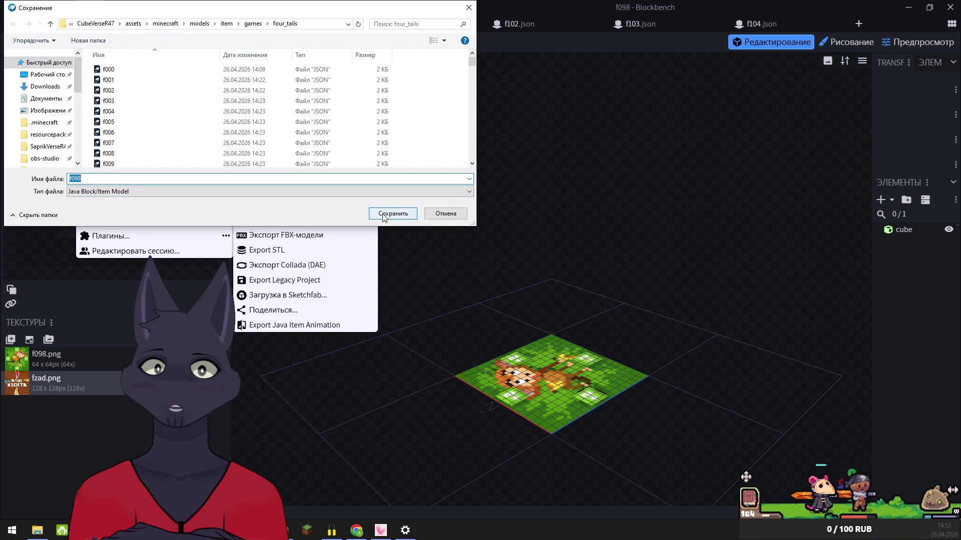
click(384, 217)
click(503, 267)
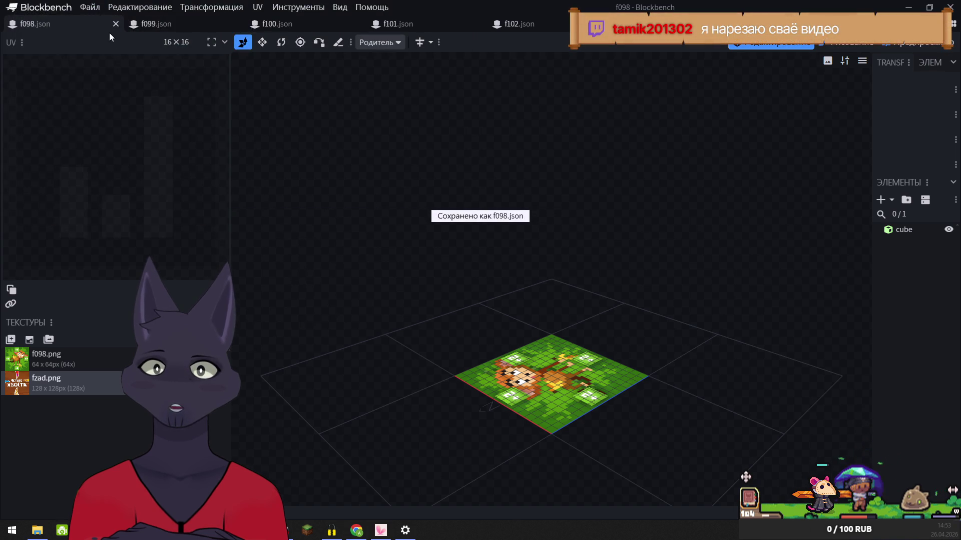
click(116, 24)
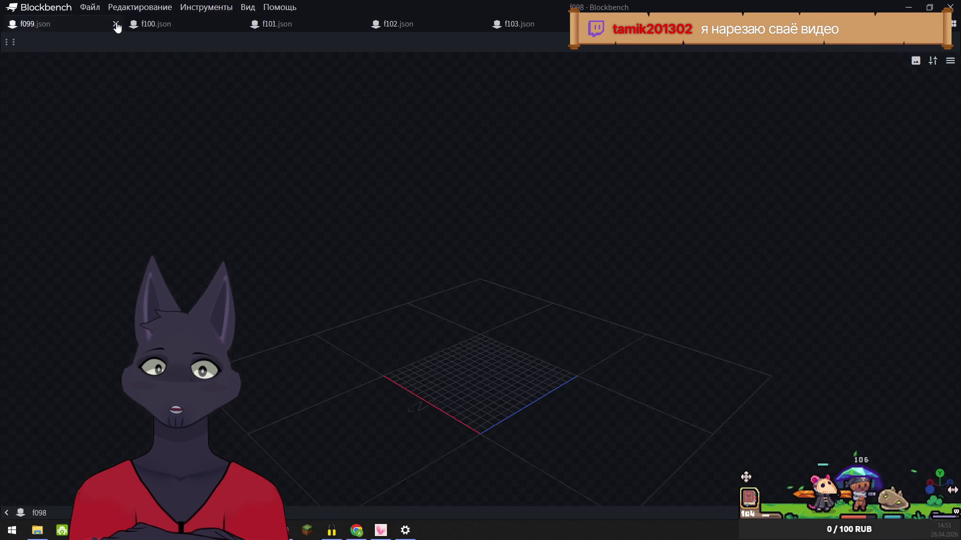
- Export f099 as a block/item model, replacing f099.json in four_tails
click(90, 7)
mouse_move(235, 189)
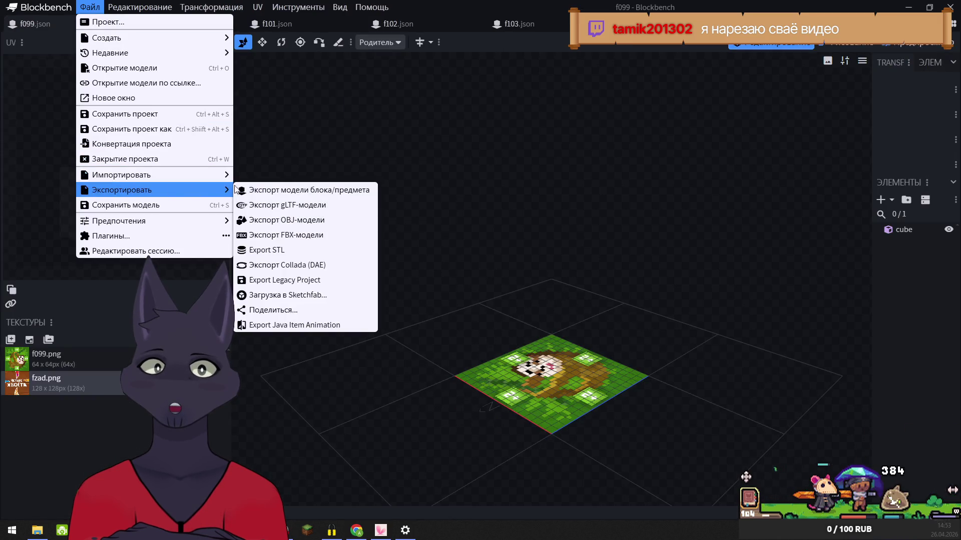
click(291, 190)
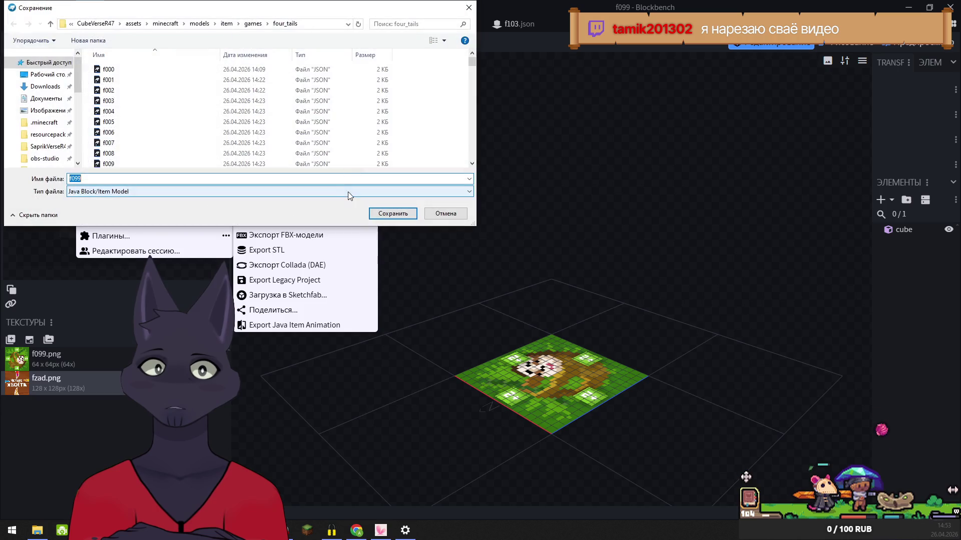
click(382, 213)
click(511, 266)
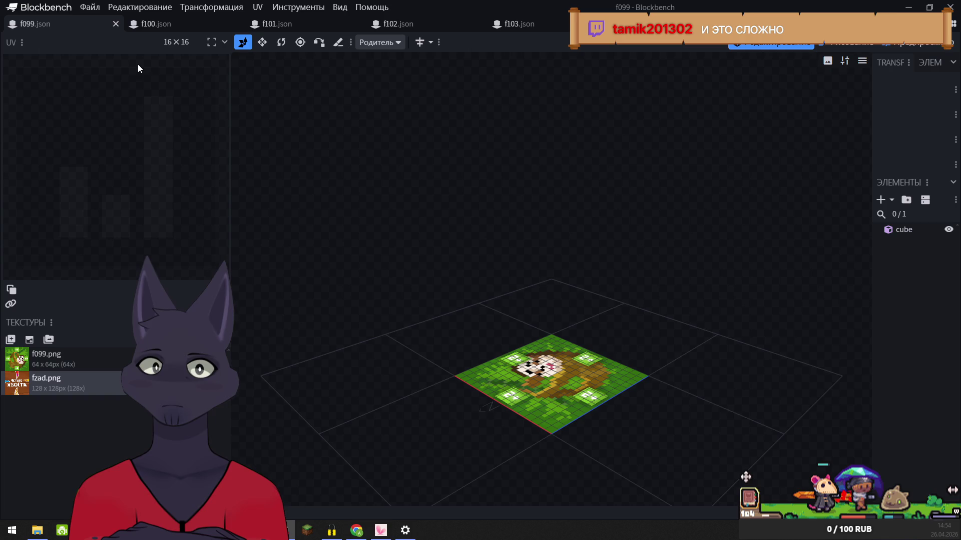
- Re-export f099 over f099.json once more and close the f099 model
click(87, 8)
mouse_move(125, 195)
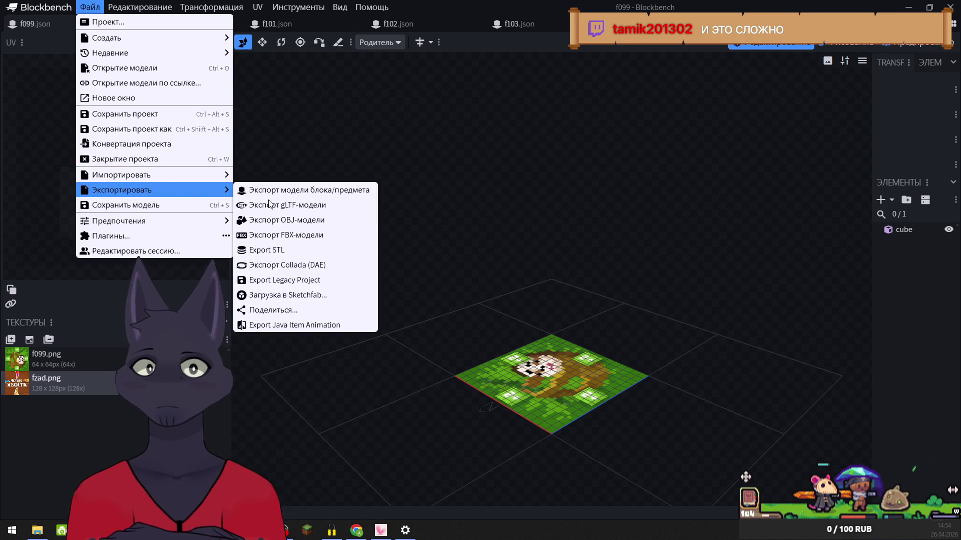
click(284, 191)
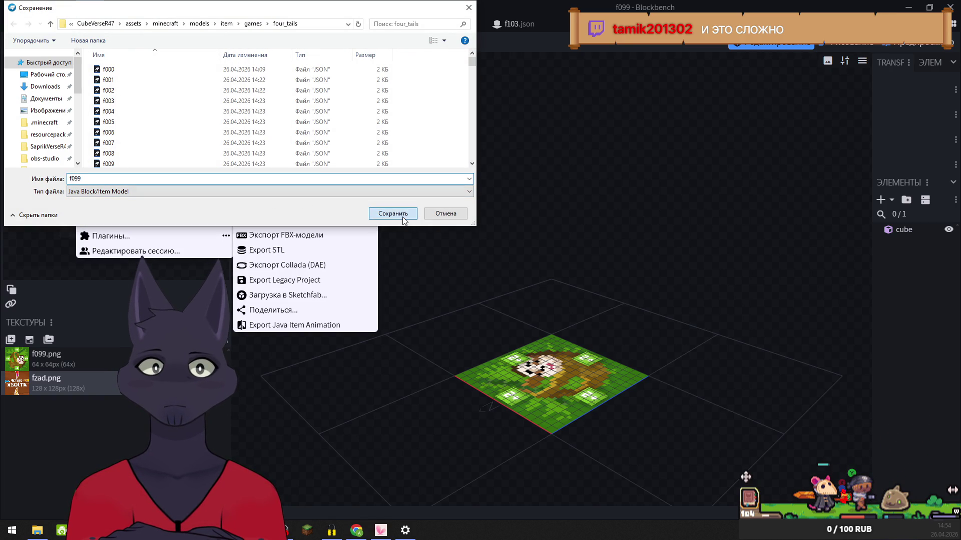
click(403, 213)
click(501, 265)
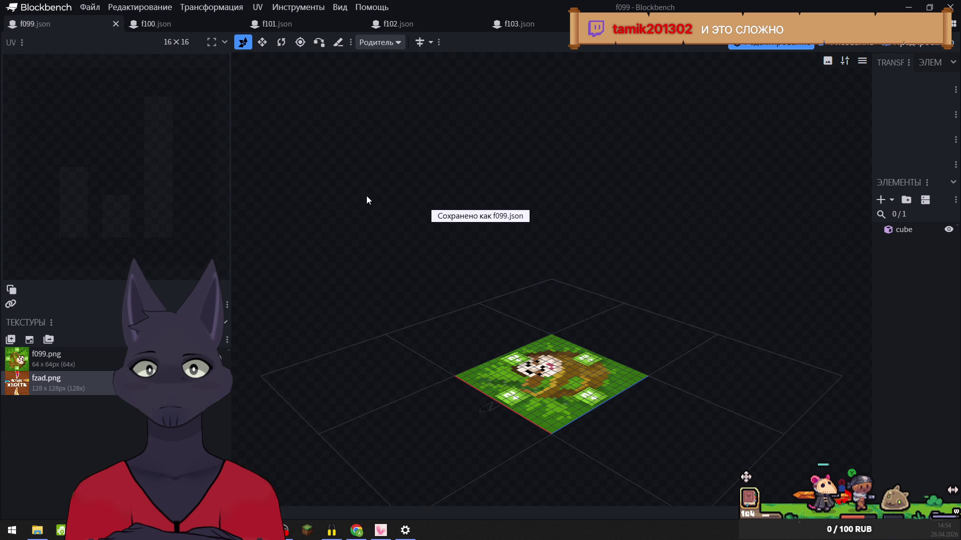
click(116, 23)
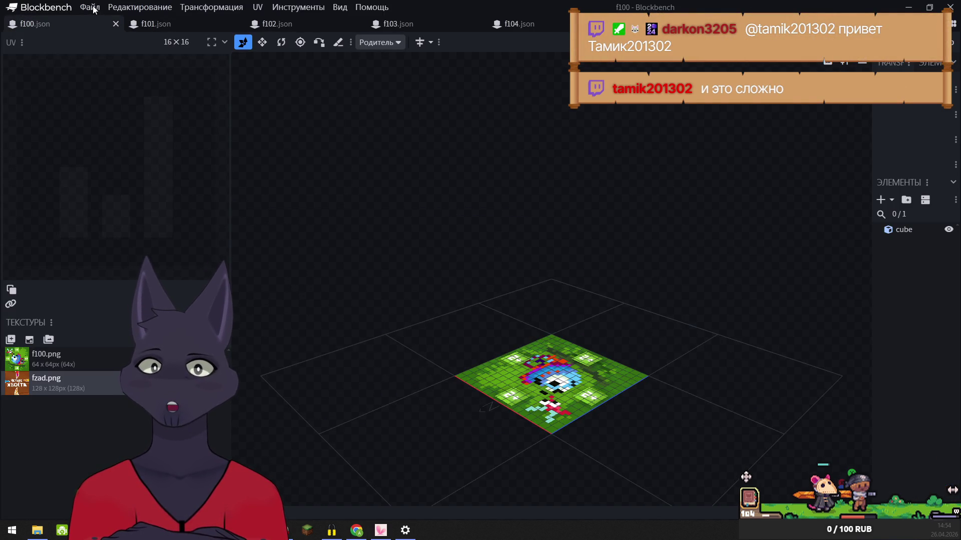
- Export f100 as a block/item model over f100.json in four_tails, twice
click(93, 9)
mouse_move(150, 190)
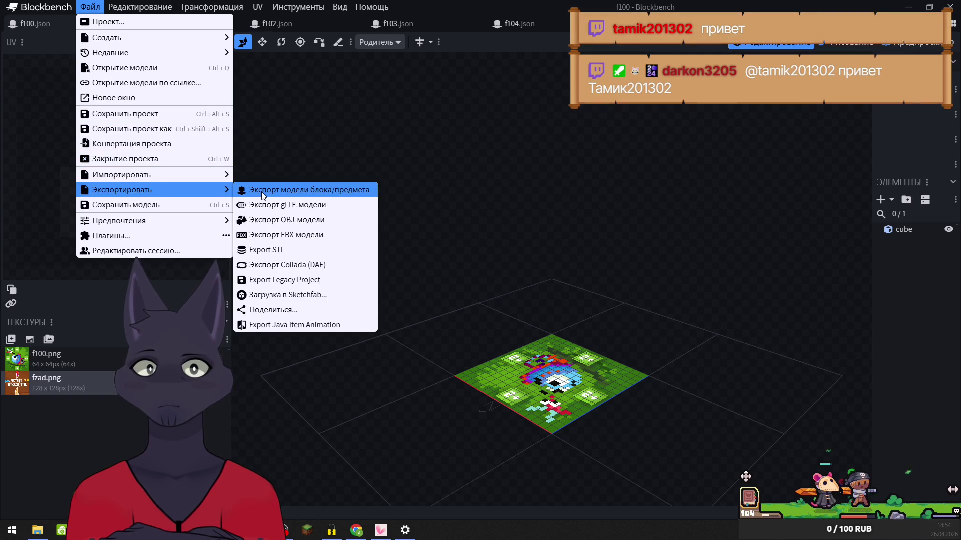
click(262, 195)
click(393, 214)
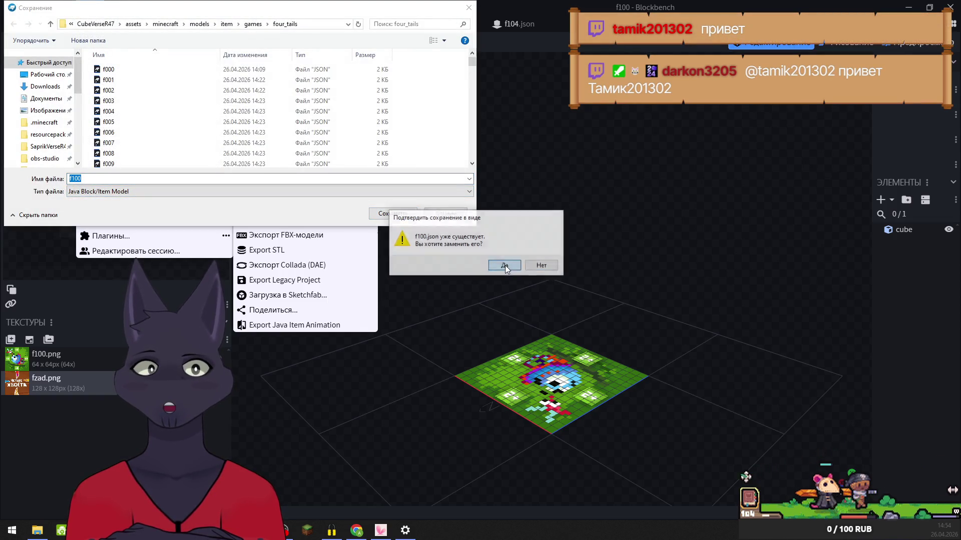
click(505, 265)
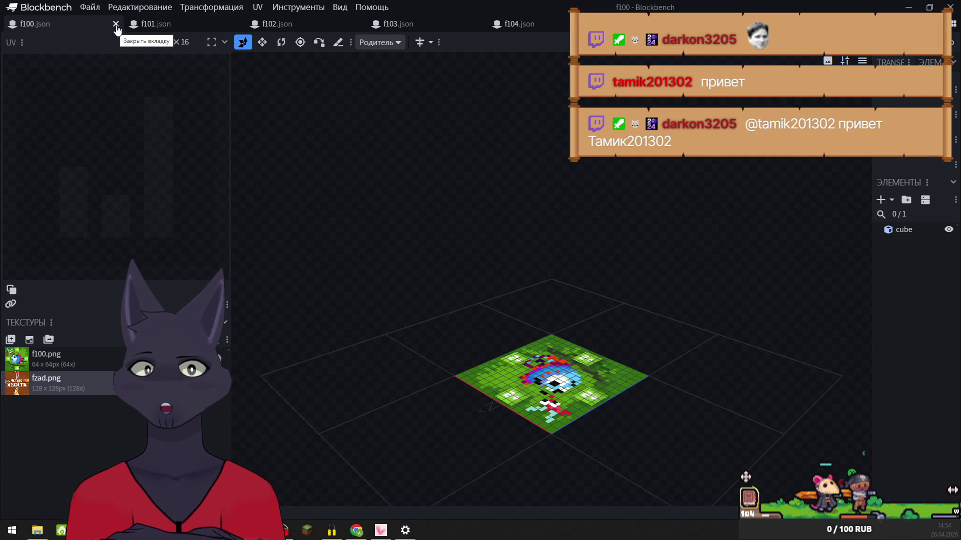
click(90, 7)
mouse_move(176, 194)
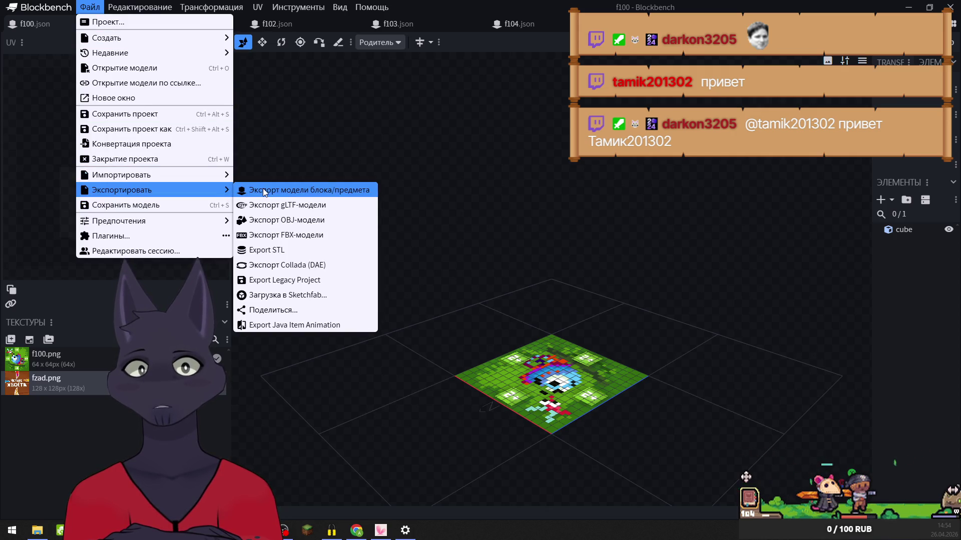
click(264, 191)
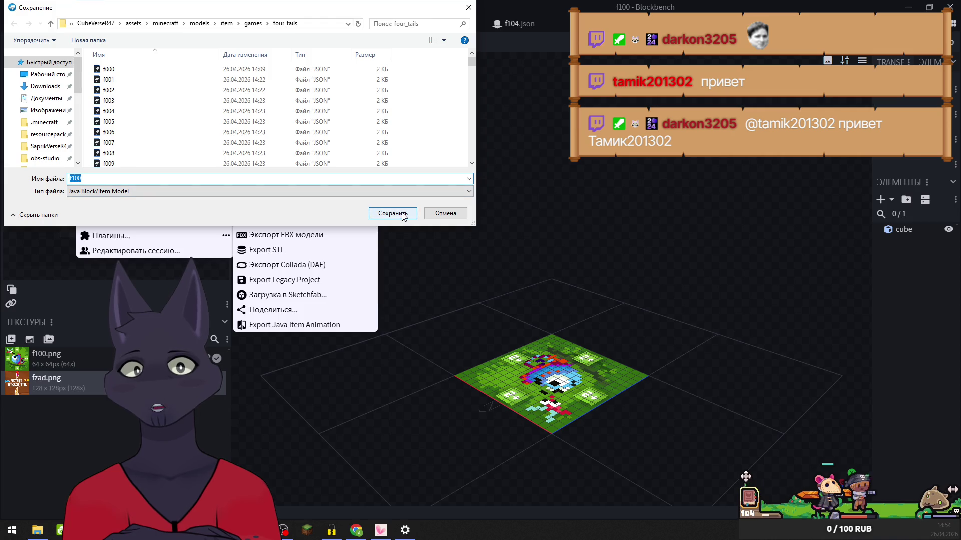
click(403, 215)
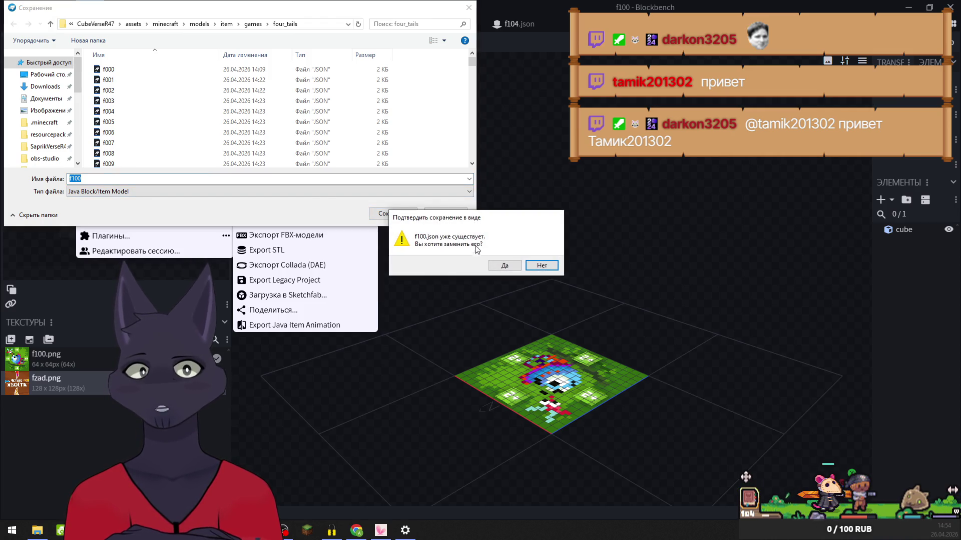
click(500, 266)
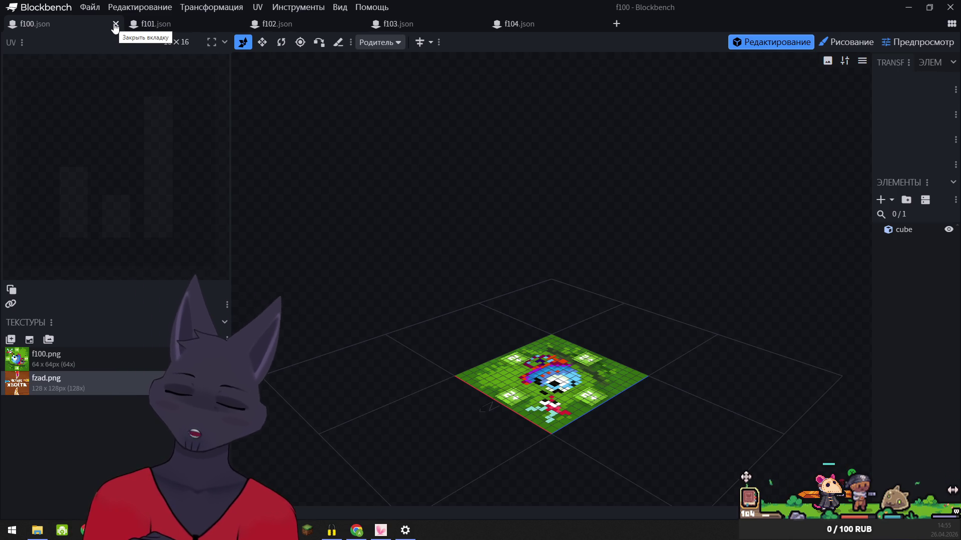
- Export f100 over f100.json two more times, then close the f100 project
click(90, 8)
mouse_move(165, 190)
click(276, 189)
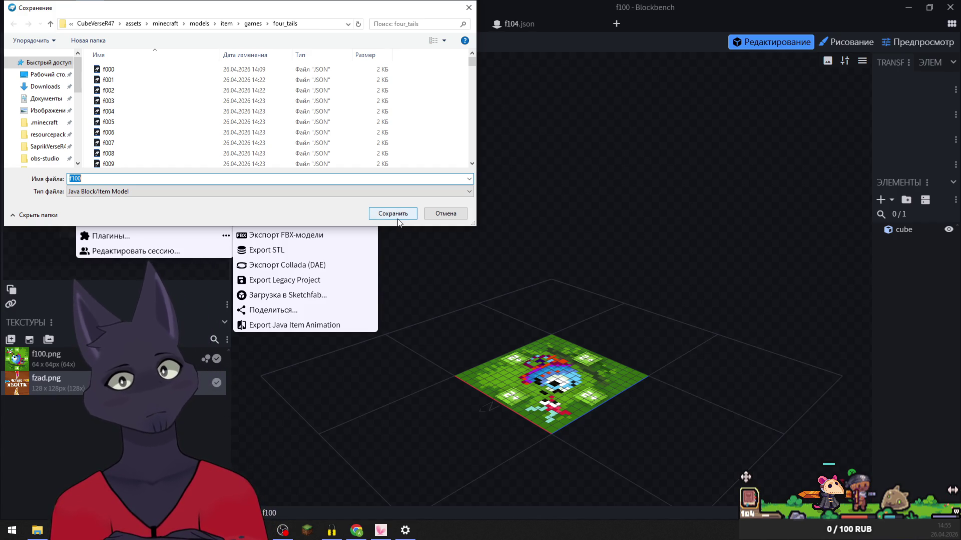
click(398, 214)
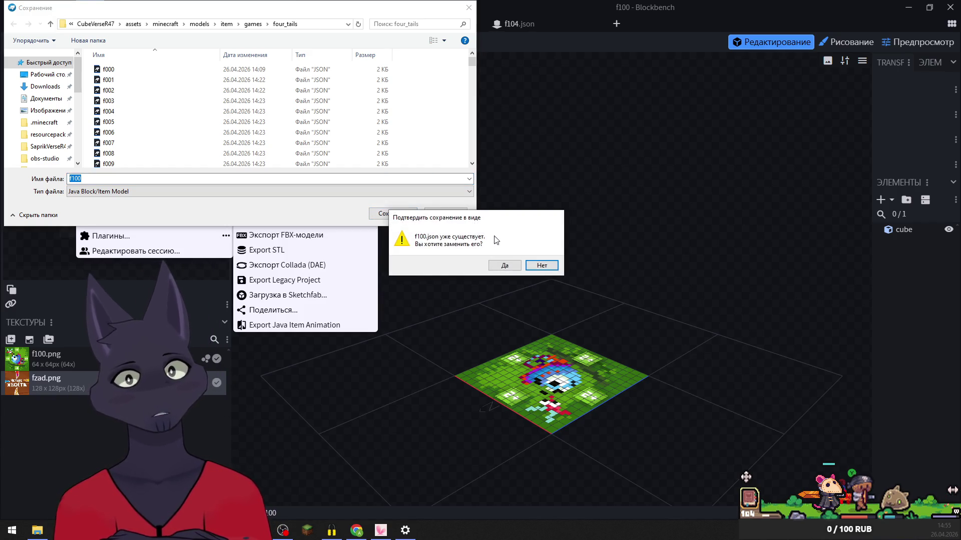
click(504, 268)
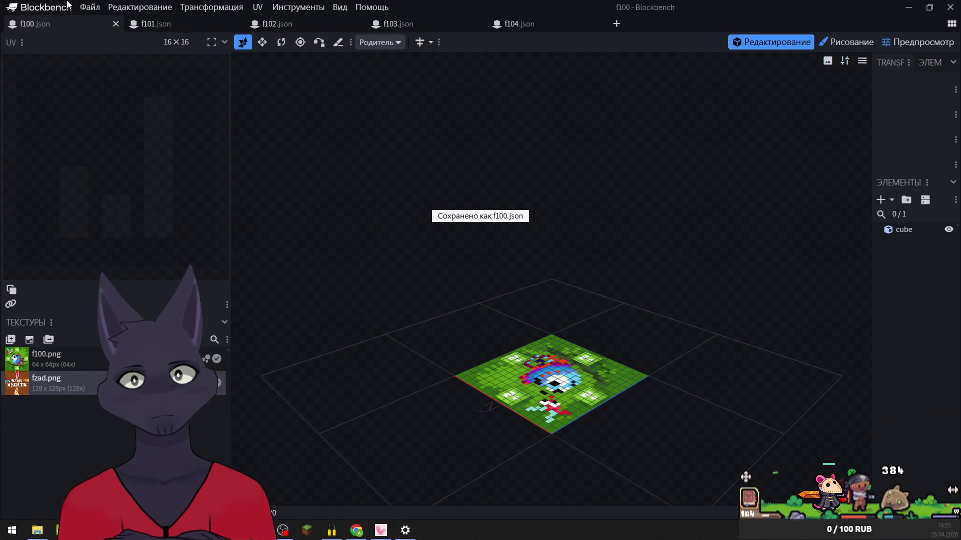
click(90, 7)
mouse_move(150, 190)
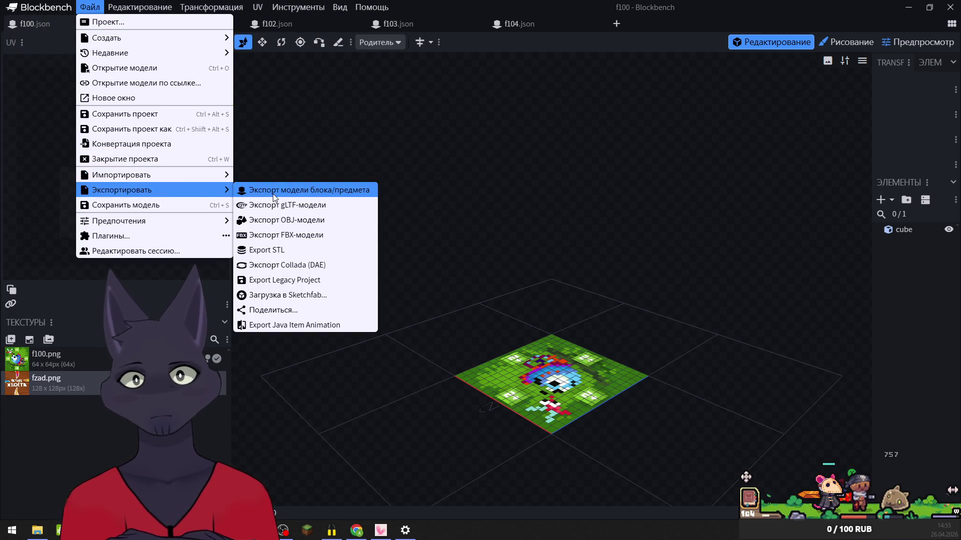
click(290, 190)
click(399, 214)
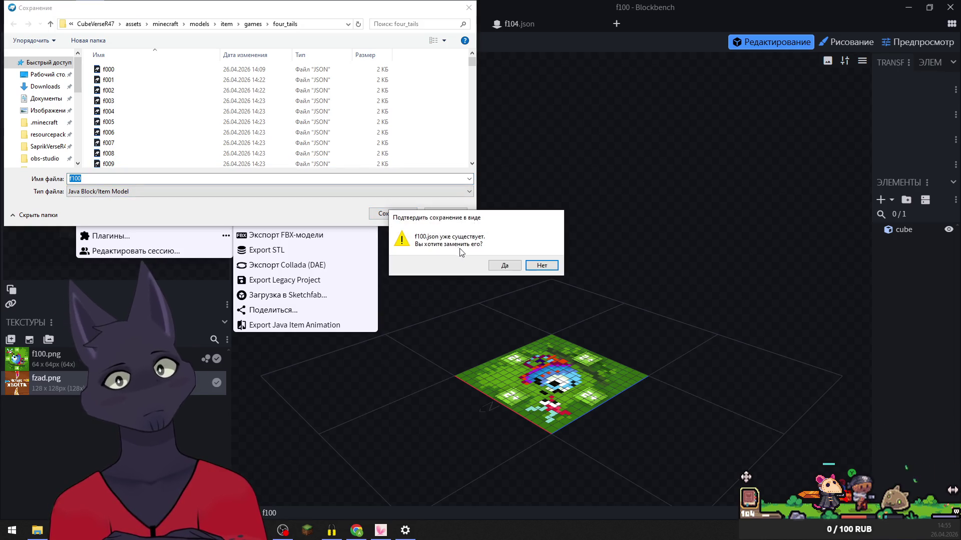
click(501, 264)
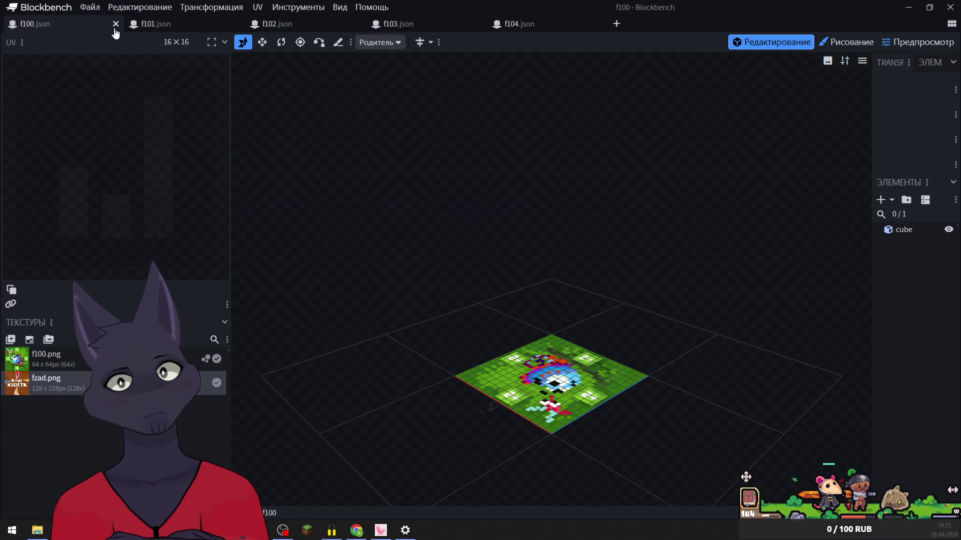
click(116, 24)
click(90, 7)
- Export f101 as a block/item model over f101.json and close the f101 project
mouse_move(148, 221)
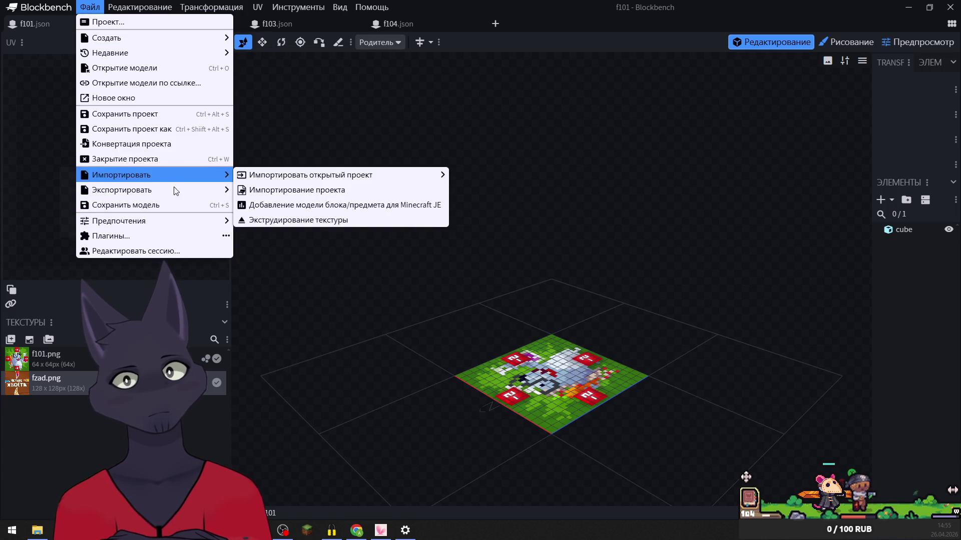
mouse_move(150, 189)
click(280, 190)
click(399, 215)
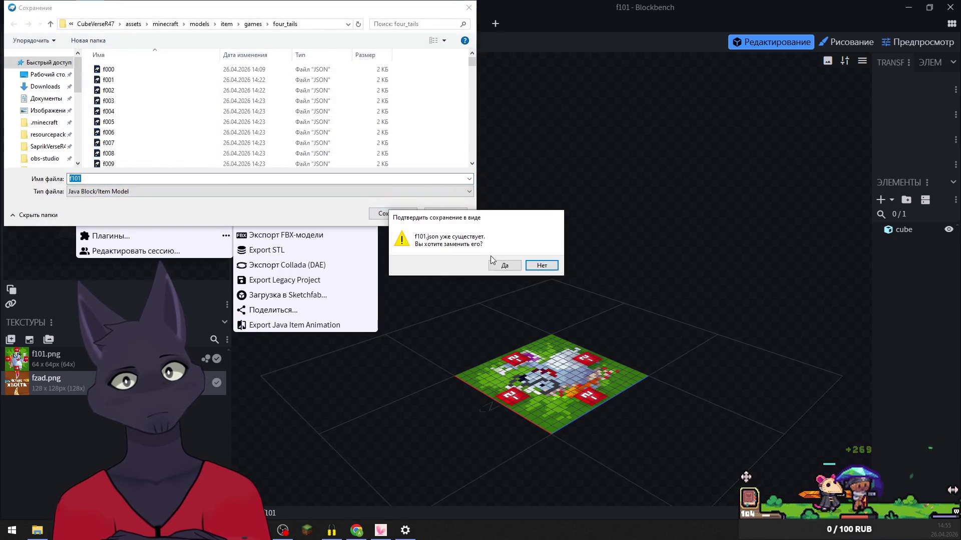
click(504, 266)
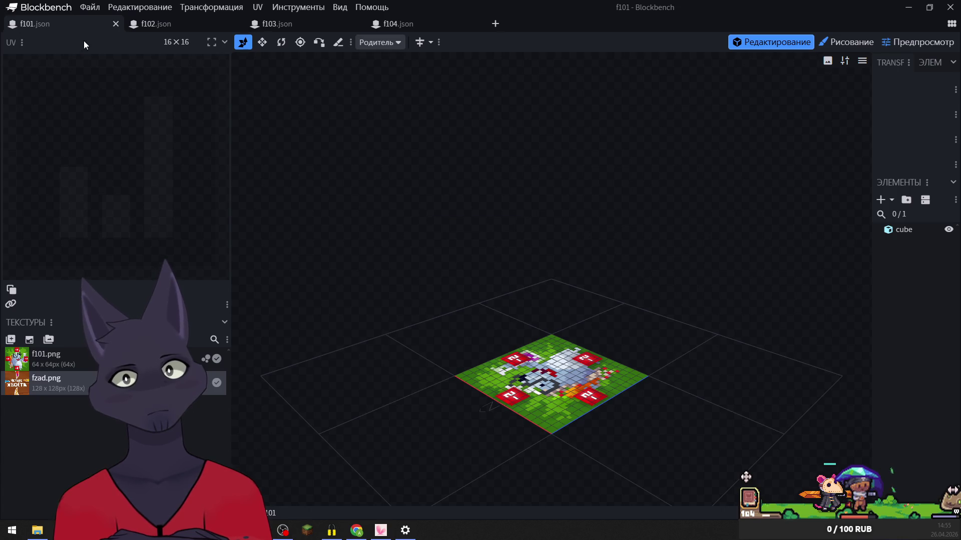
click(115, 28)
- Export f102 over its existing f102.json and close the f102 project
click(90, 7)
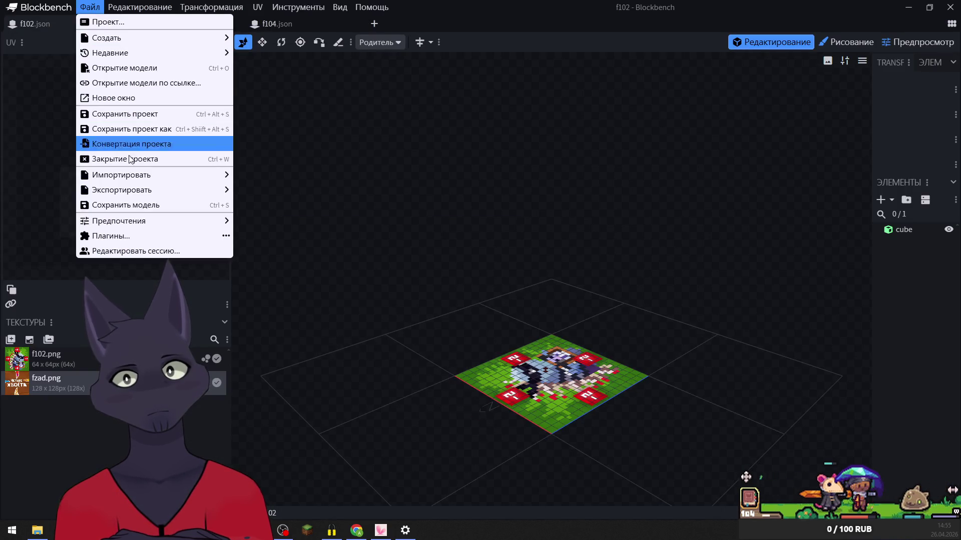
mouse_move(181, 192)
click(302, 189)
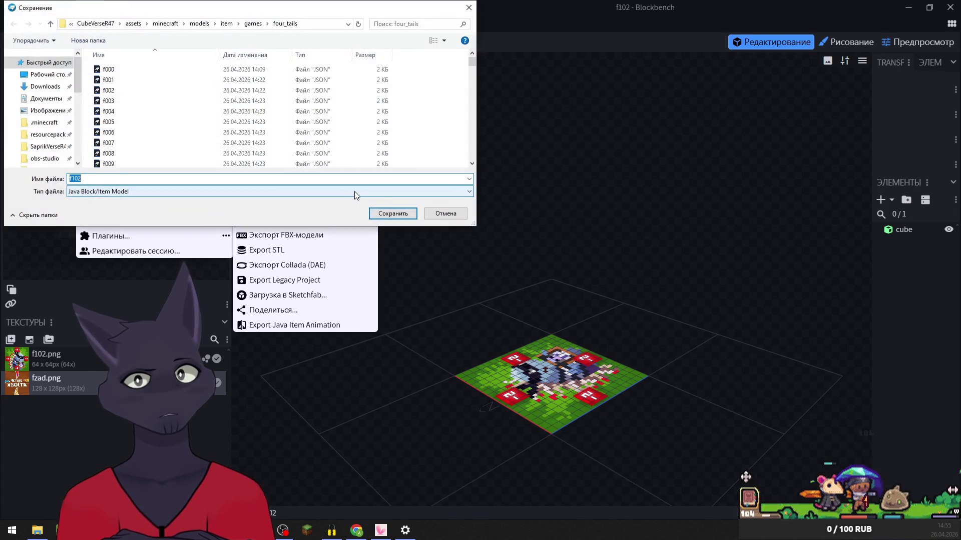
click(412, 214)
click(497, 263)
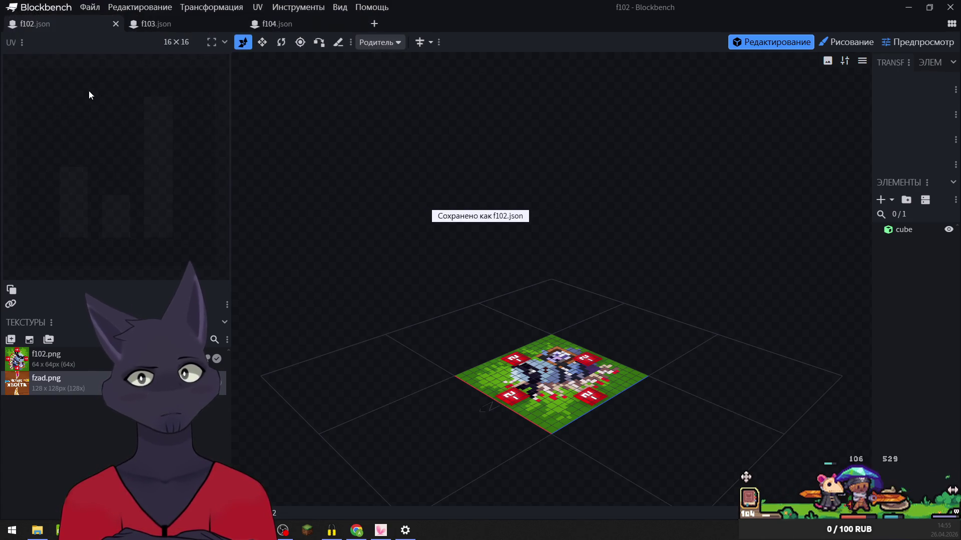
click(115, 24)
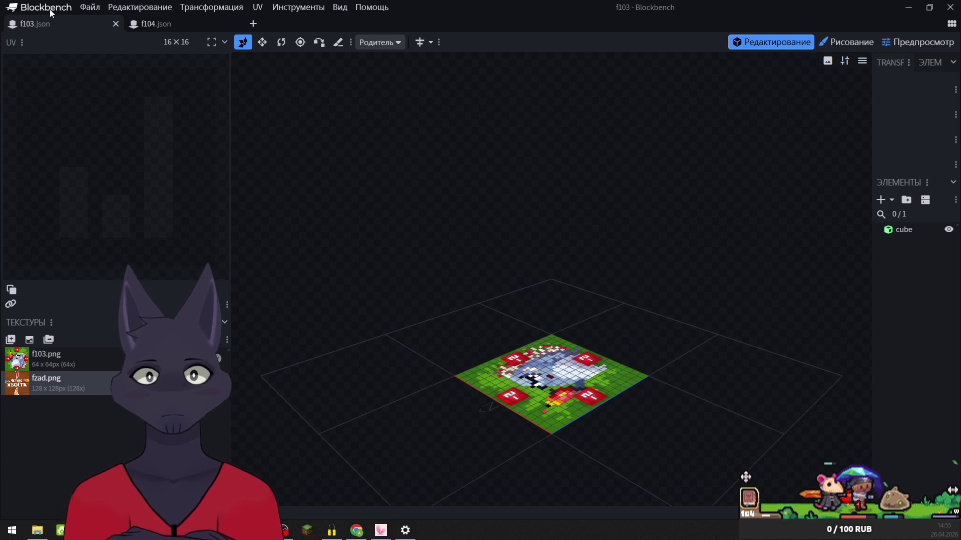
- Export f103 over its existing f103.json and close the f103 project
click(89, 9)
mouse_move(161, 195)
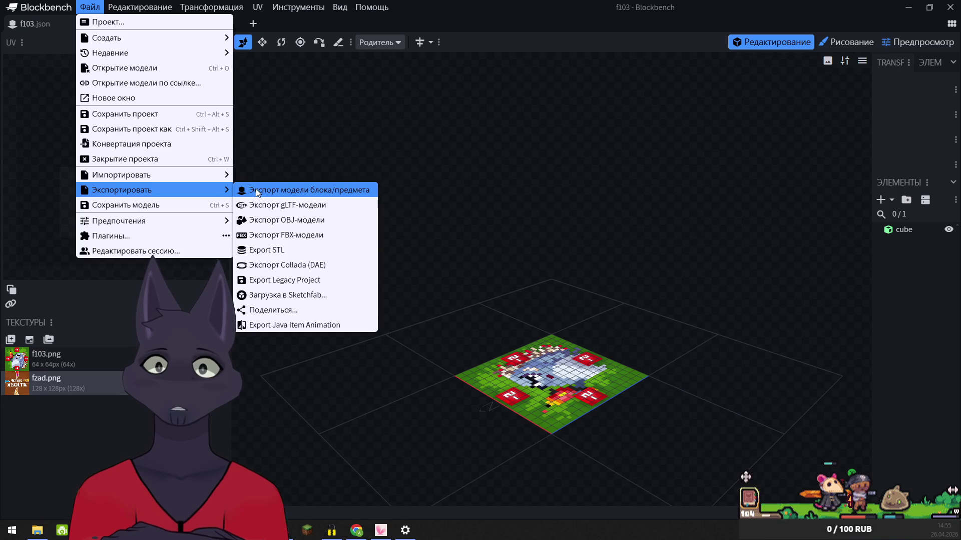
click(257, 193)
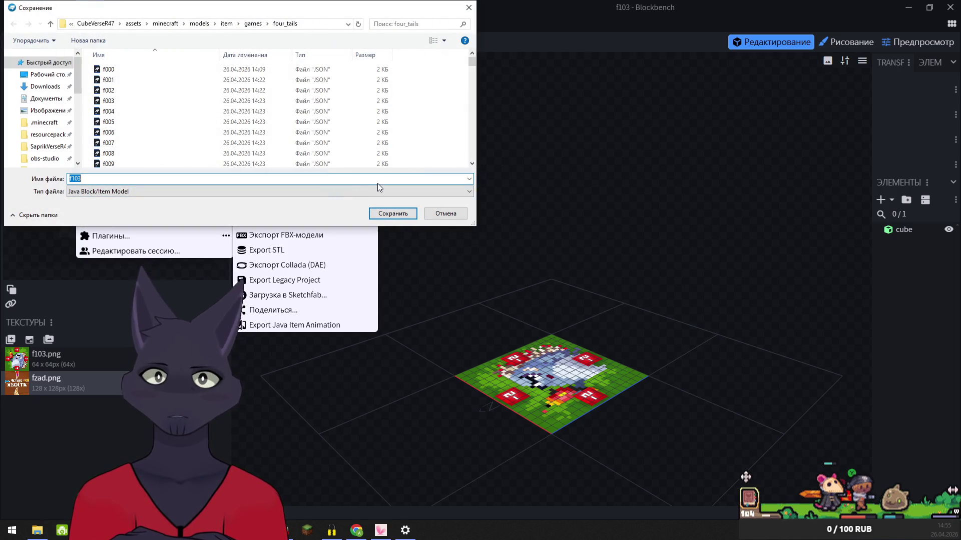
click(397, 214)
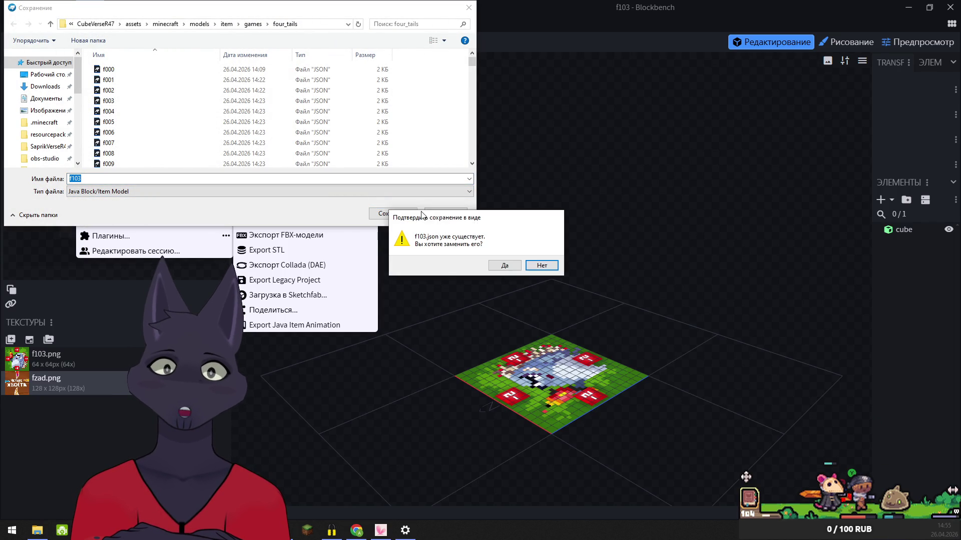
click(494, 269)
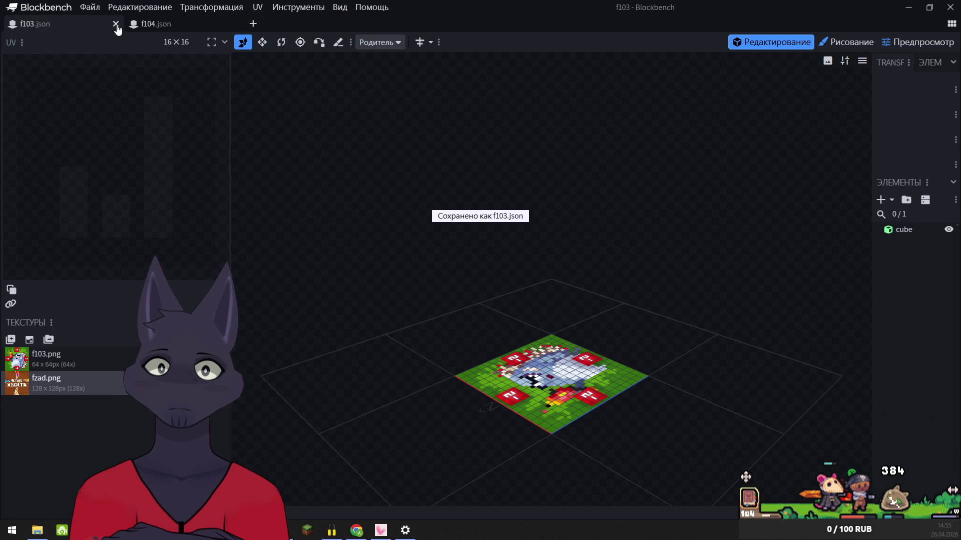
click(116, 24)
- Export f104 over f104.json, then minimize Blockbench to reveal the desktop
click(86, 7)
mouse_move(151, 195)
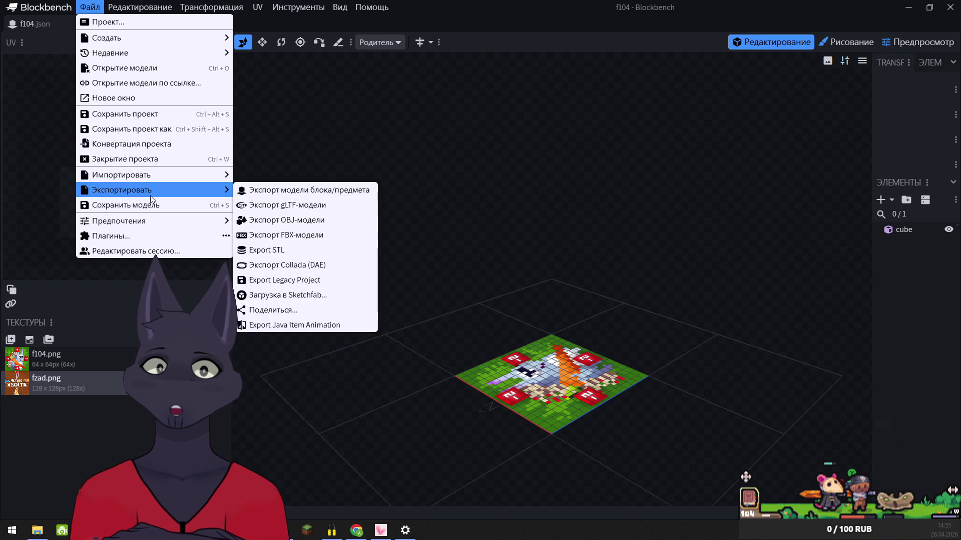
click(303, 189)
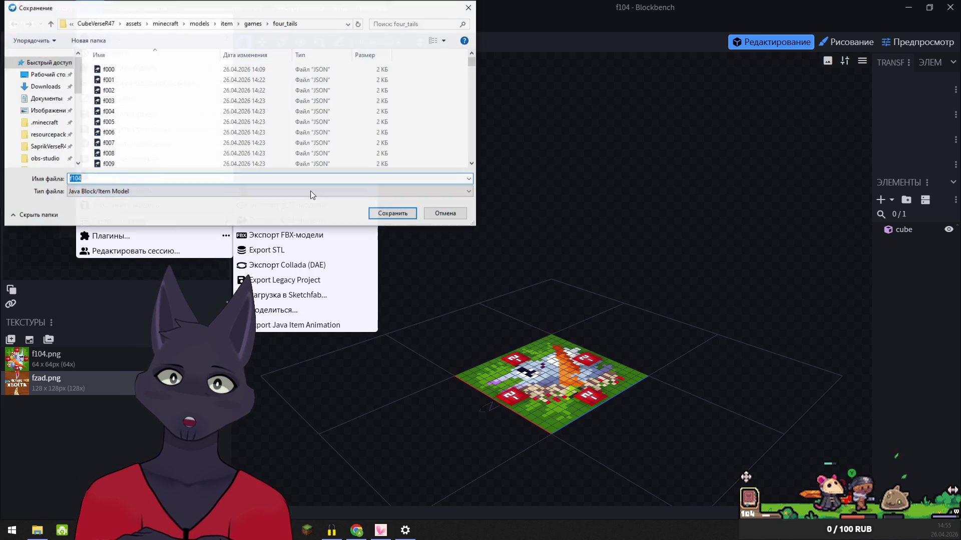
click(392, 213)
click(503, 265)
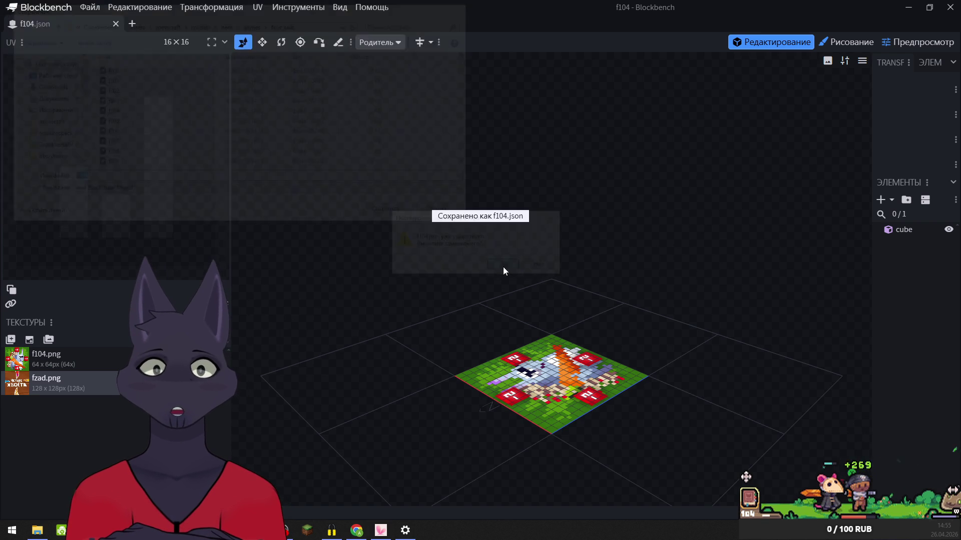
click(285, 530)
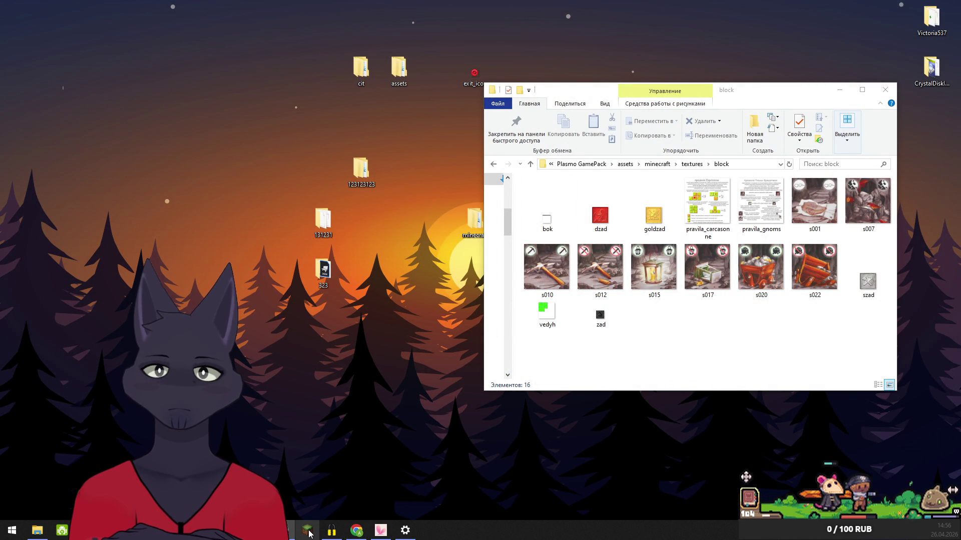
- Open the resourcepacks folder and browse to CubeVerseR47 > assets > minecraft > items
click(42, 531)
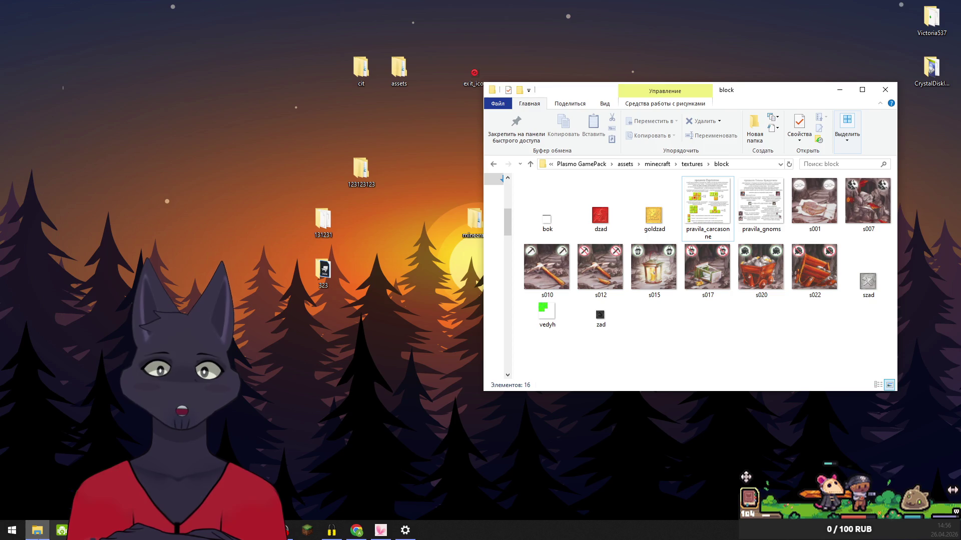
right_click(39, 530)
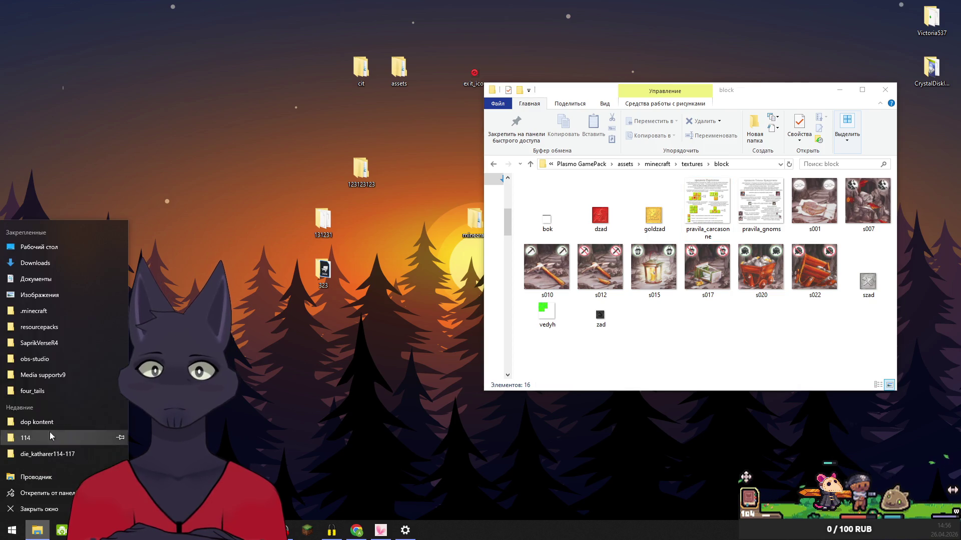
click(50, 328)
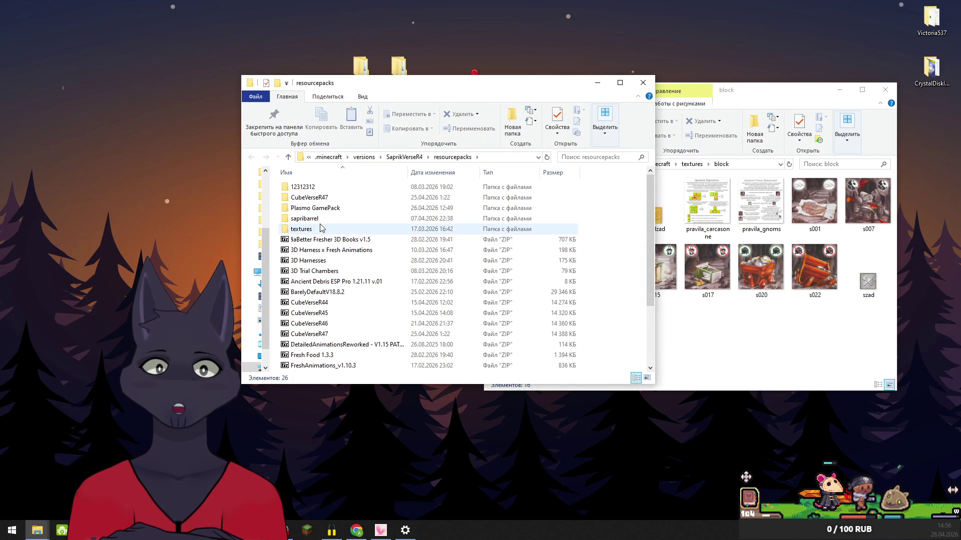
double_click(309, 199)
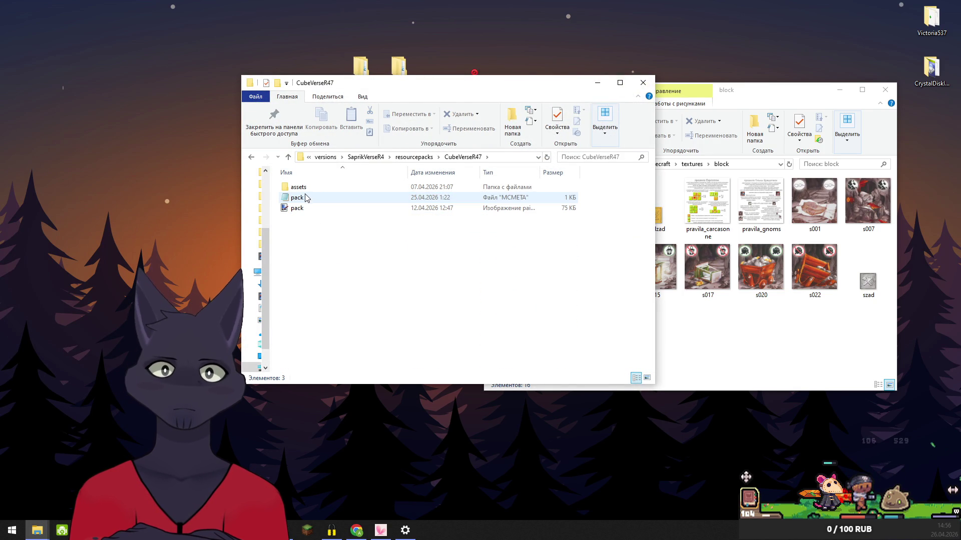
double_click(301, 190)
double_click(304, 218)
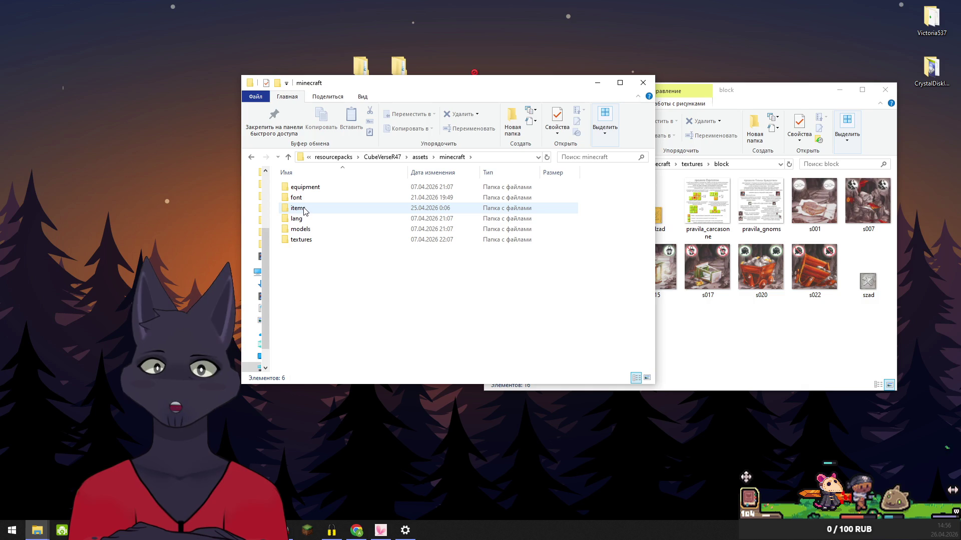
double_click(304, 210)
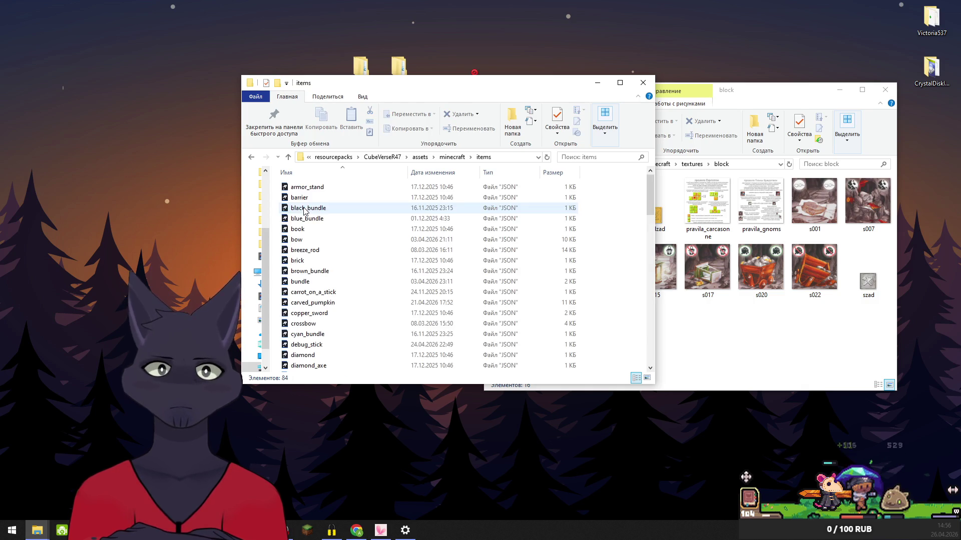
- Open paper.json with Edit with Notepad++ and move its window aside
scroll(415, 220, down, 13)
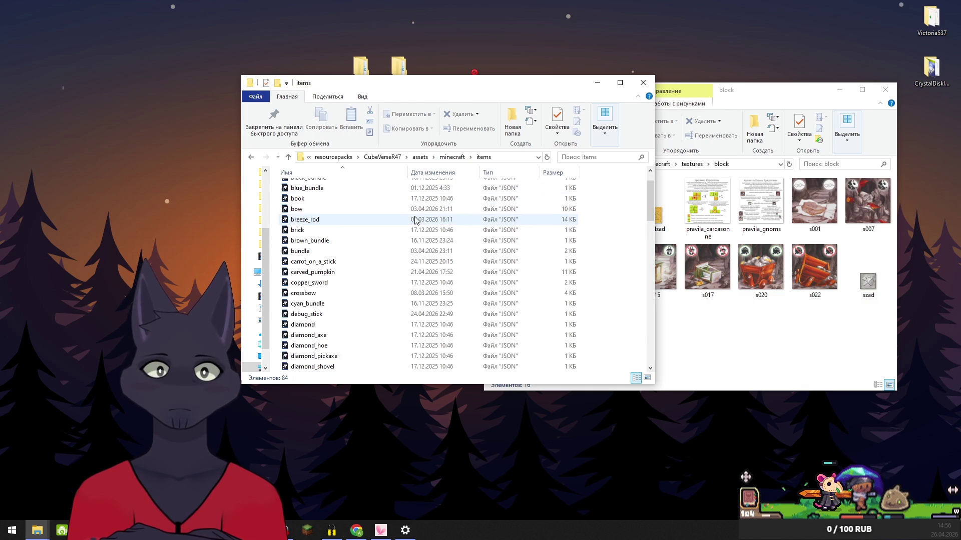
scroll(414, 228, down, 4)
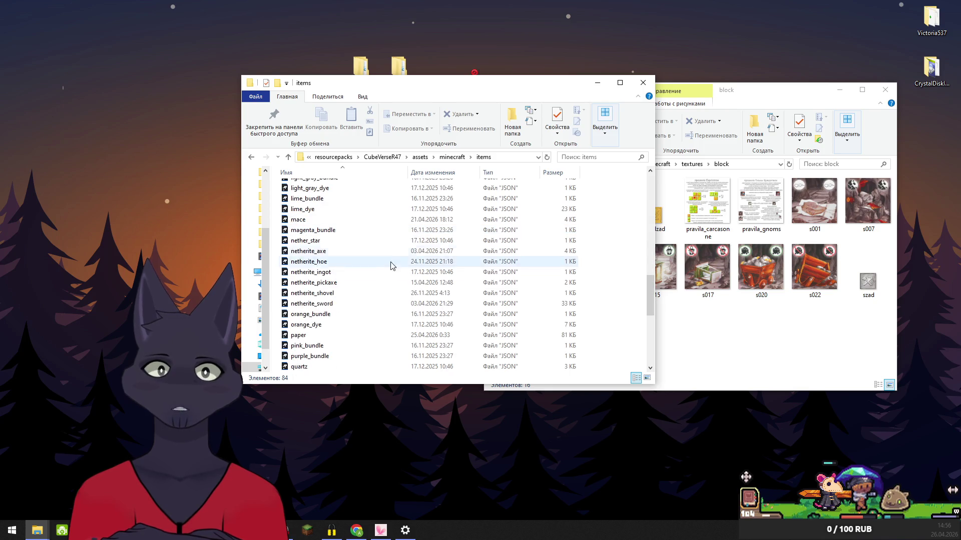
right_click(294, 337)
click(345, 354)
mouse_move(111, 4)
mouse_down()
mouse_move(486, 25)
mouse_move(522, 286)
mouse_move(473, 287)
mouse_move(532, 329)
mouse_up()
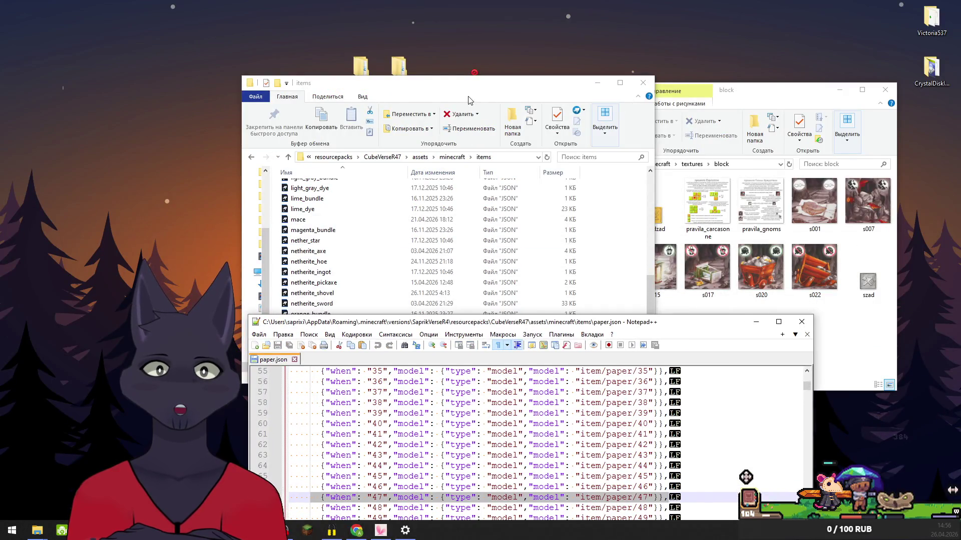
click(470, 100)
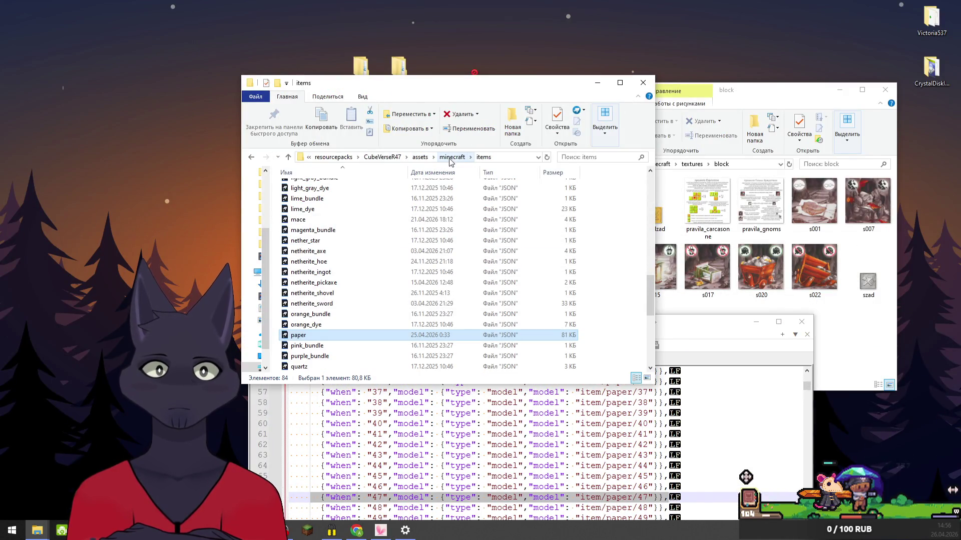
- Browse to models > item > games > four_tails, then bring the paper.json editor forward
click(452, 159)
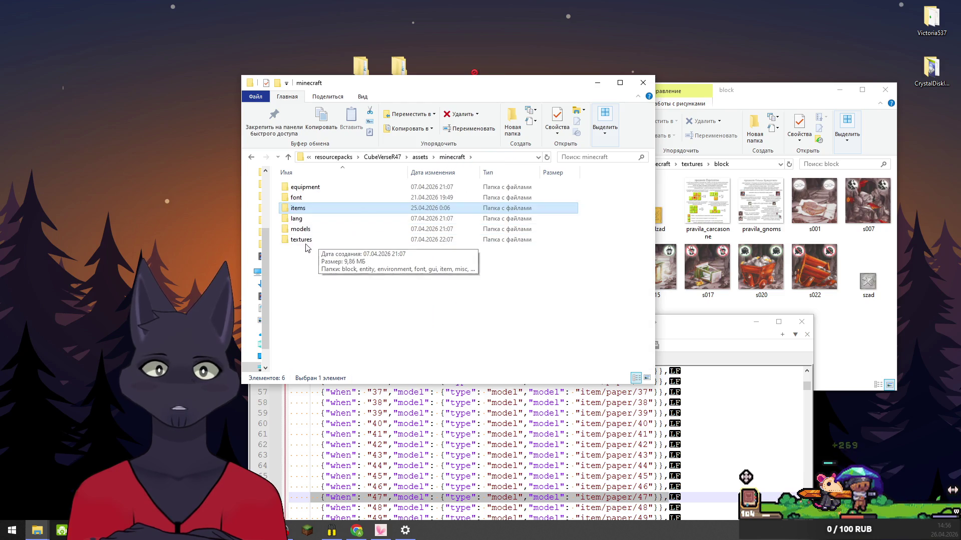
double_click(299, 231)
double_click(295, 188)
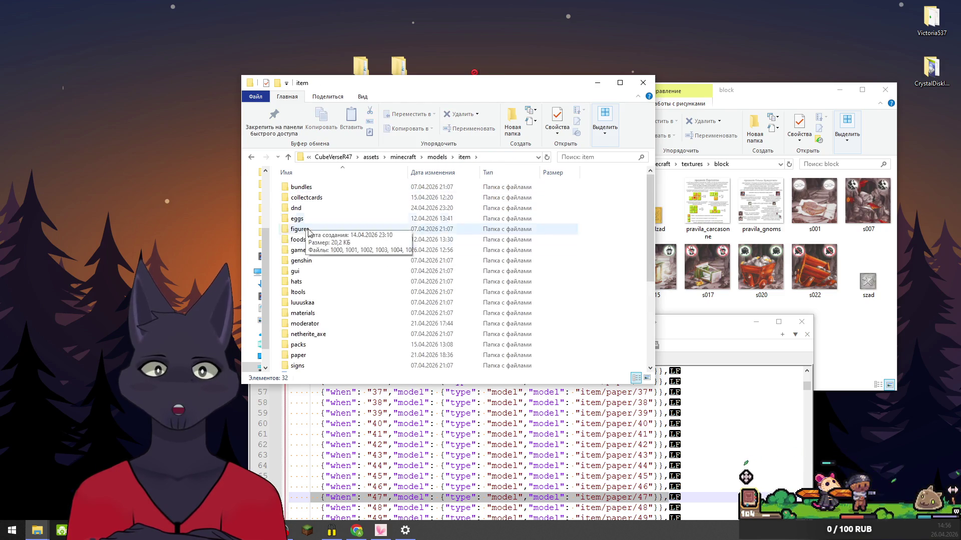
double_click(300, 250)
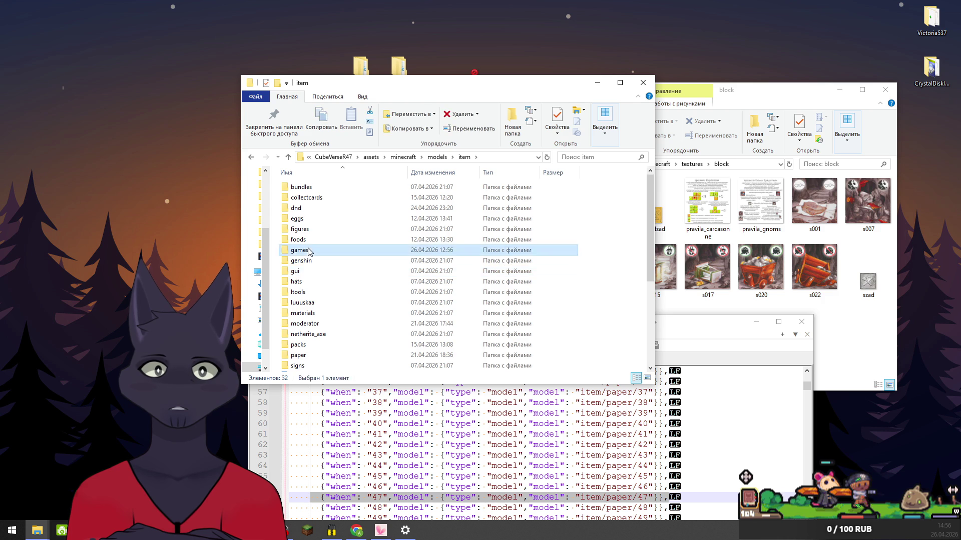
double_click(301, 211)
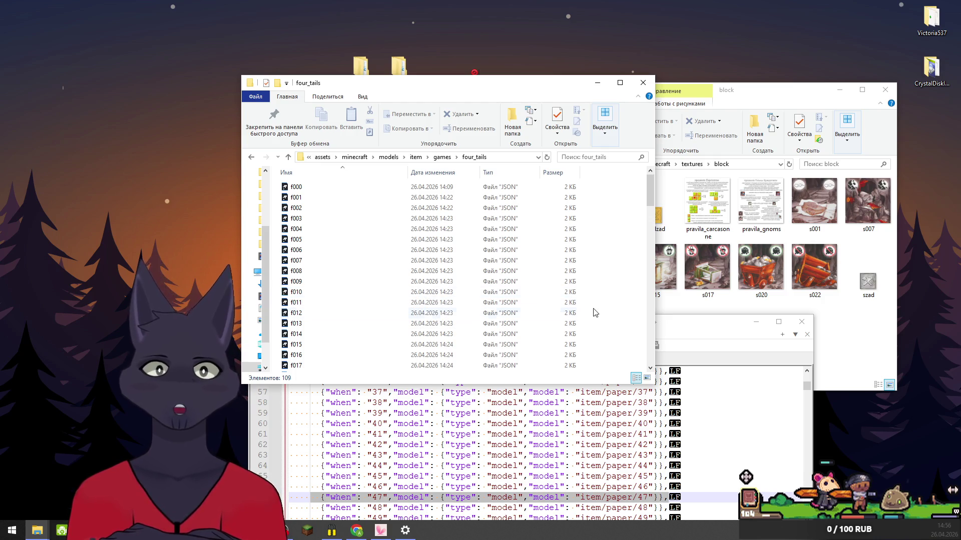
drag(430, 90, 335, 76)
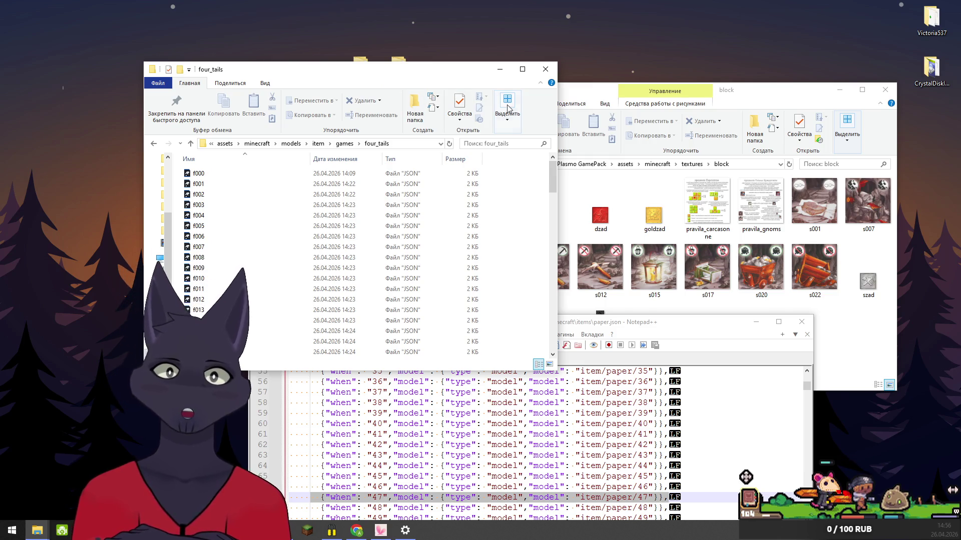
mouse_move(655, 327)
mouse_down()
mouse_move(600, 273)
mouse_move(557, 183)
mouse_move(535, 4)
mouse_up()
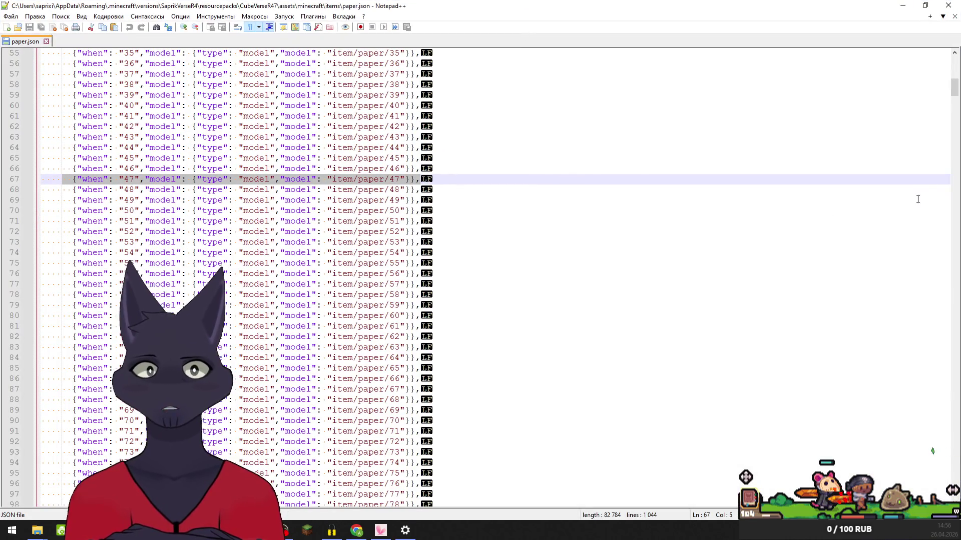
- Copy the final d1067 entry on line 1044 together with its preceding line break
mouse_move(954, 86)
mouse_down()
mouse_move(940, 200)
mouse_move(885, 320)
mouse_move(888, 392)
mouse_move(912, 409)
mouse_move(921, 463)
mouse_move(920, 386)
mouse_move(930, 460)
mouse_move(923, 484)
mouse_up()
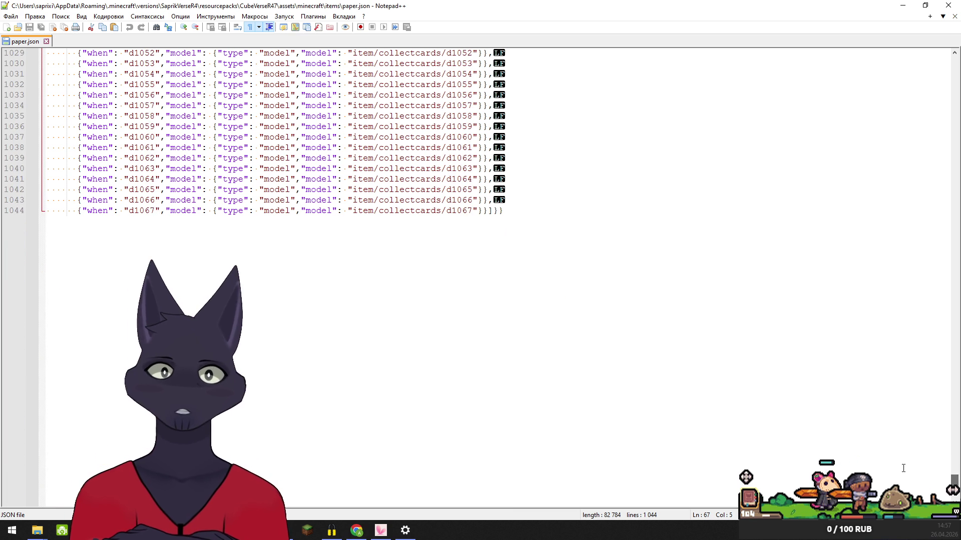
click(475, 211)
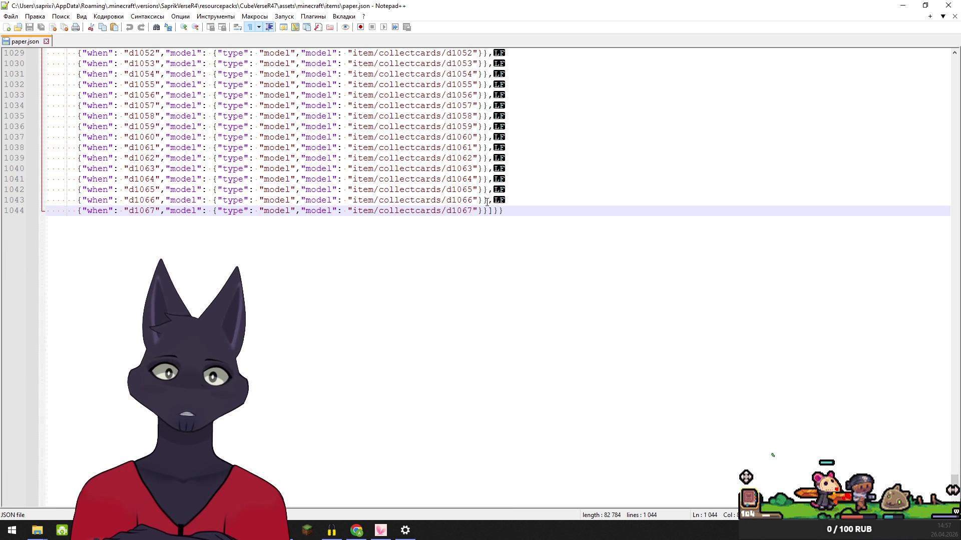
drag(486, 201, 490, 214)
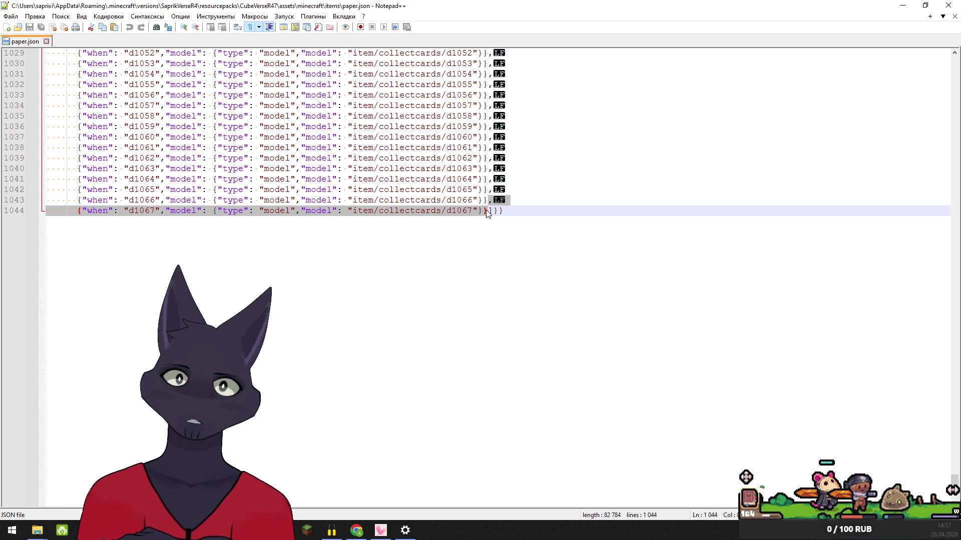
key(ctrl+v)
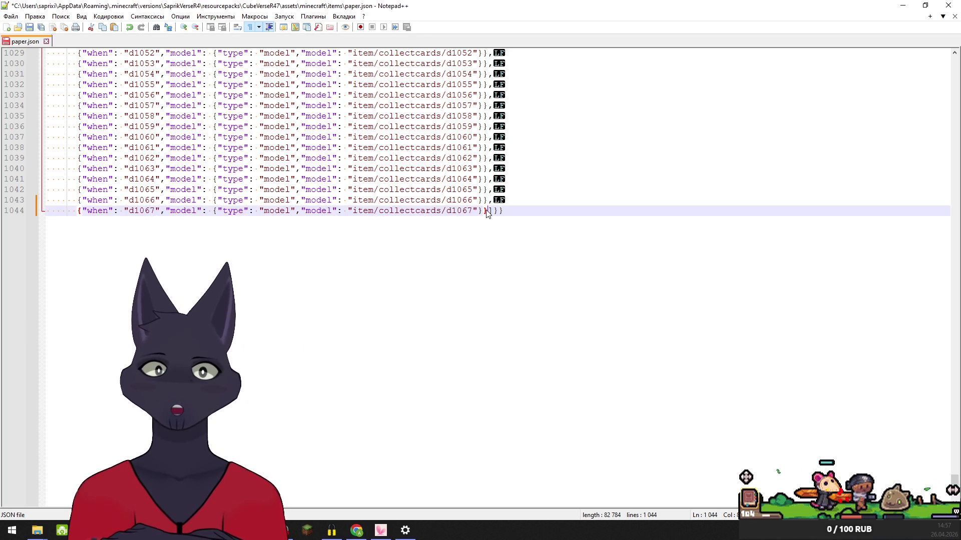
- Paste the d1067 entry repeatedly until paper.json reaches 1153 lines
key(ctrl+v)
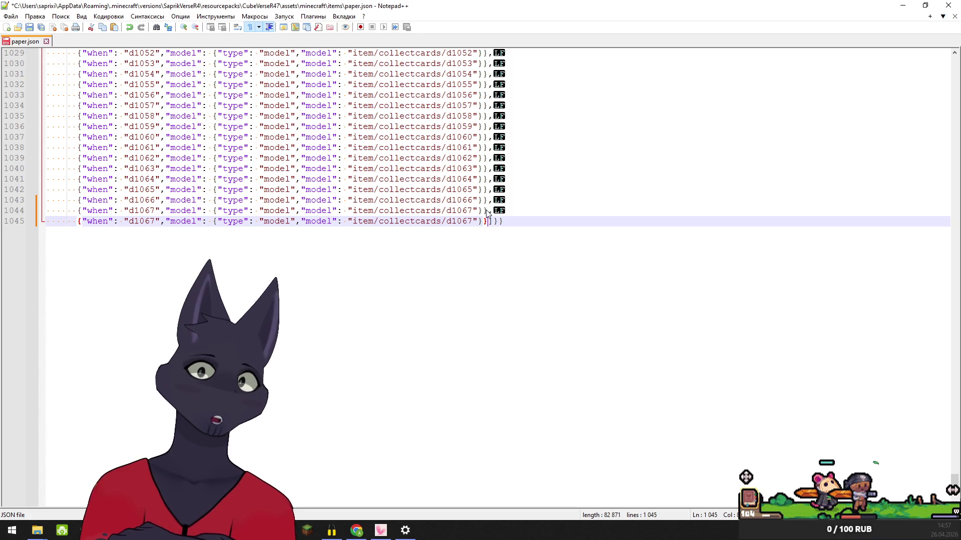
key(ctrl+v)
key(ctrl+v)
key(ctrl+v)
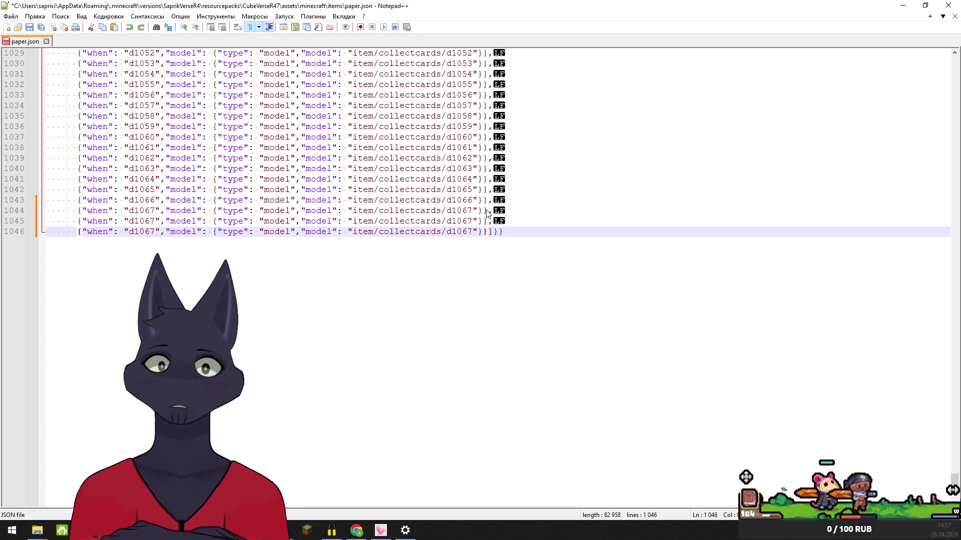
key(ctrl+v)
key(ctrl+v)
key(ctrl+v)
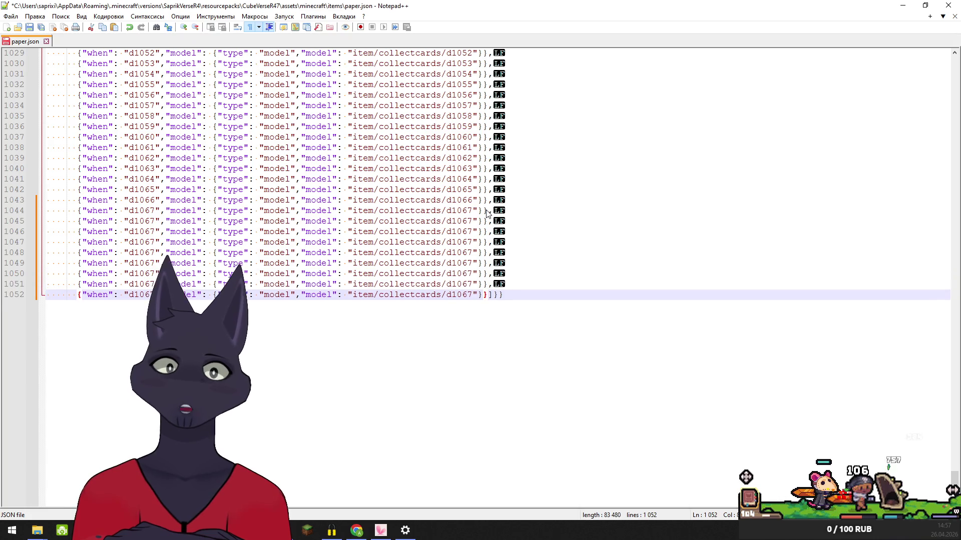
key(ctrl+v)
key(ctrl+v)
key(ctrl+v)
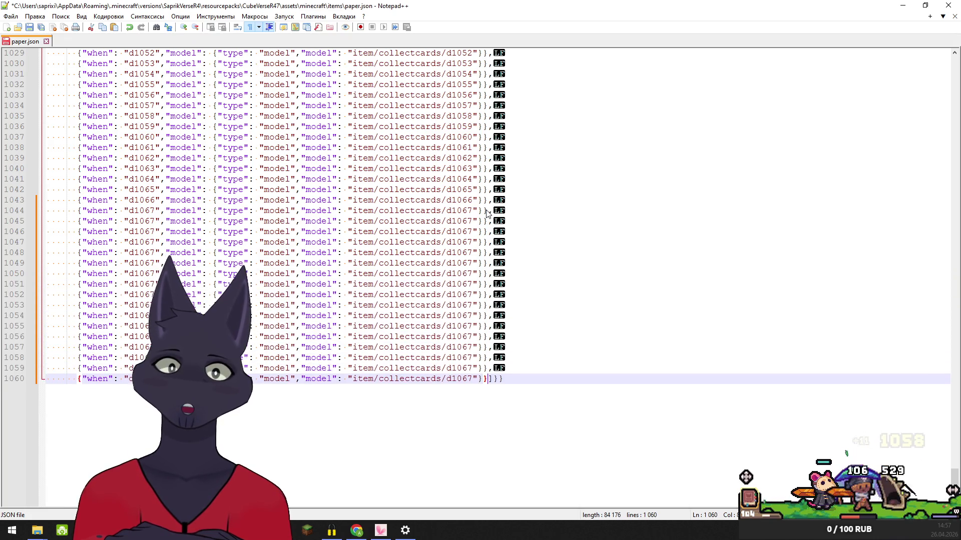
key(ctrl+v)
key(ctrl+v)
key(ctrl+v)
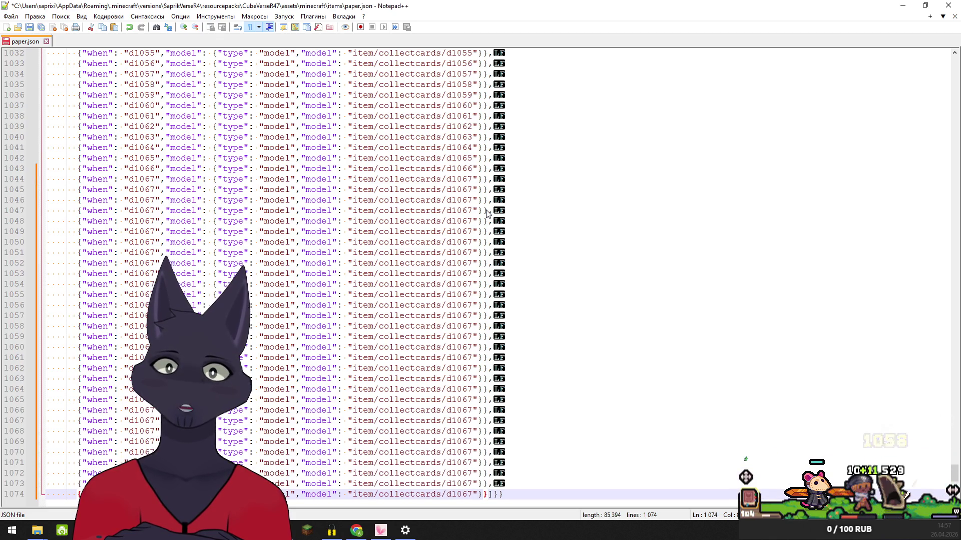
key(ctrl+v)
key(ctrl+v)
key(ctrl+v)
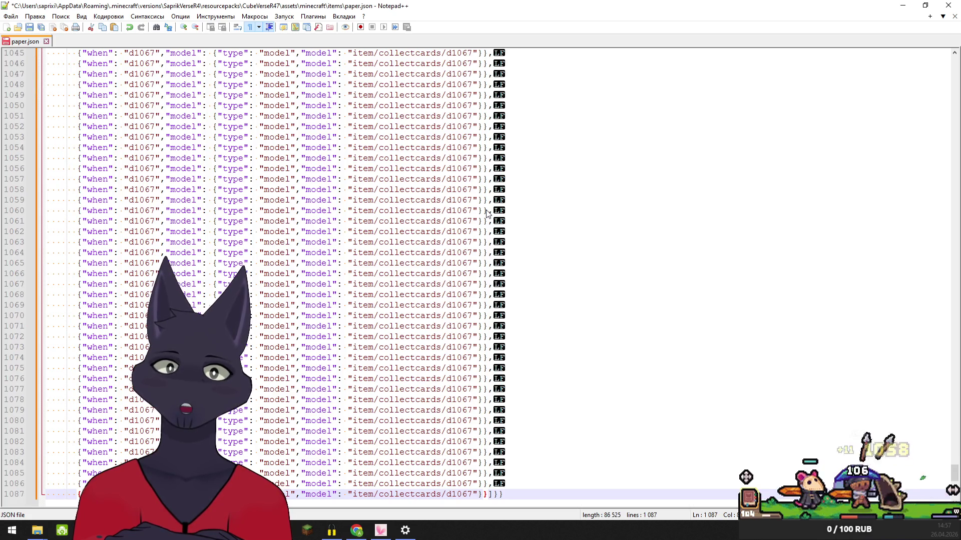
key(ctrl+v)
key(ctrl+v)
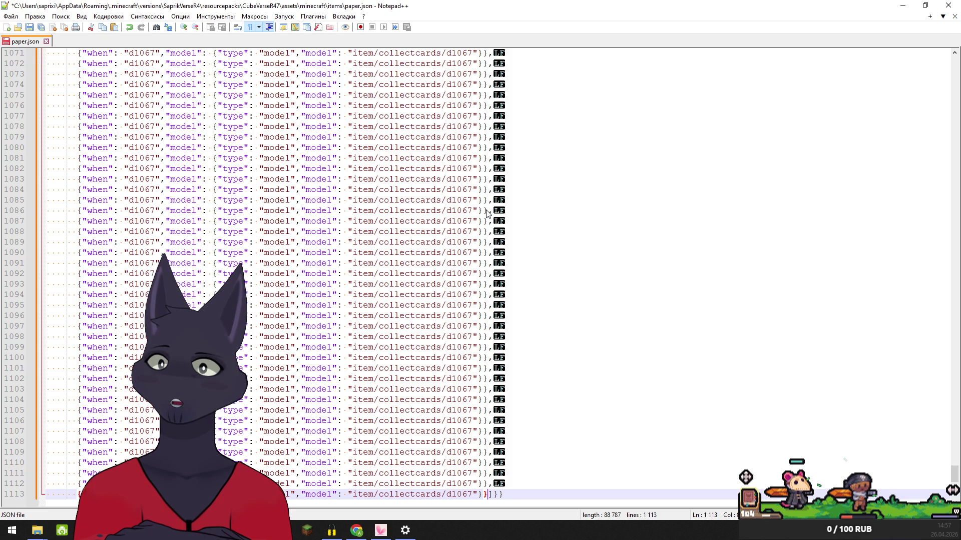
key(ctrl+v)
key(ctrl+v)
key(ctrl+v)
key(ctrl+v)
key(ctrl+v)
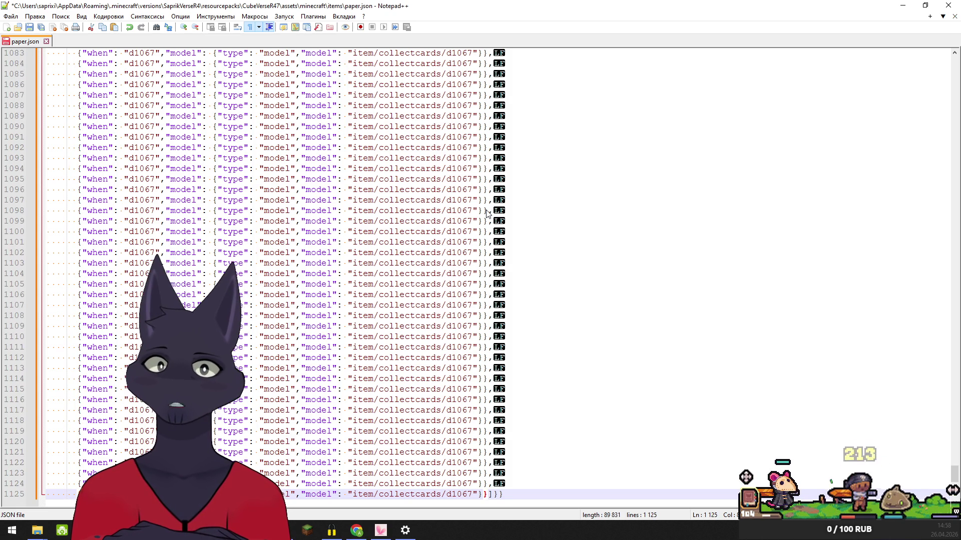
key(ctrl+v)
key(ctrl+v)
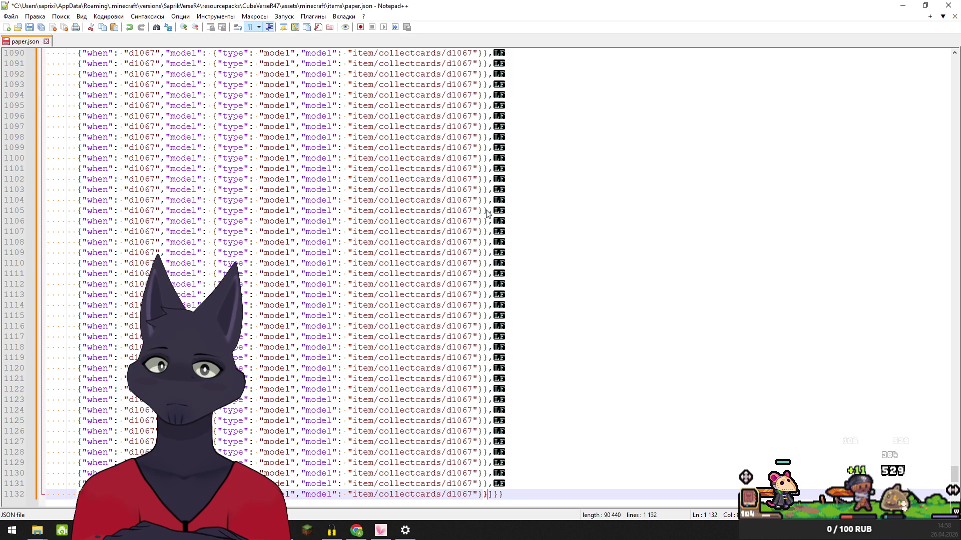
key(ctrl+v)
key(ctrl+v)
key(ctrl+v)
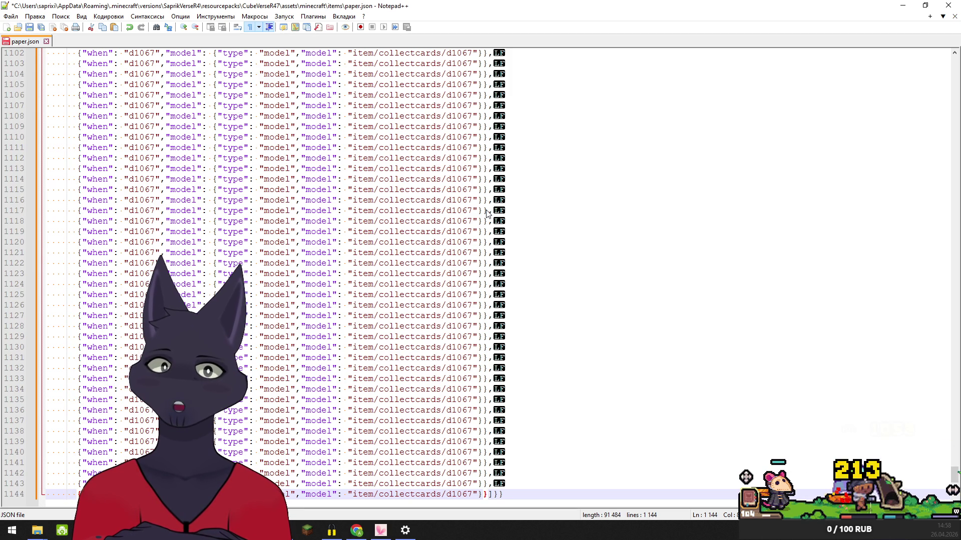
key(ctrl+v)
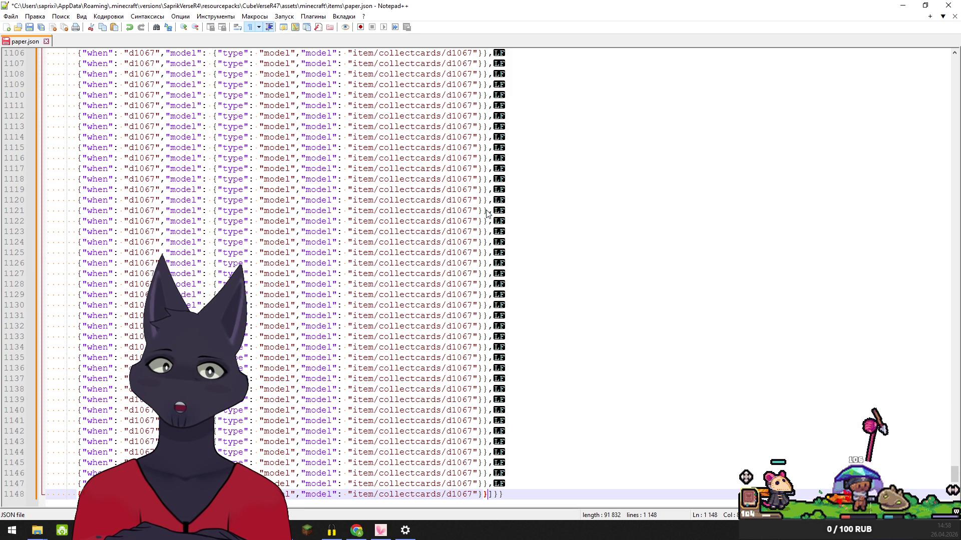
key(ctrl+v)
key(ctrl+v)
key(ctrl+v)
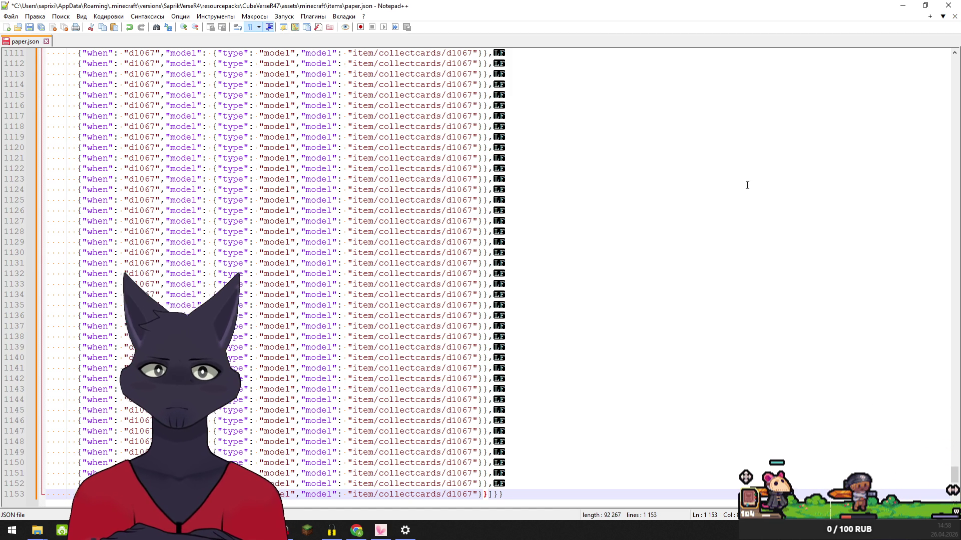
mouse_move(954, 481)
mouse_down()
mouse_move(954, 332)
mouse_move(954, 356)
mouse_up()
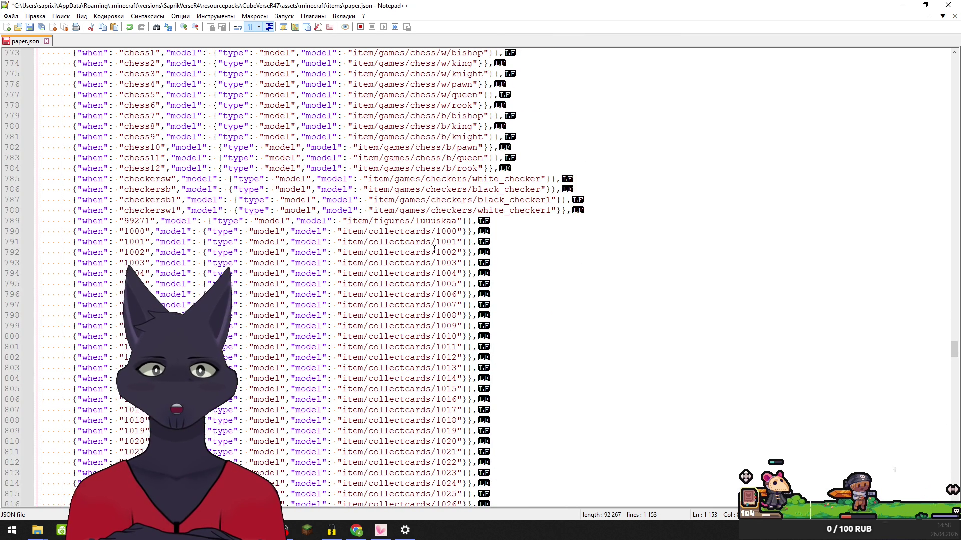
scroll(475, 356, down, 20)
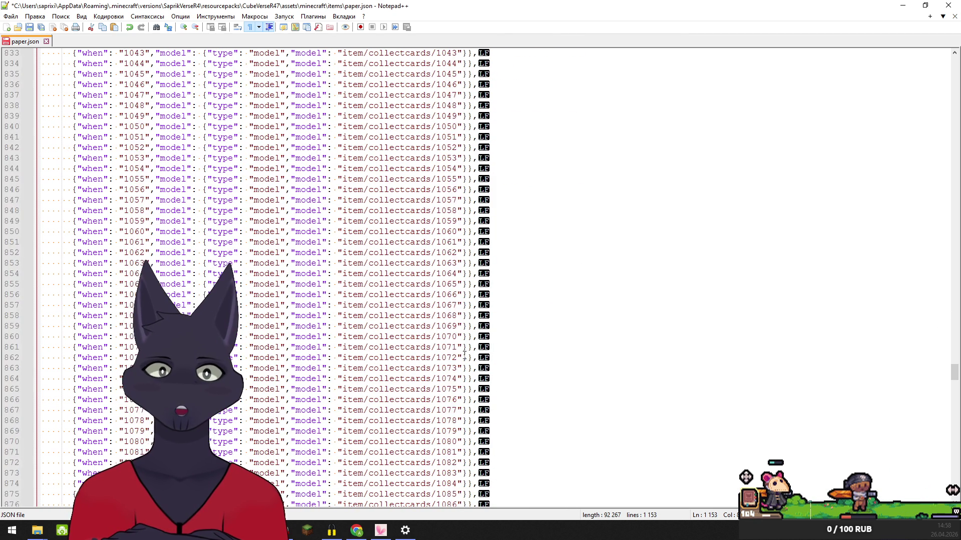
scroll(461, 353, down, 20)
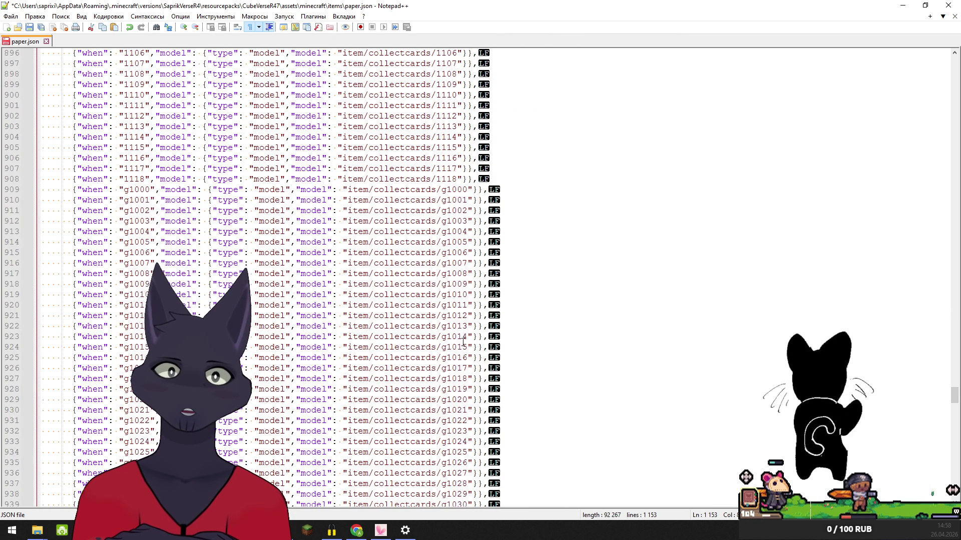
scroll(464, 347, down, 16)
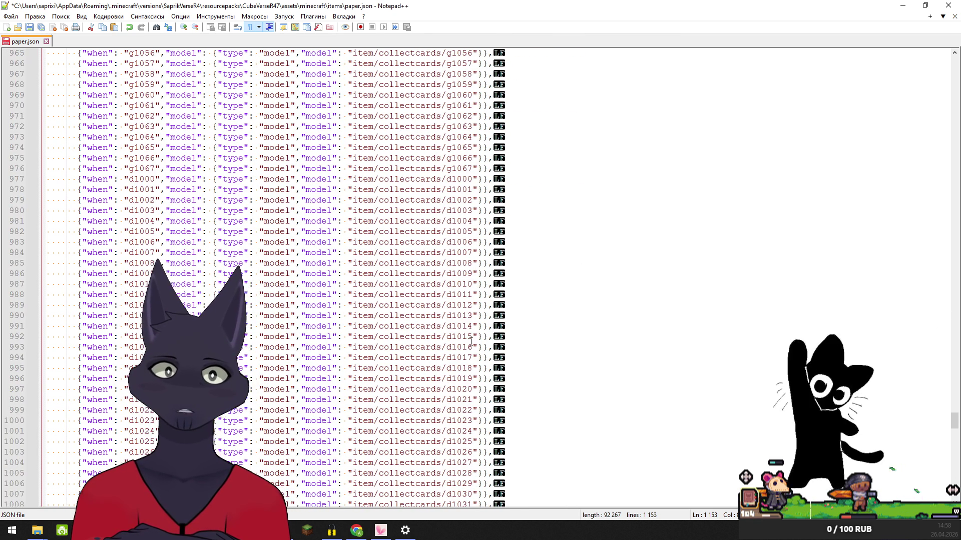
scroll(475, 338, down, 20)
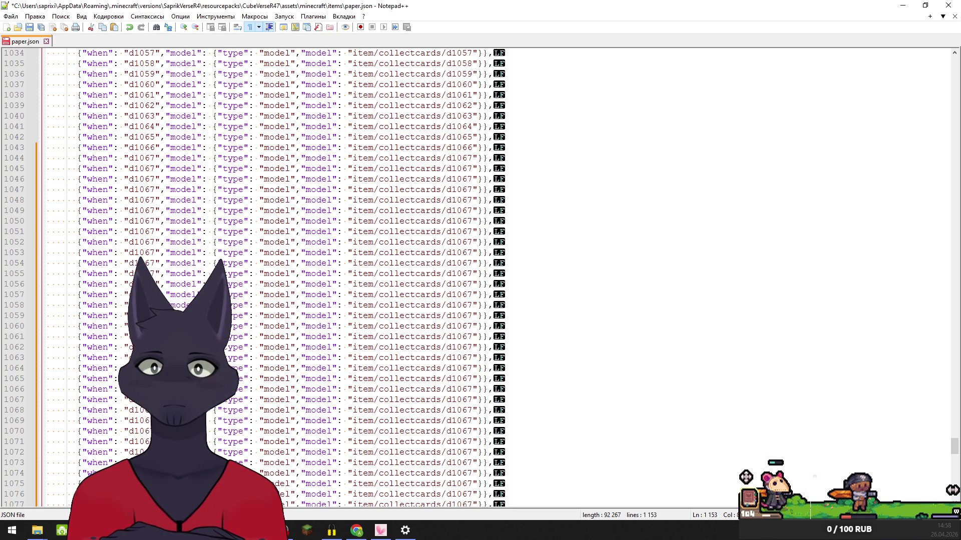
click(452, 264)
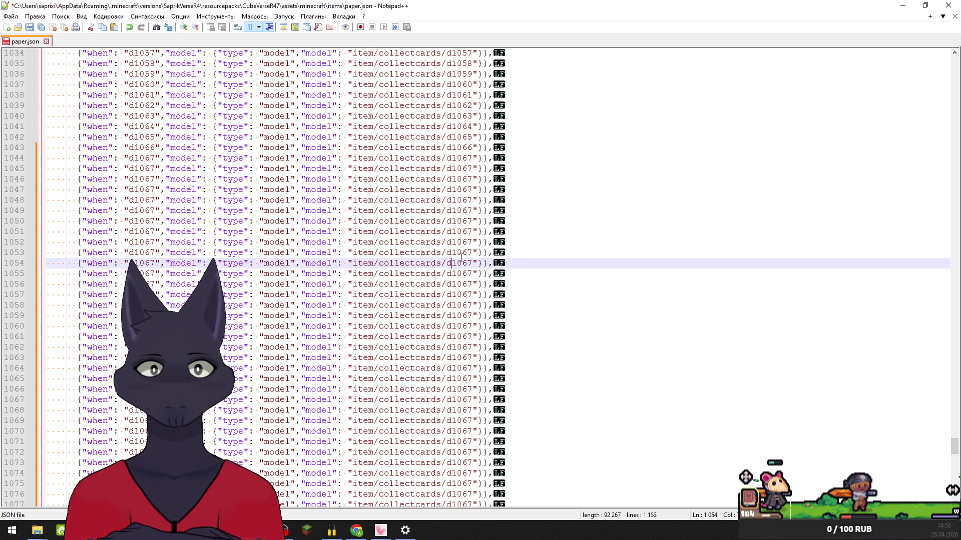
- Replace d1067 on line 1045 with f000, then switch to the four_tails folder
click(471, 233)
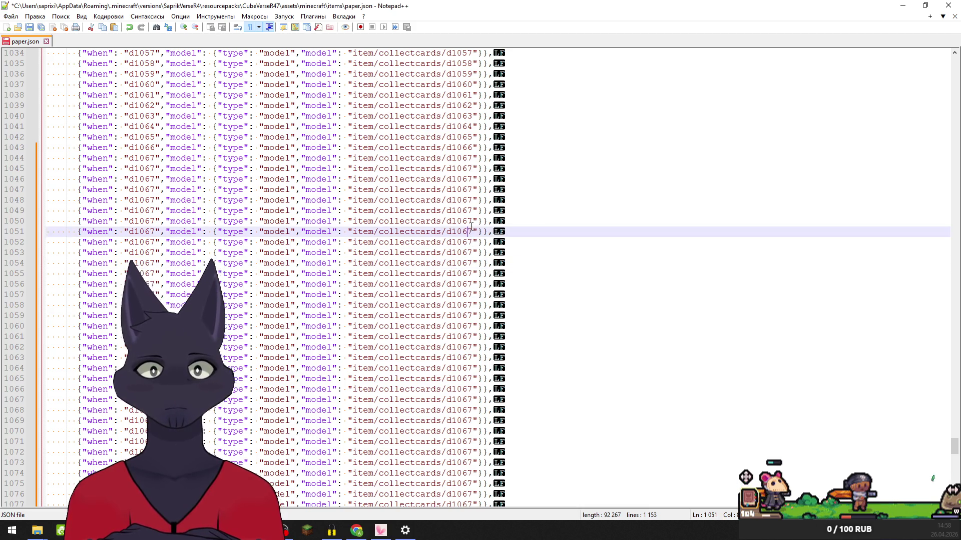
click(473, 222)
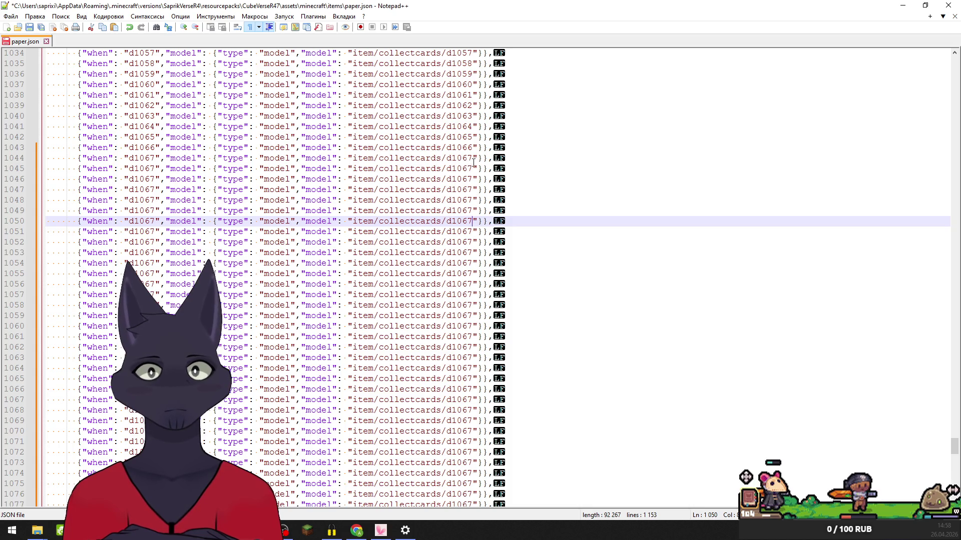
drag(473, 168, 445, 171)
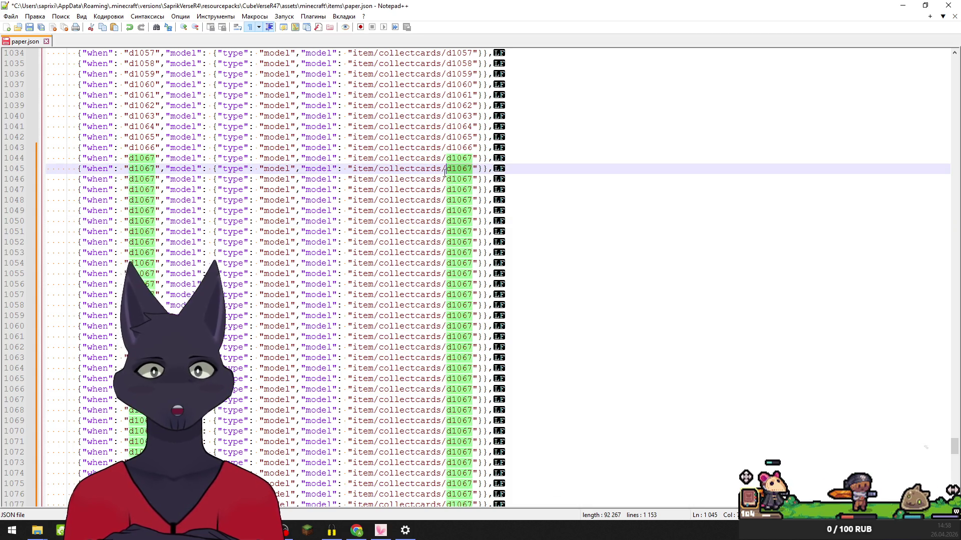
drag(155, 168, 130, 169)
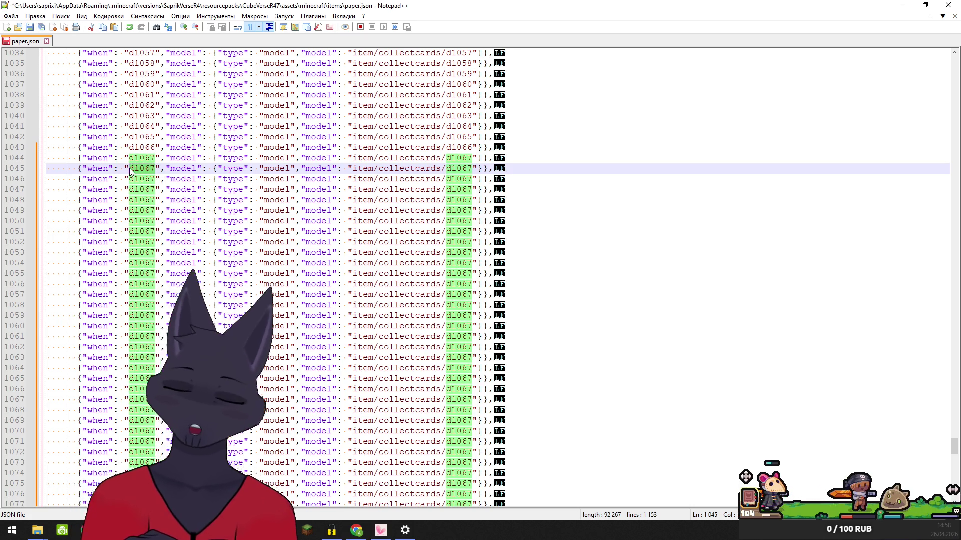
text(f)
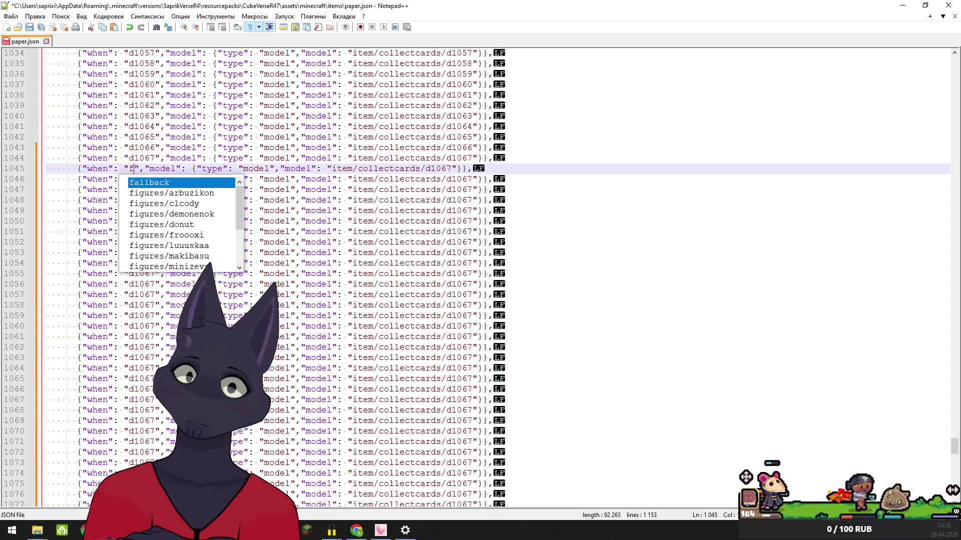
text(000)
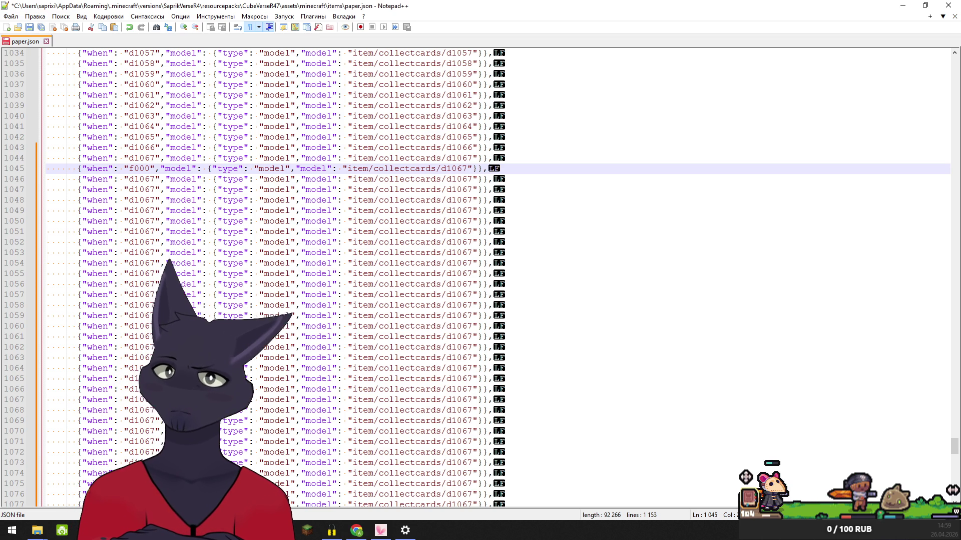
key(alt+Tab)
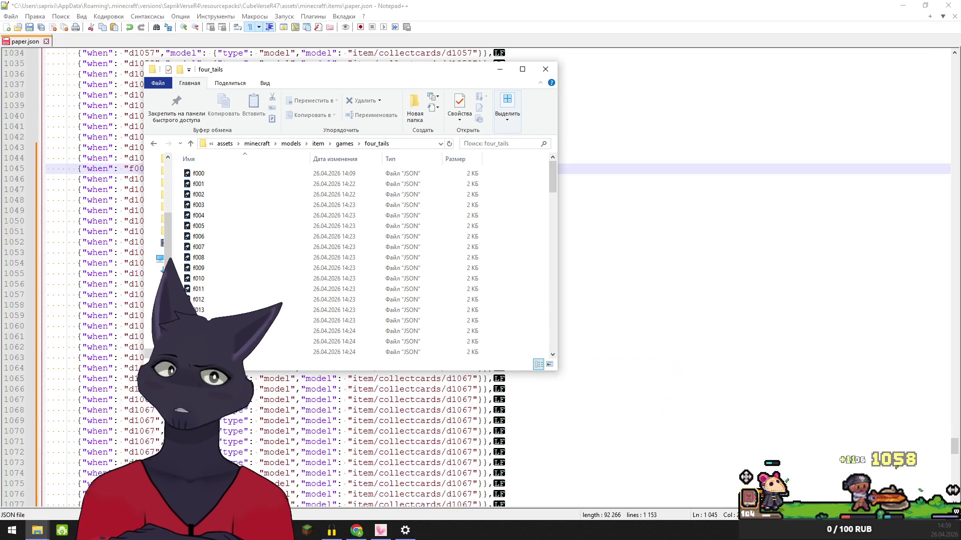
- Check the four_tails files through f104, minimize Explorer, and select d1067 on line 1046
drag(554, 170, 548, 326)
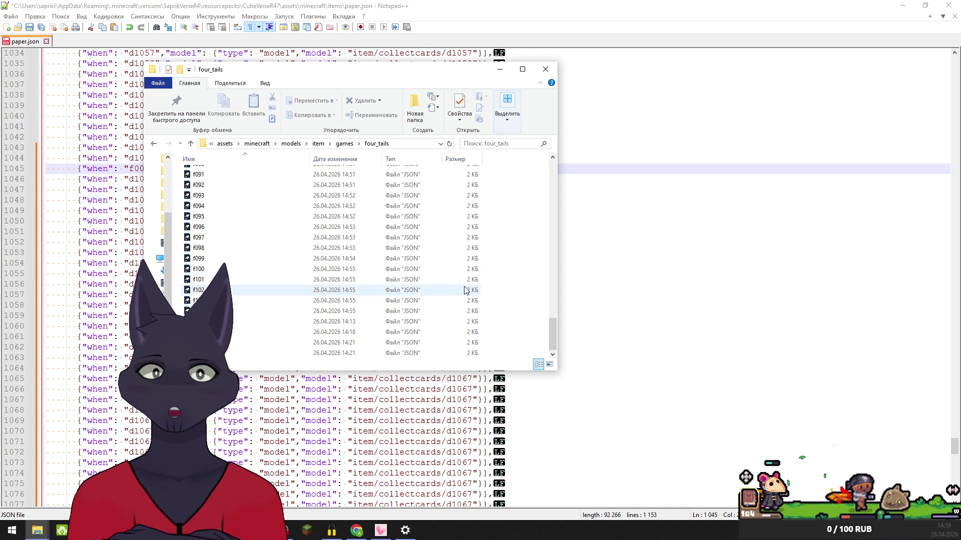
click(499, 70)
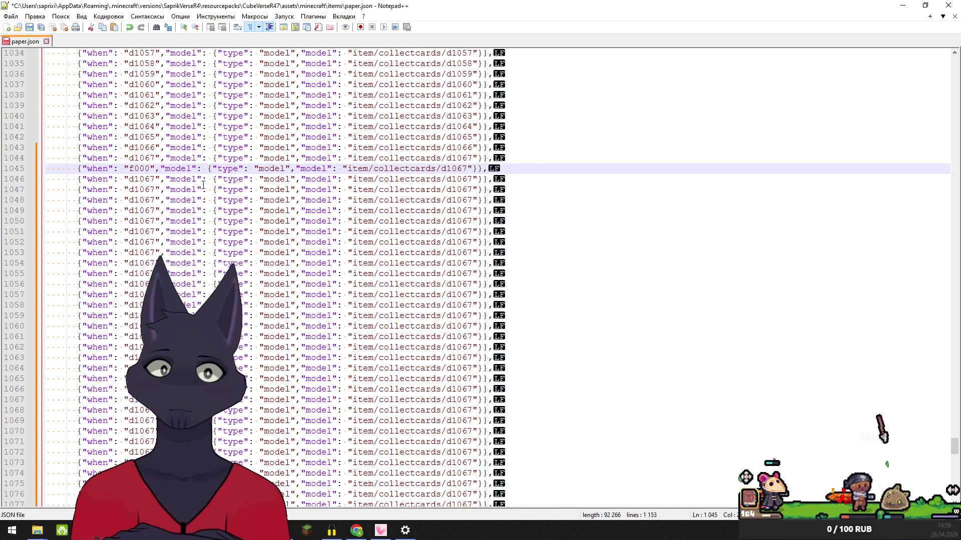
click(155, 178)
double_click(132, 180)
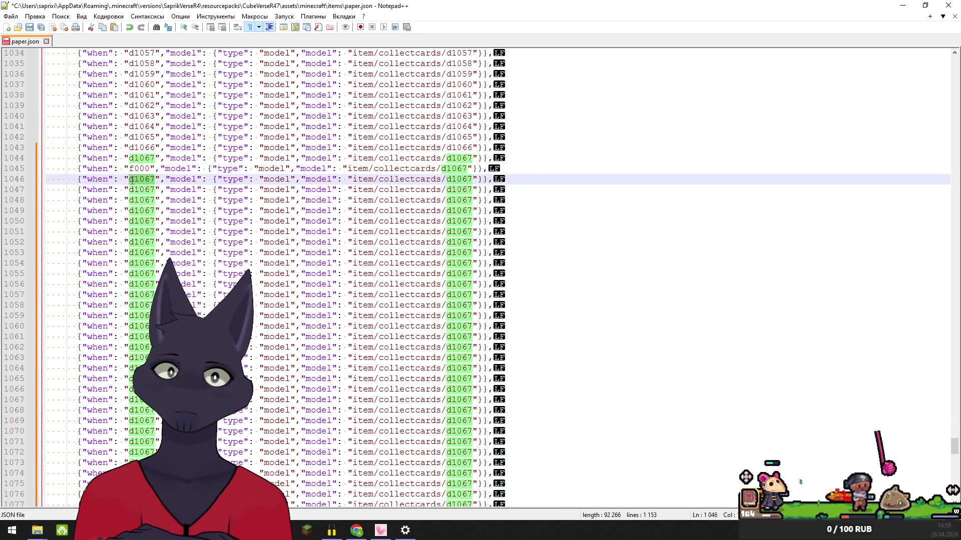
- Replace d1067 with f001, f002 and f003 on lines 1046–1048
text(f00)
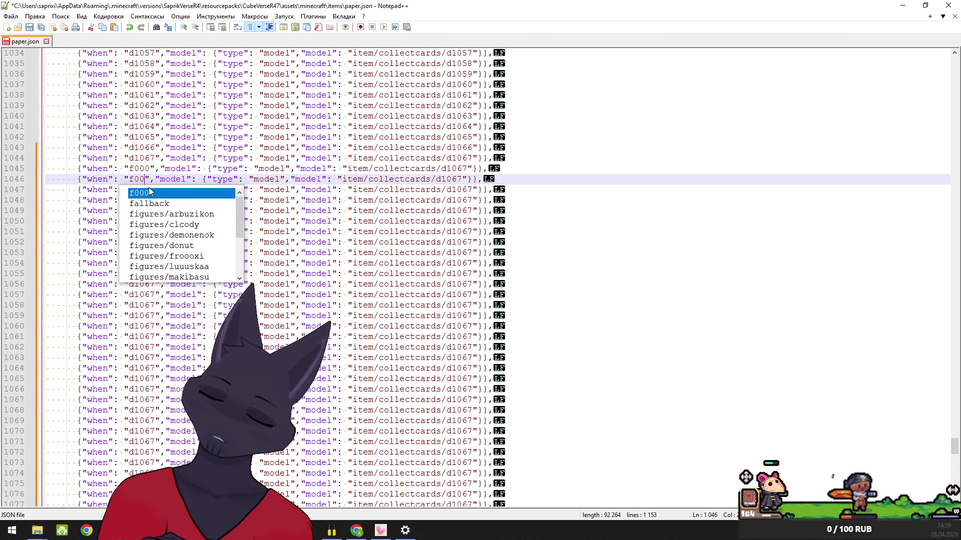
text(4)
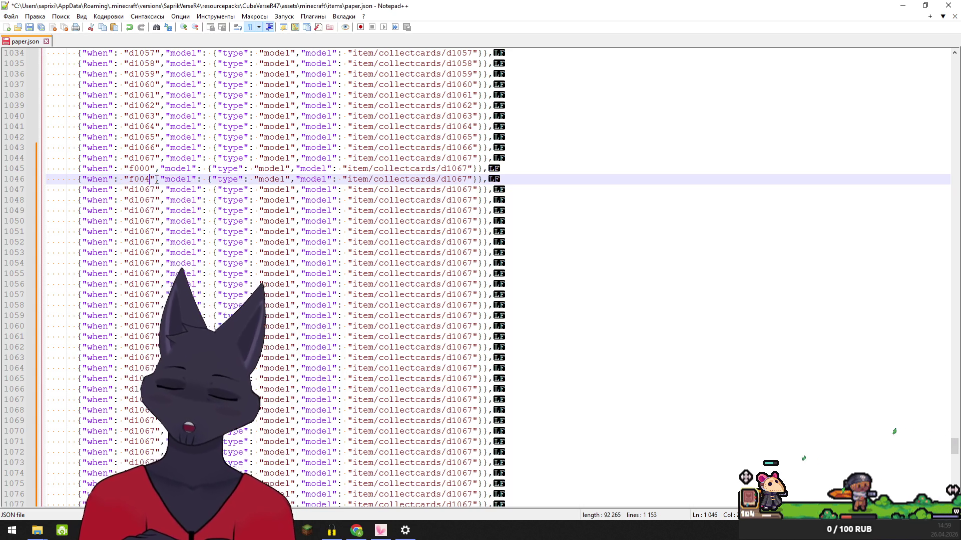
key(BackSpace)
text(1)
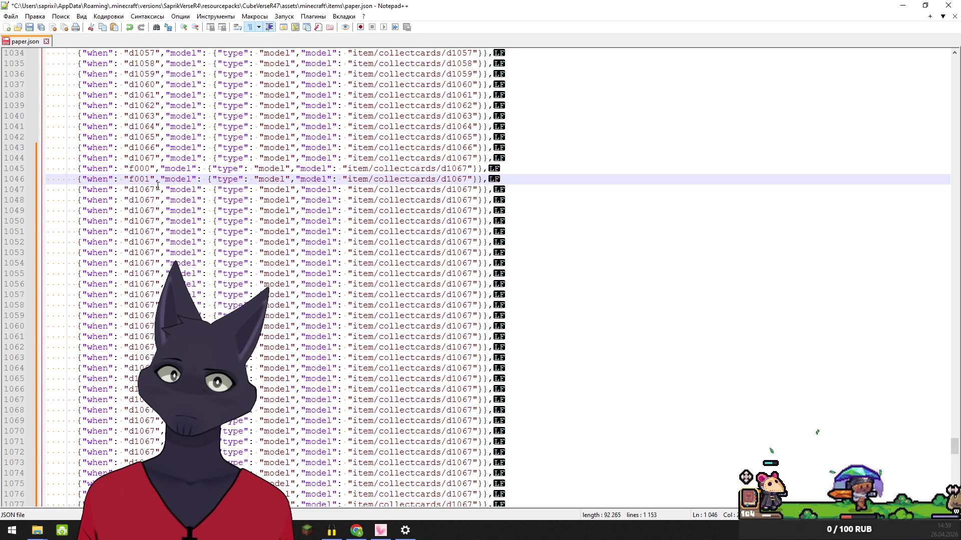
double_click(131, 190)
text(f002)
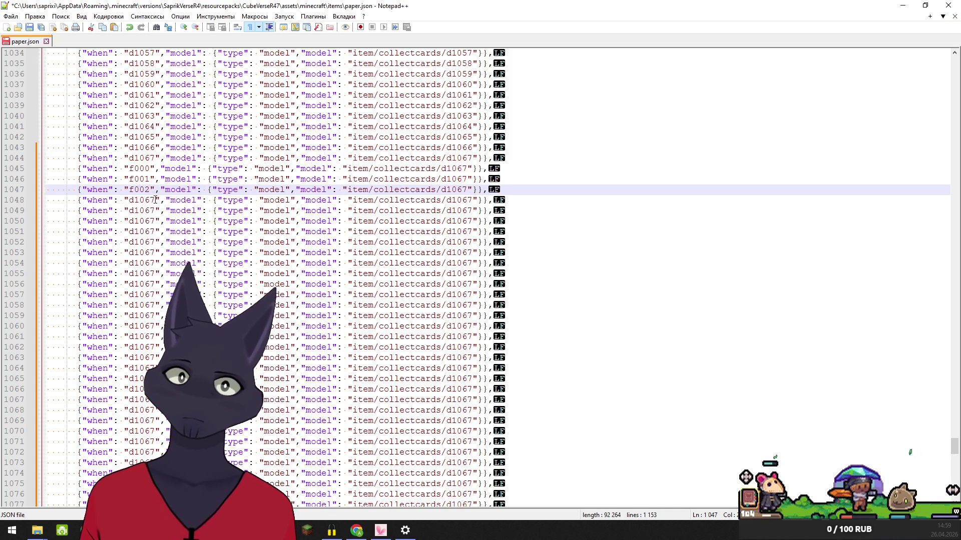
drag(156, 200, 135, 200)
double_click(132, 200)
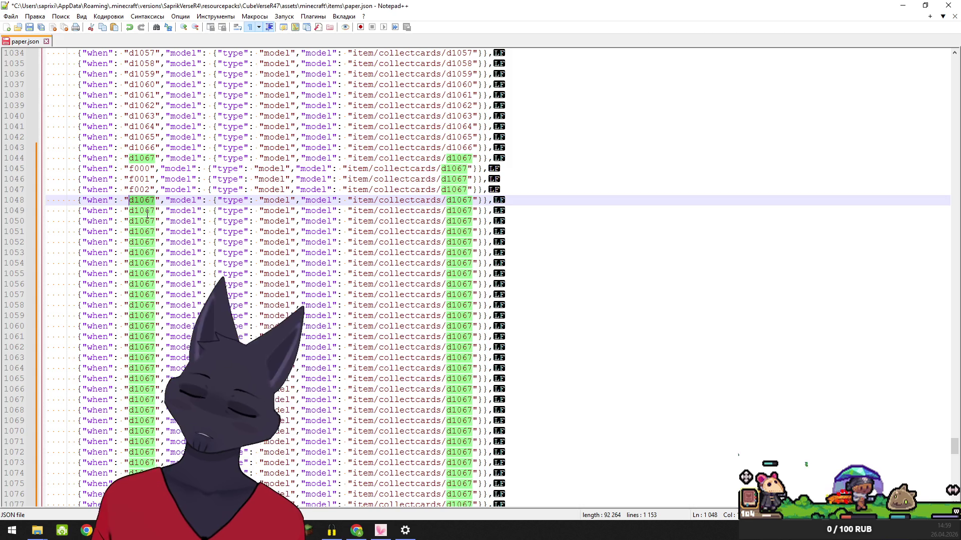
text(f003)
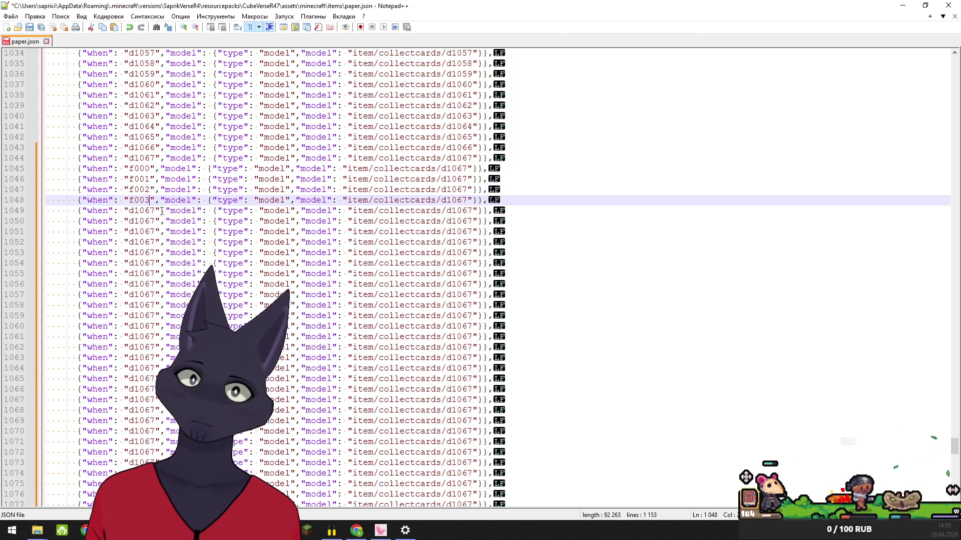
- Replace d1067 with f004 through f008 on lines 1049–1053
double_click(132, 210)
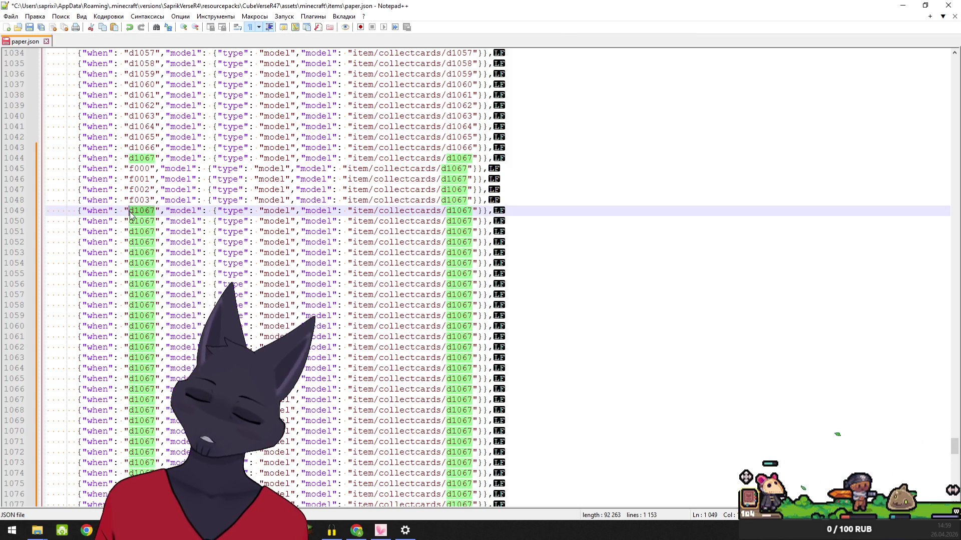
text(f004)
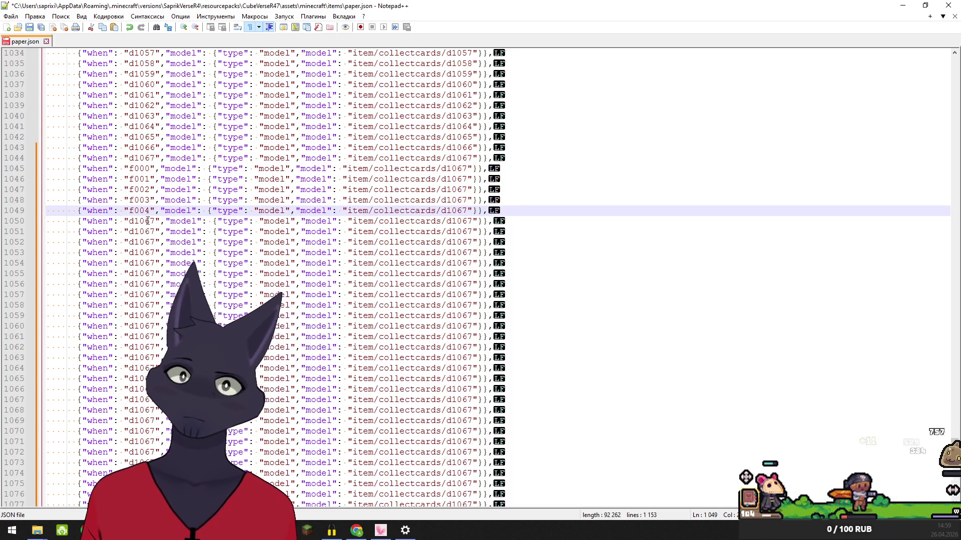
double_click(132, 221)
text(f00)
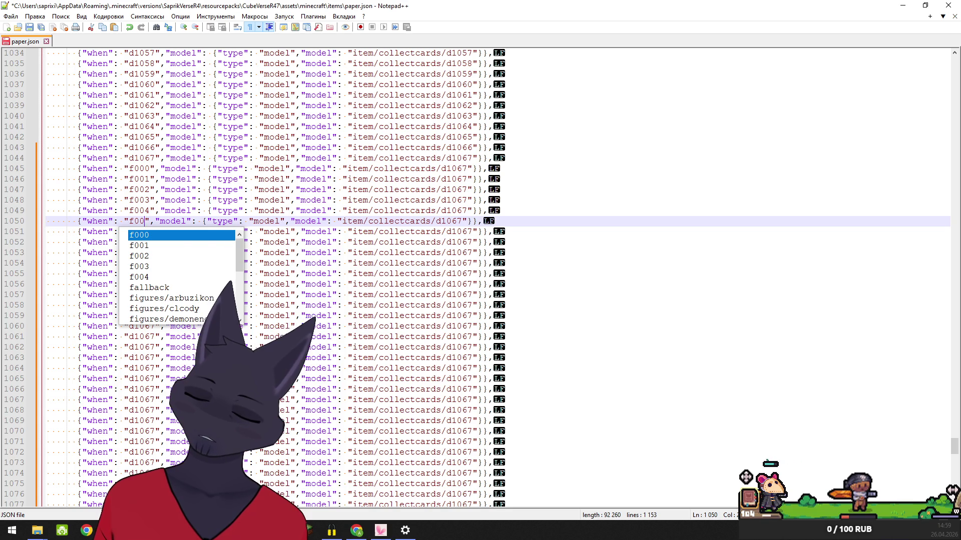
text(5)
double_click(138, 231)
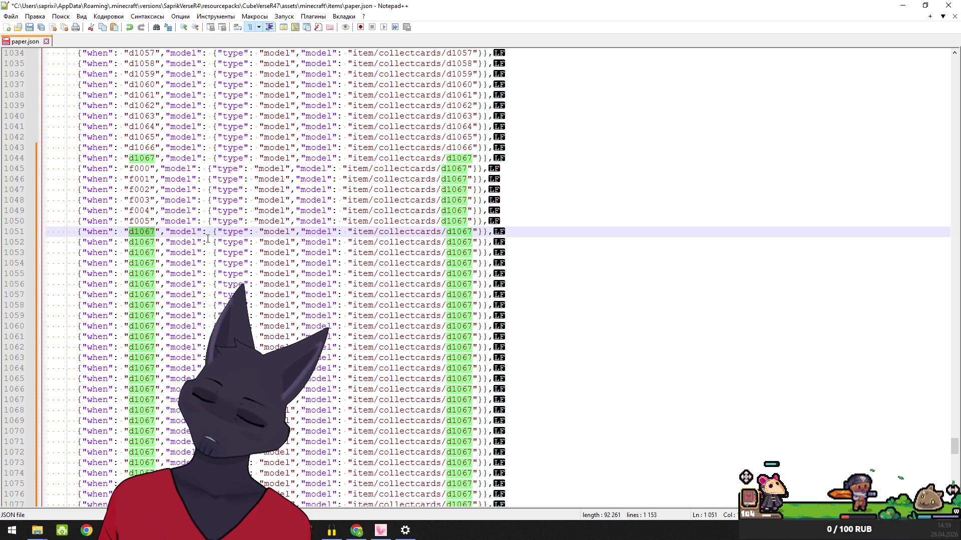
text(f006)
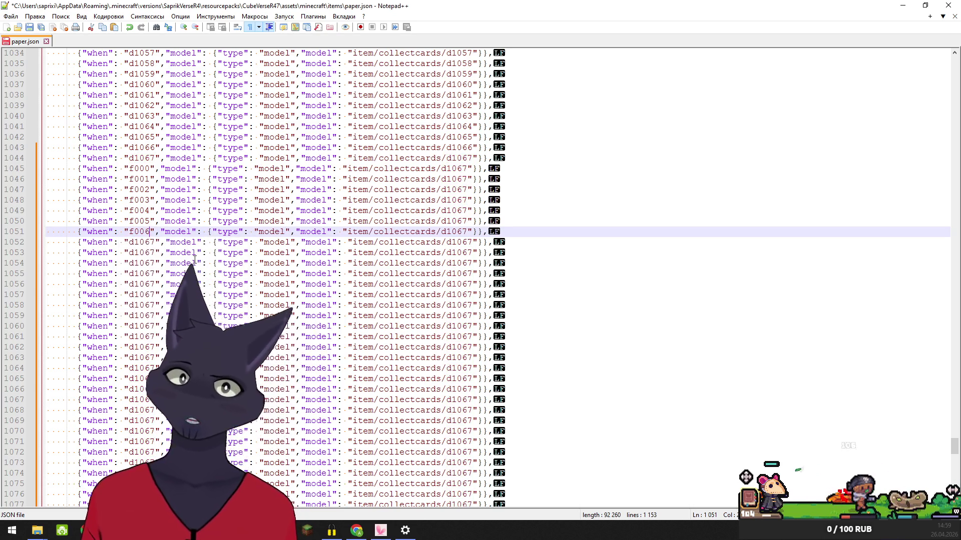
double_click(134, 242)
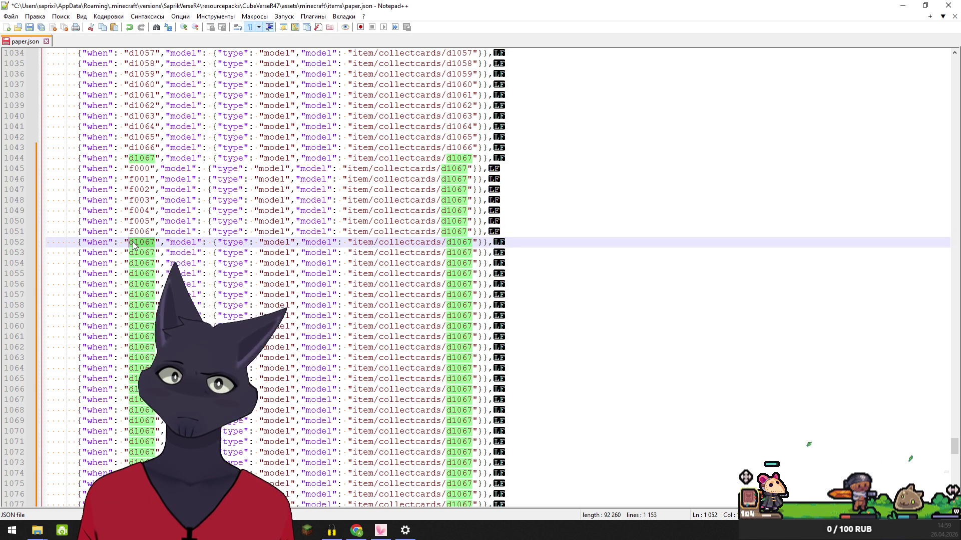
text(f007)
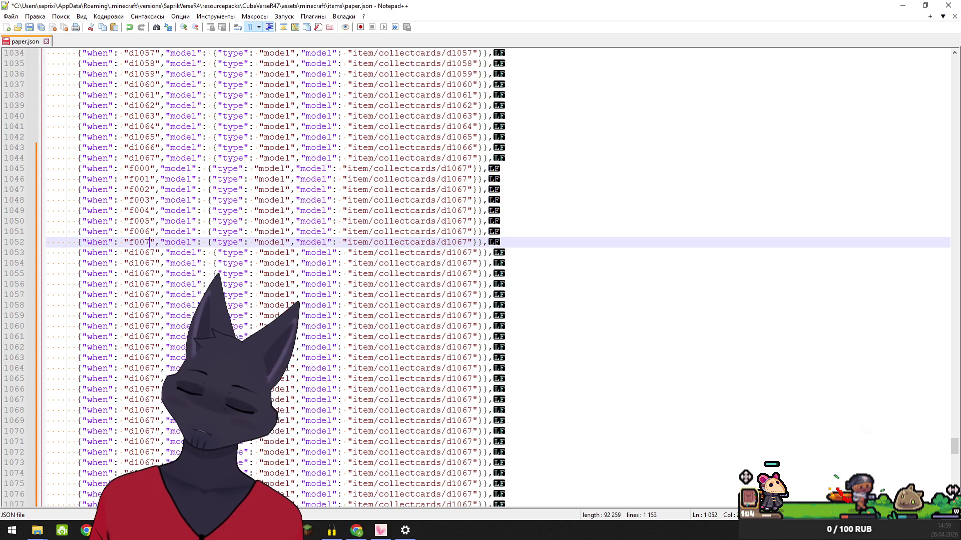
double_click(155, 253)
text(f)
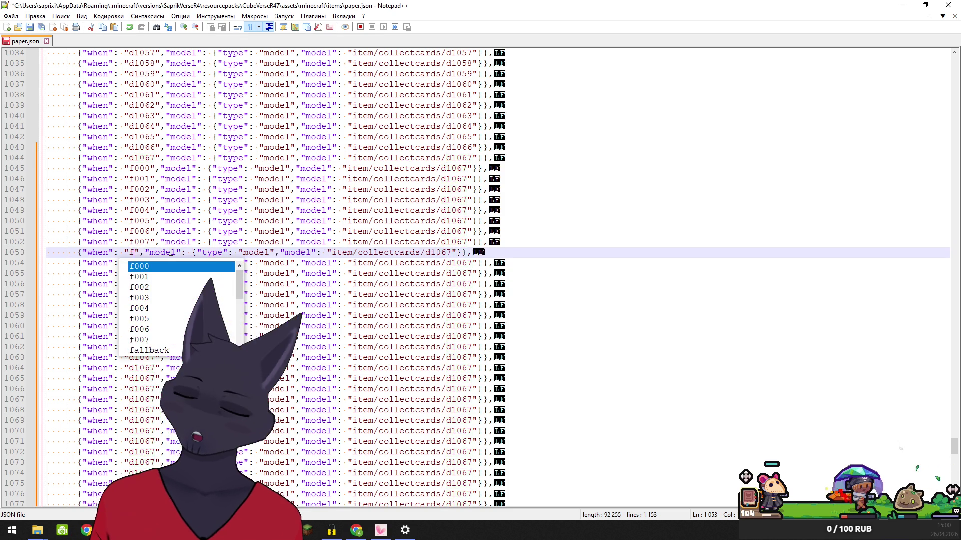
text(00)
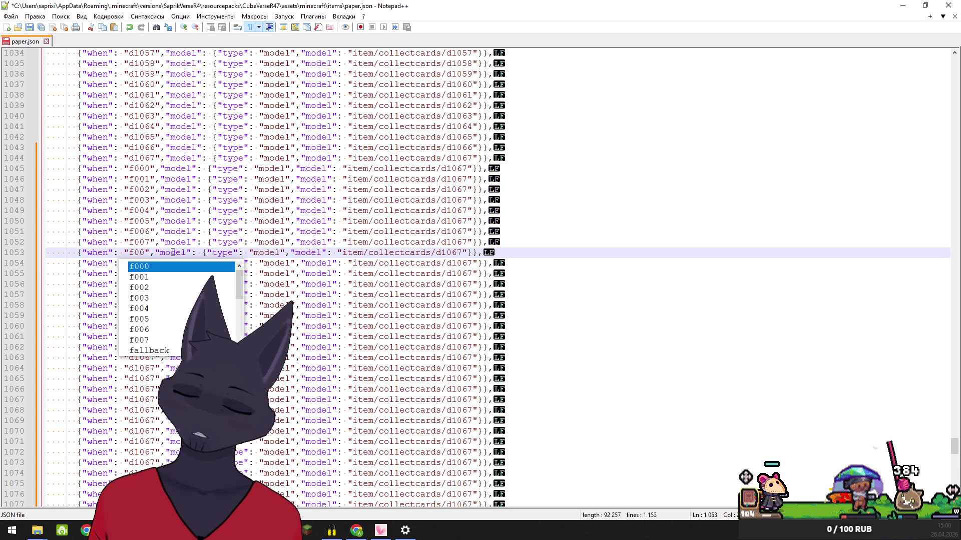
text(8)
click(135, 263)
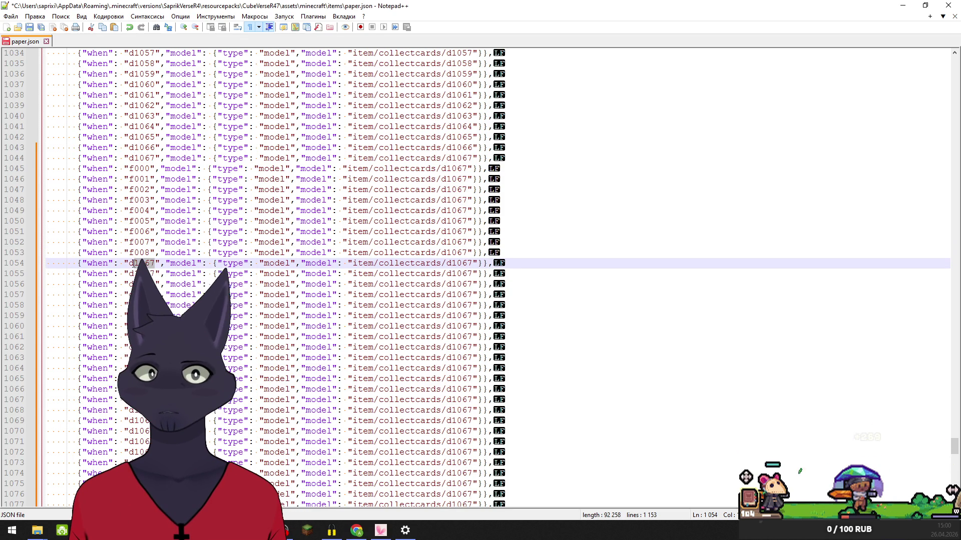
- Replace d1067 with f009 through f012 on lines 1054–1057
double_click(135, 264)
text(f)
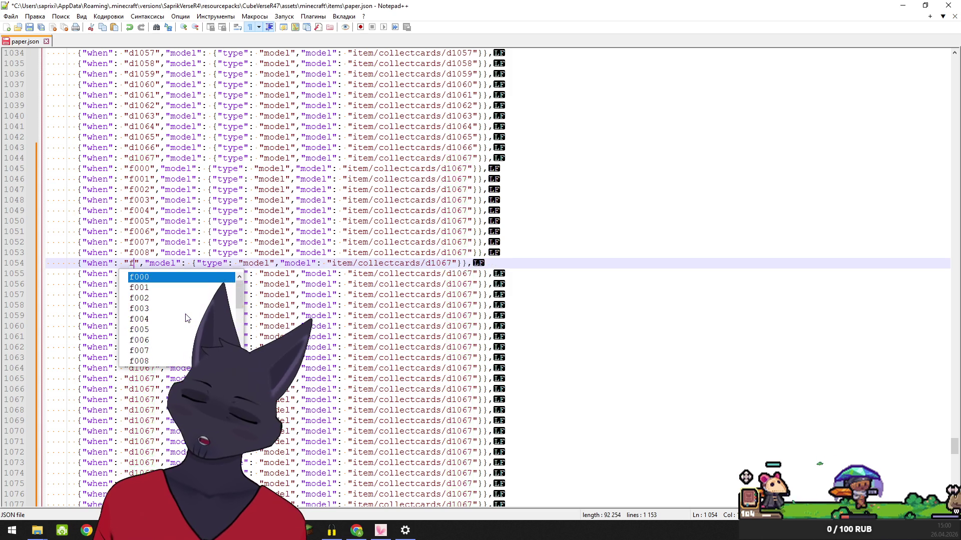
text(009)
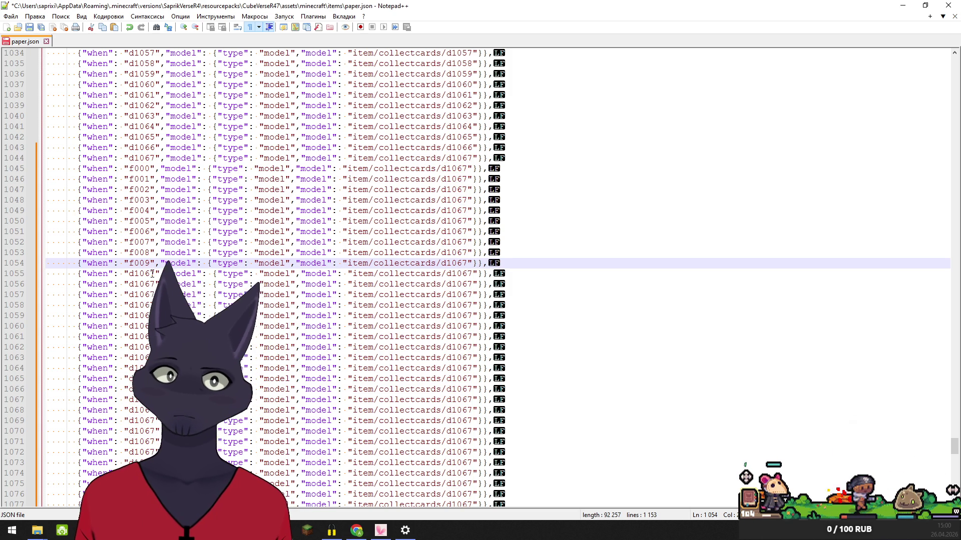
click(133, 274)
double_click(133, 274)
text(f)
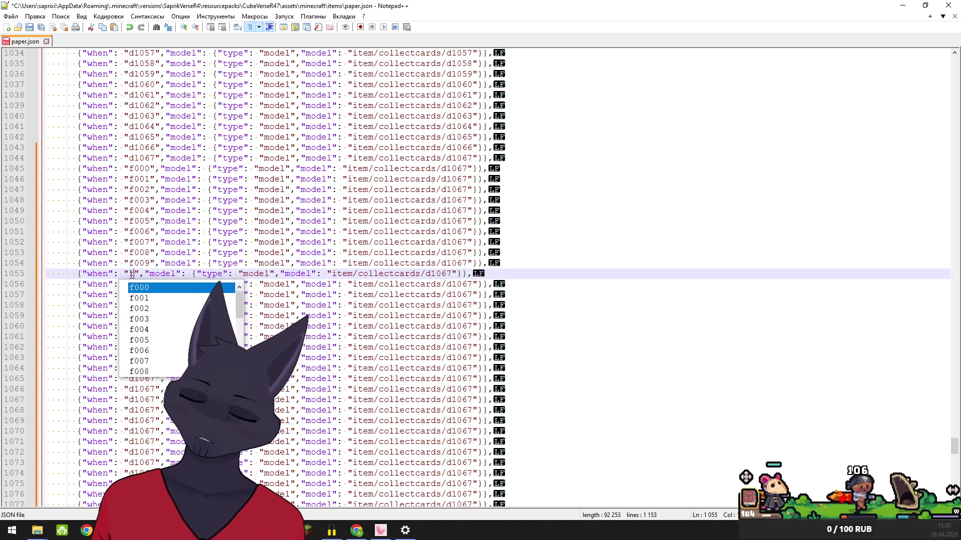
text(010)
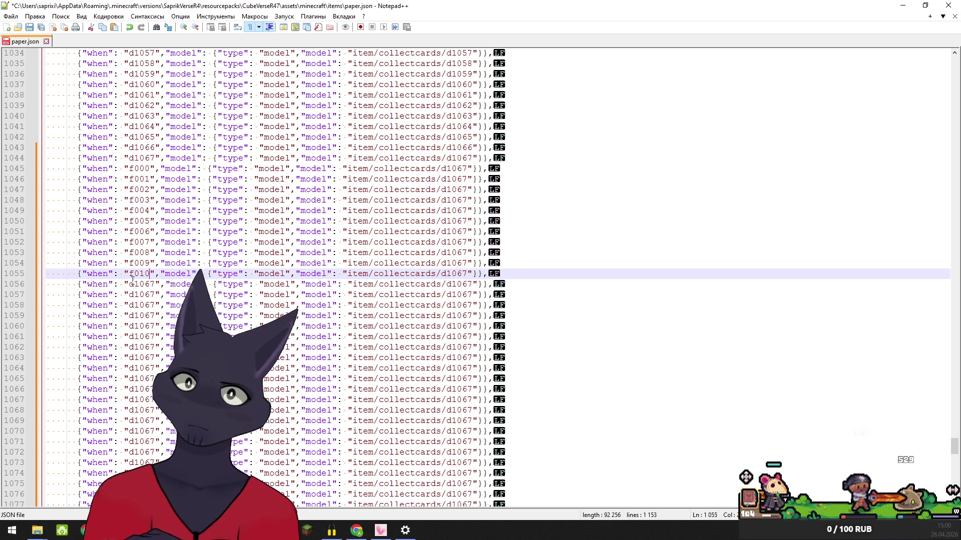
double_click(133, 285)
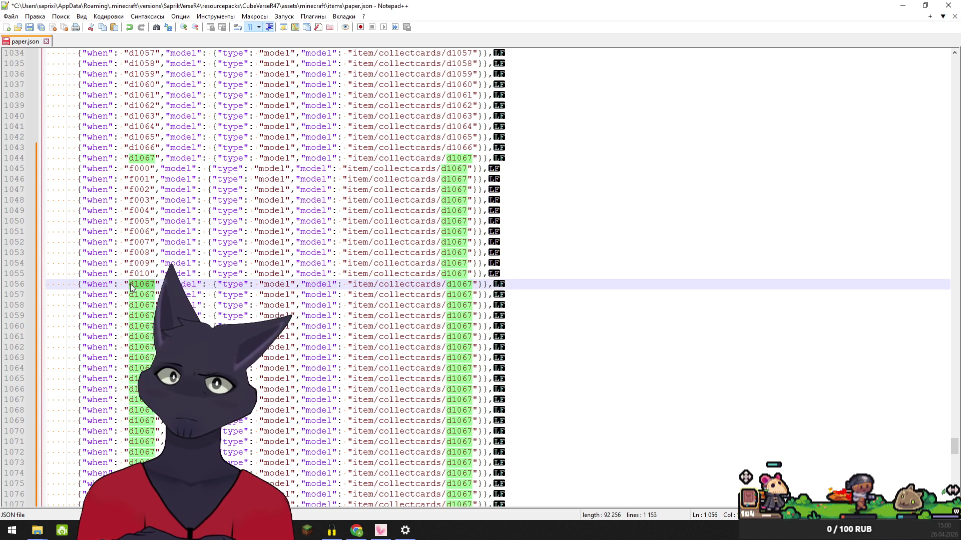
text(f011)
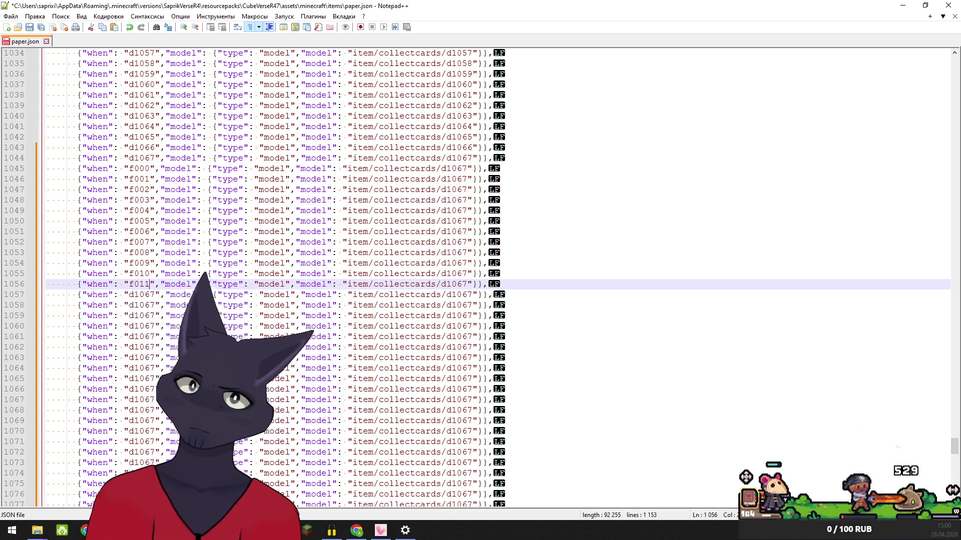
double_click(133, 295)
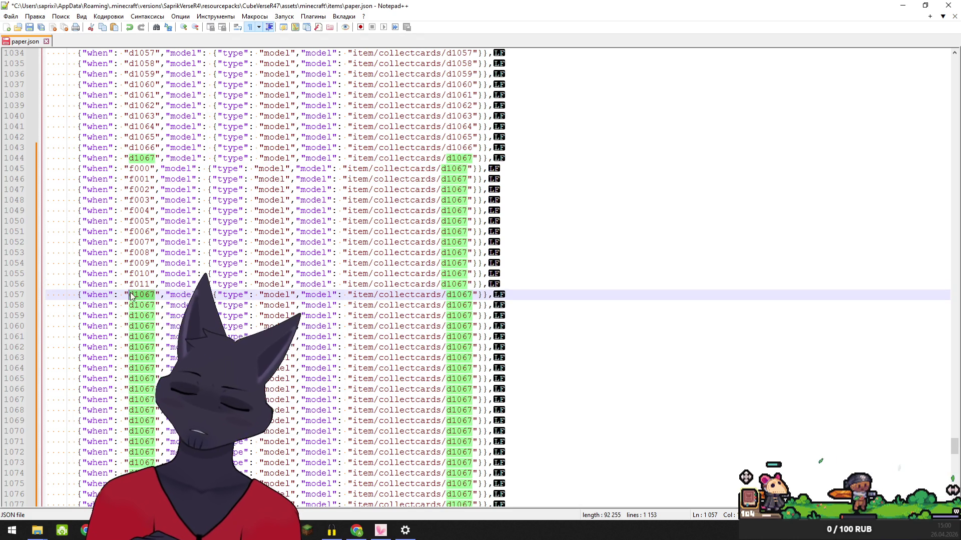
text(f012)
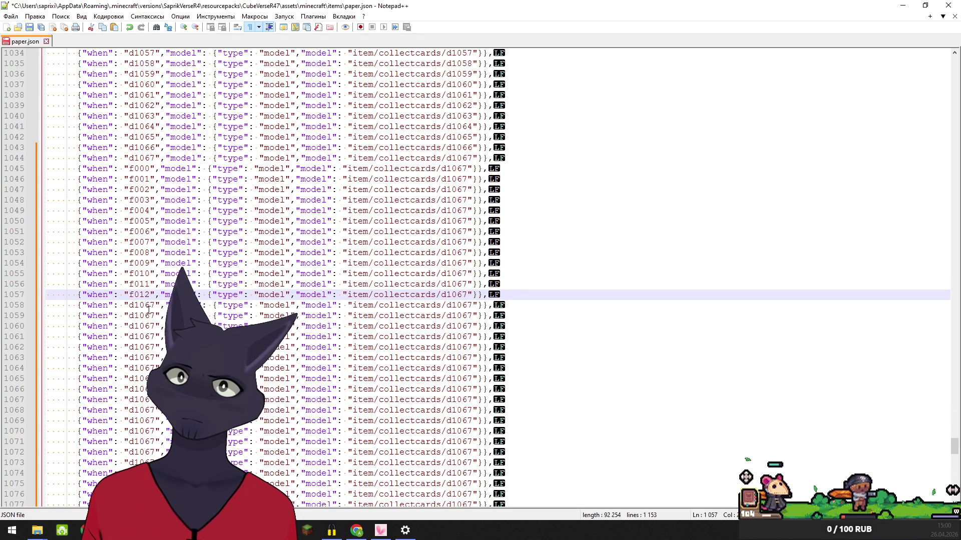
- Replace d1067 with f013 through f016 on lines 1058–1061
click(149, 309)
double_click(133, 305)
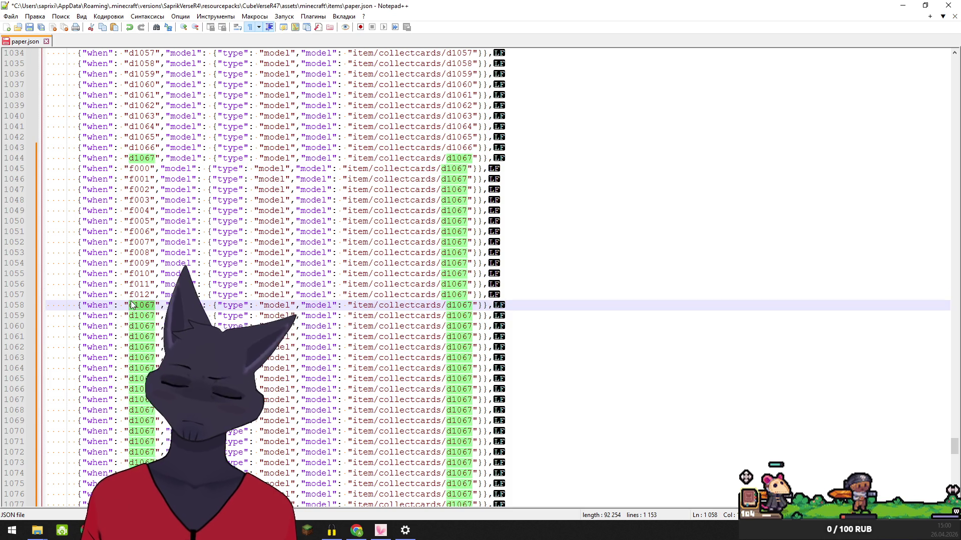
text(f0)
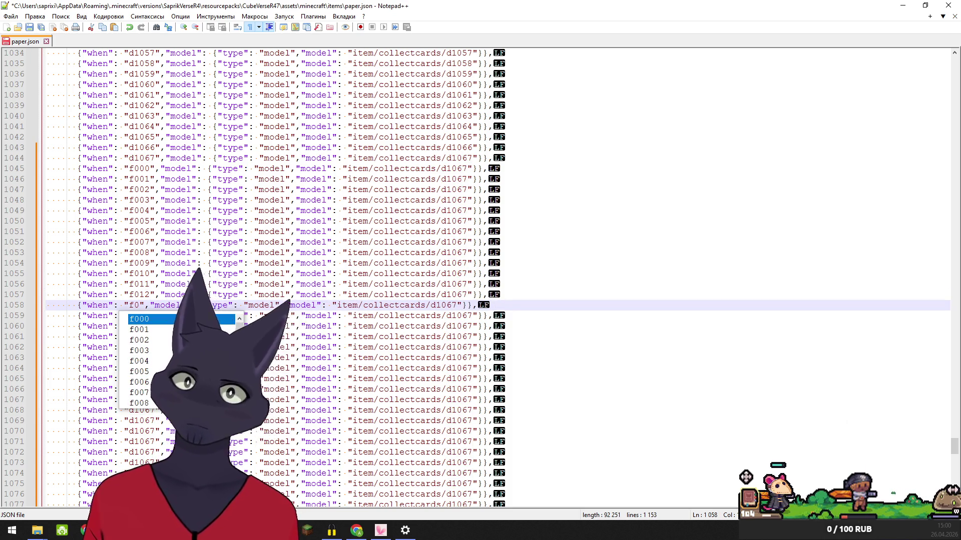
text(13)
double_click(139, 316)
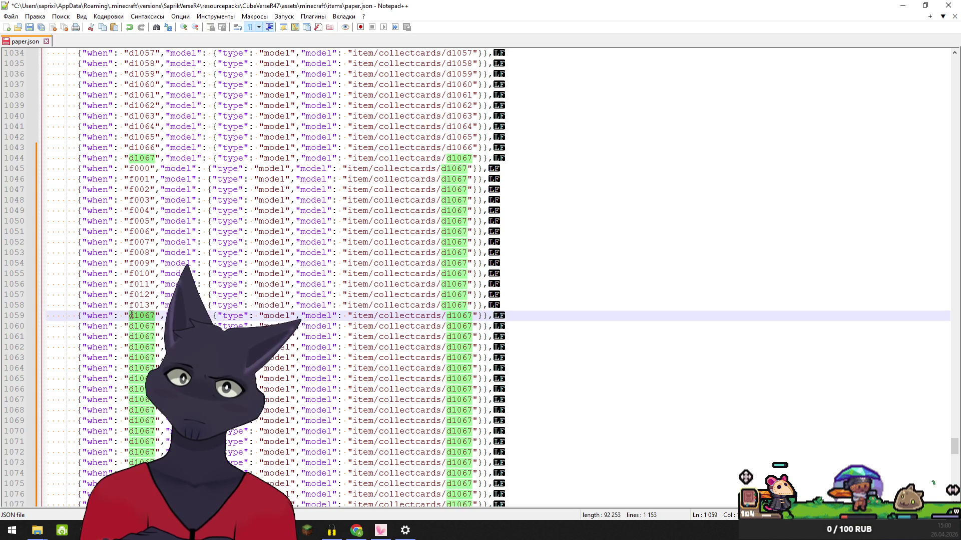
text(f014)
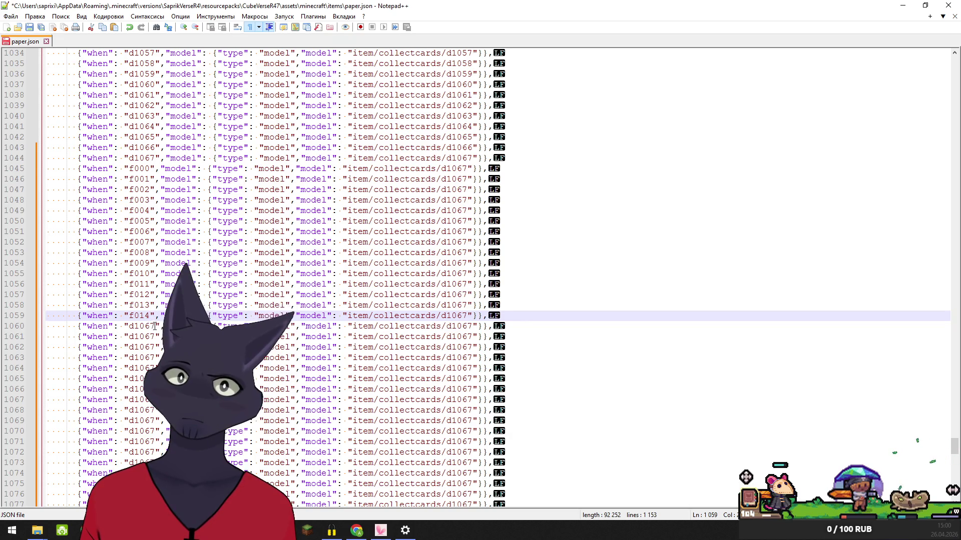
double_click(129, 325)
text(f015)
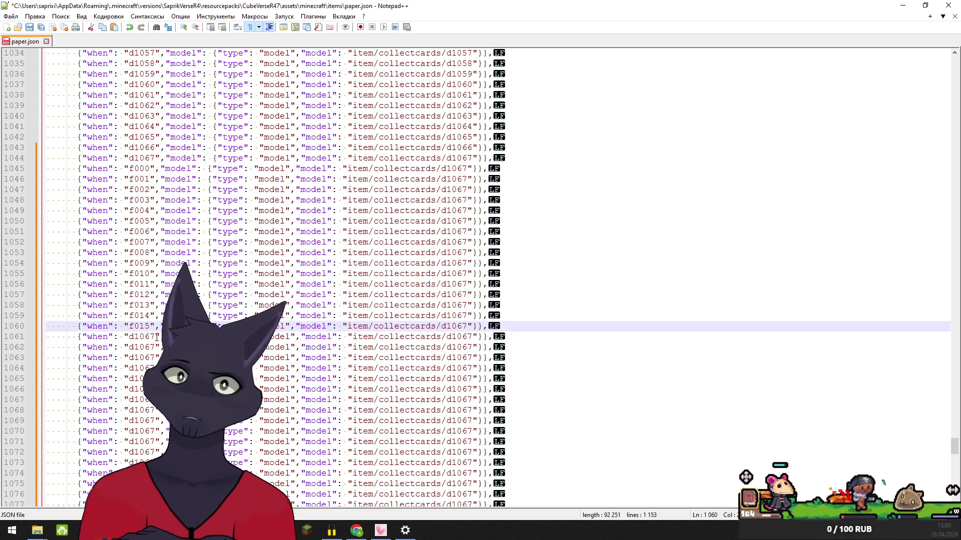
double_click(130, 336)
text(f016)
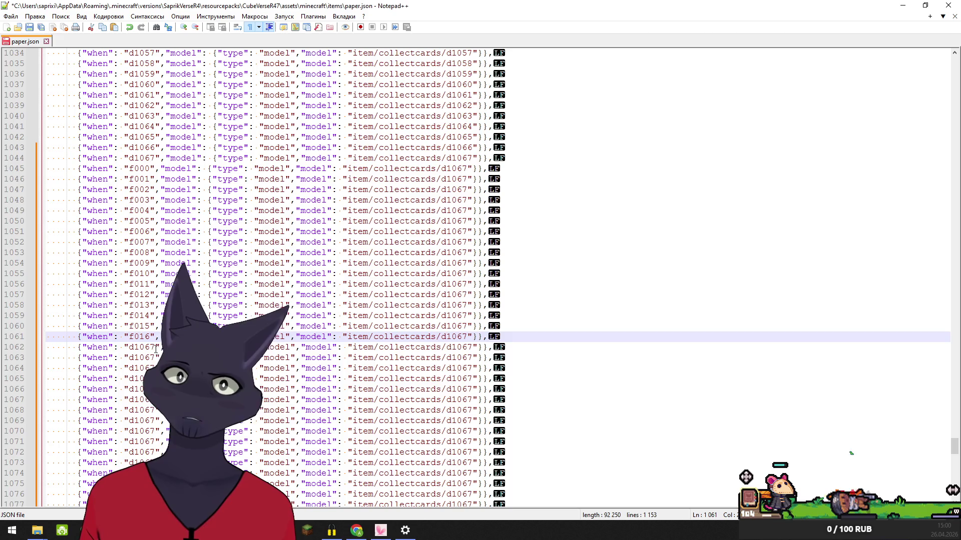
- Replace d1067 with f017, f018 and f019 on lines 1062–1064
double_click(133, 347)
text(f017)
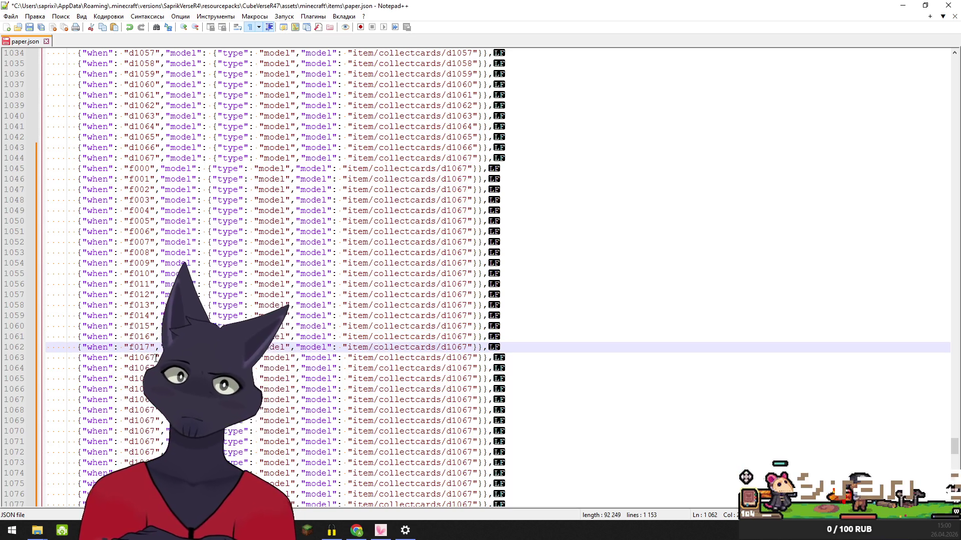
double_click(131, 357)
text(f01`)
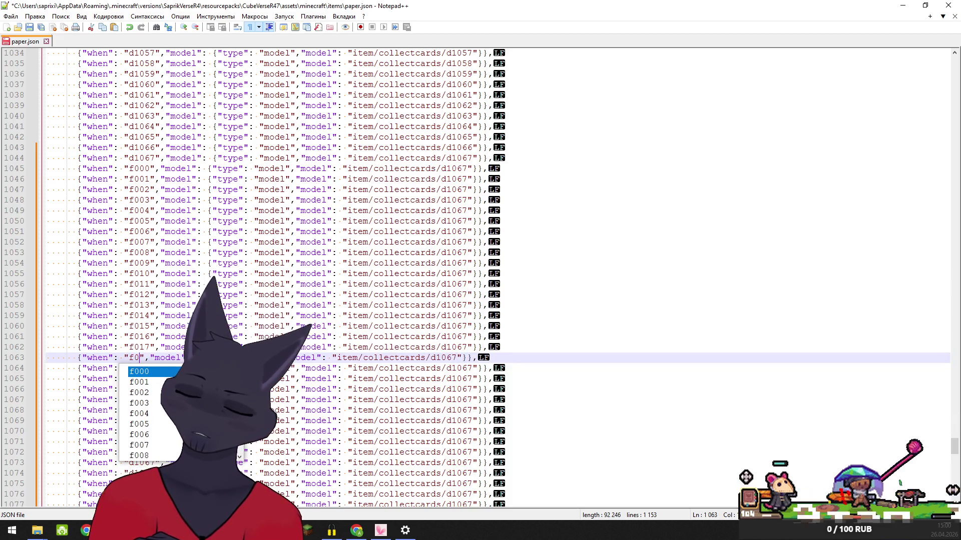
key(BackSpace)
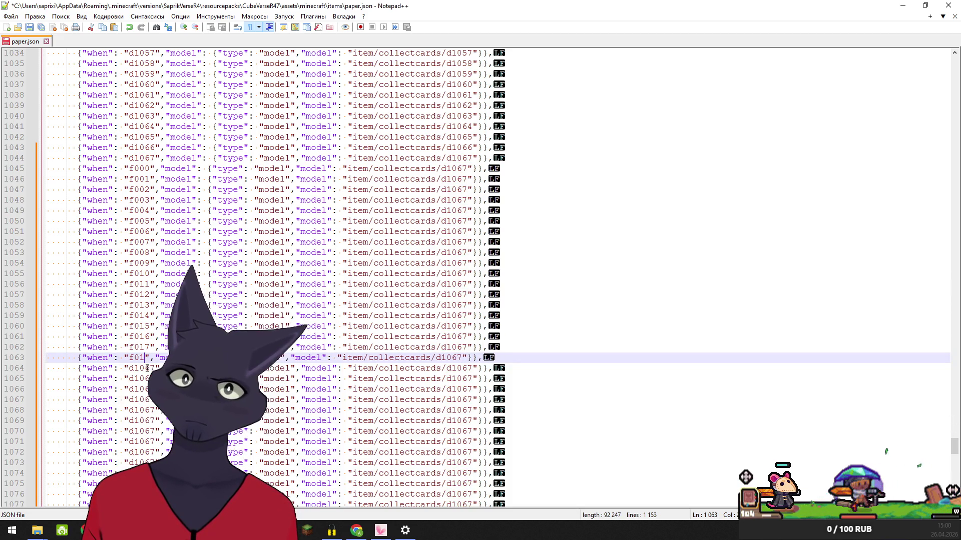
text(8)
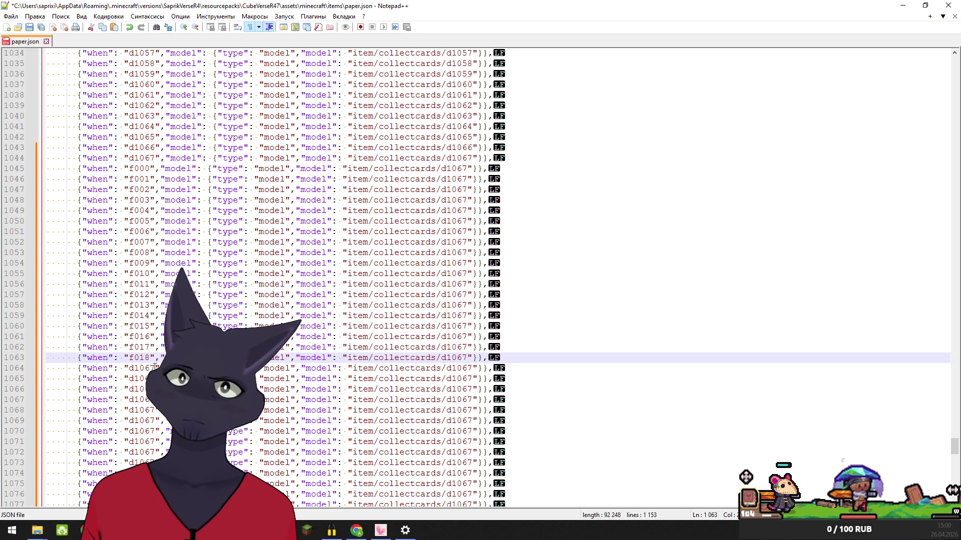
double_click(132, 368)
text(f01)
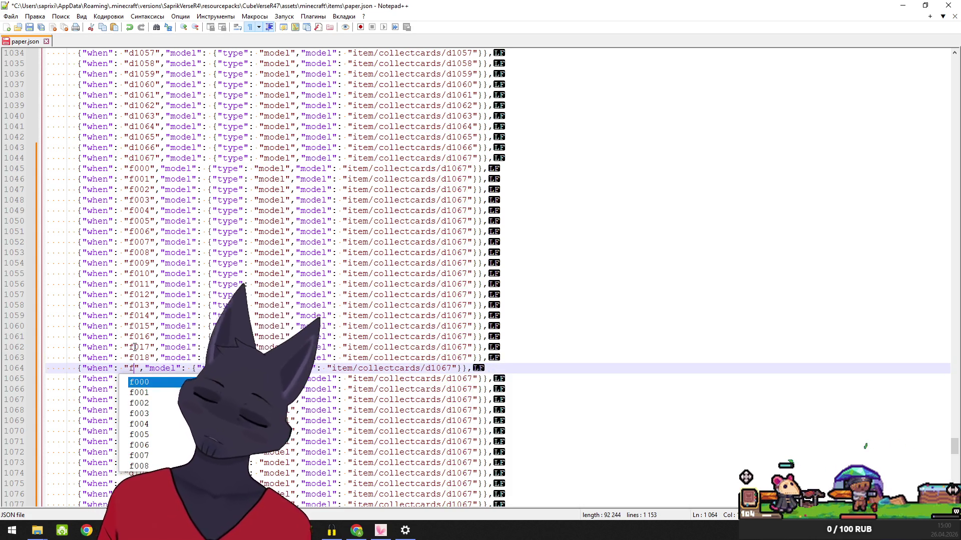
text(9)
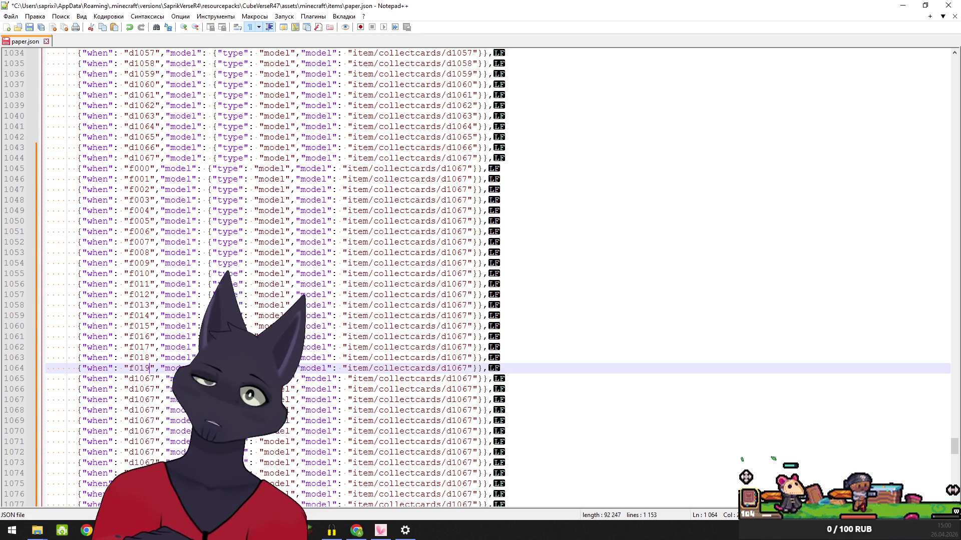
key(Tab)
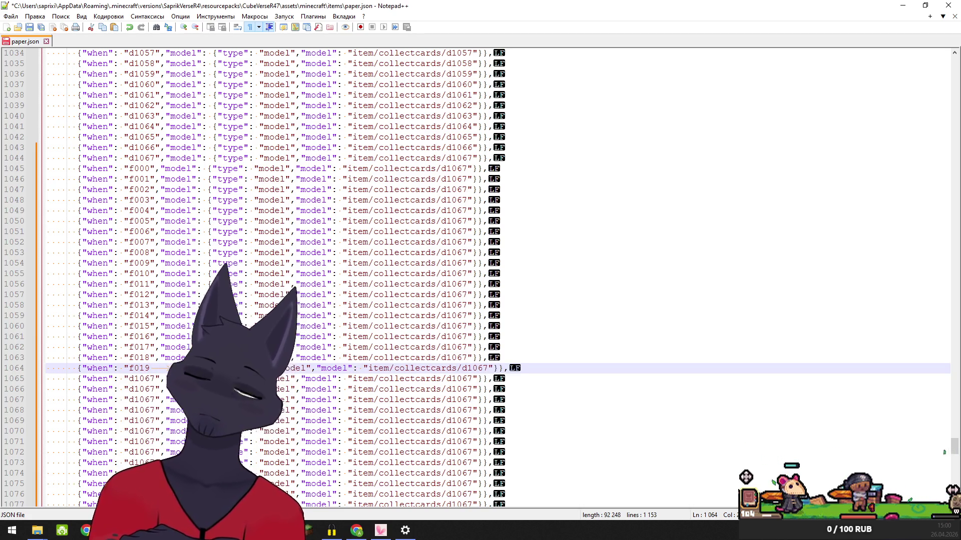
key(BackSpace)
key(Down)
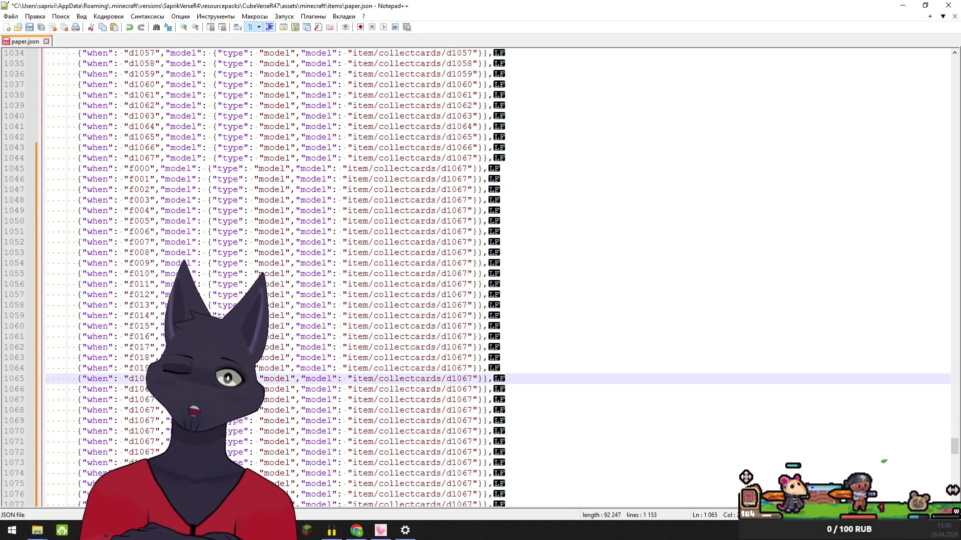
- Replace d1067 with f020, f021 and f022 on lines 1065–1067
key(BackSpace)
key(BackSpace)
key(BackSpace)
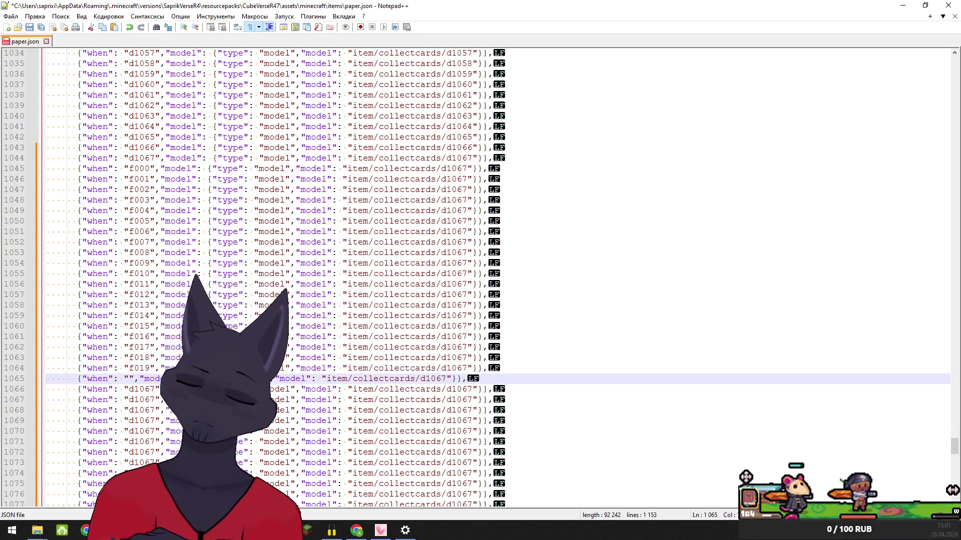
text(f02)
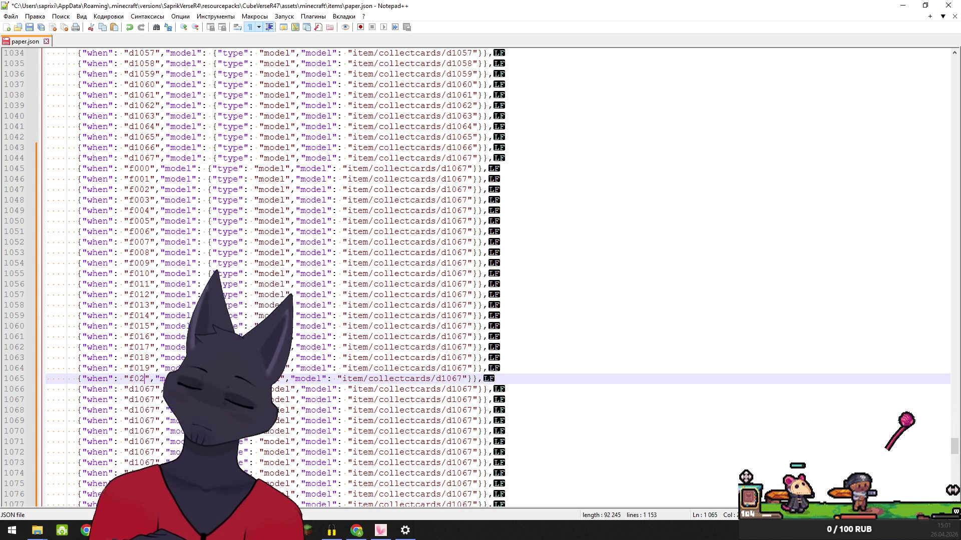
text(0)
key(Down)
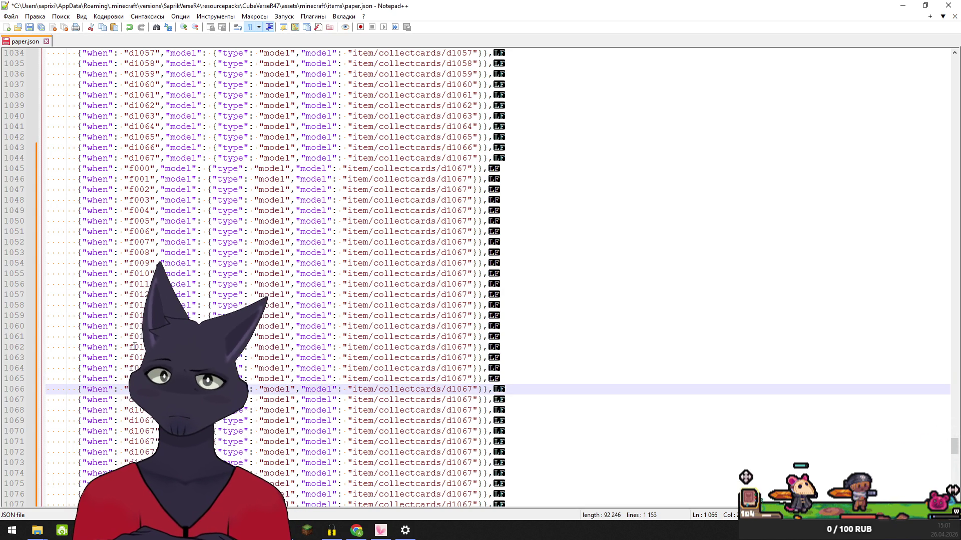
key(BackSpace)
key(BackSpace)
key(BackSpace)
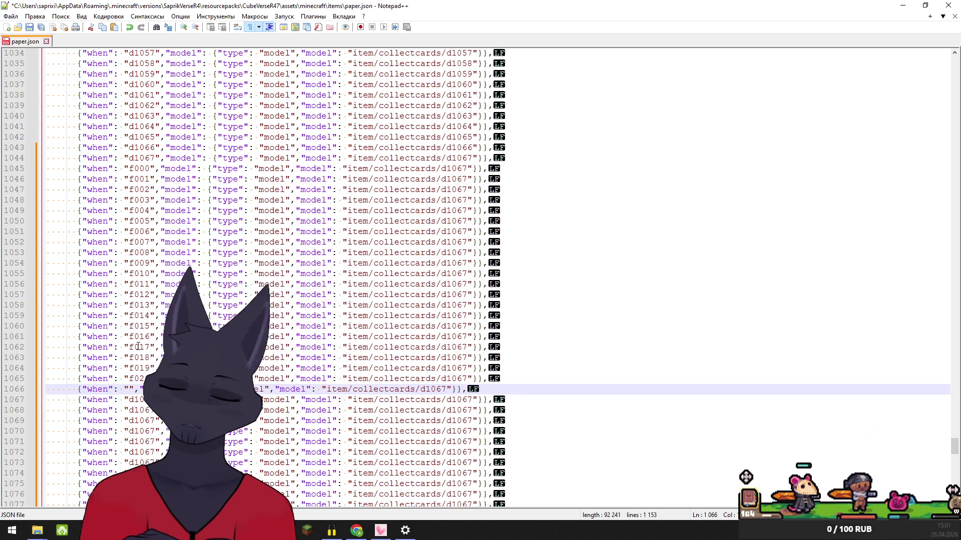
text(f0)
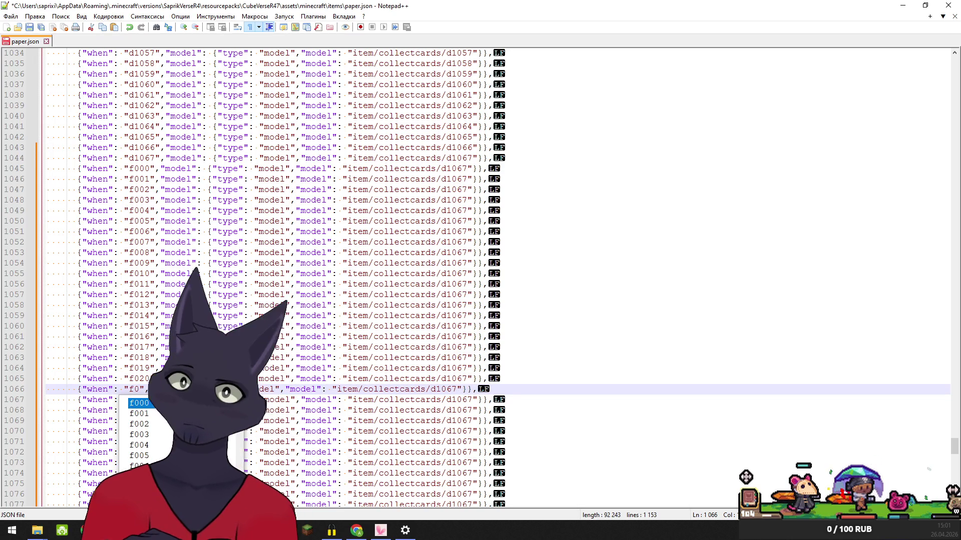
text(21)
click(135, 399)
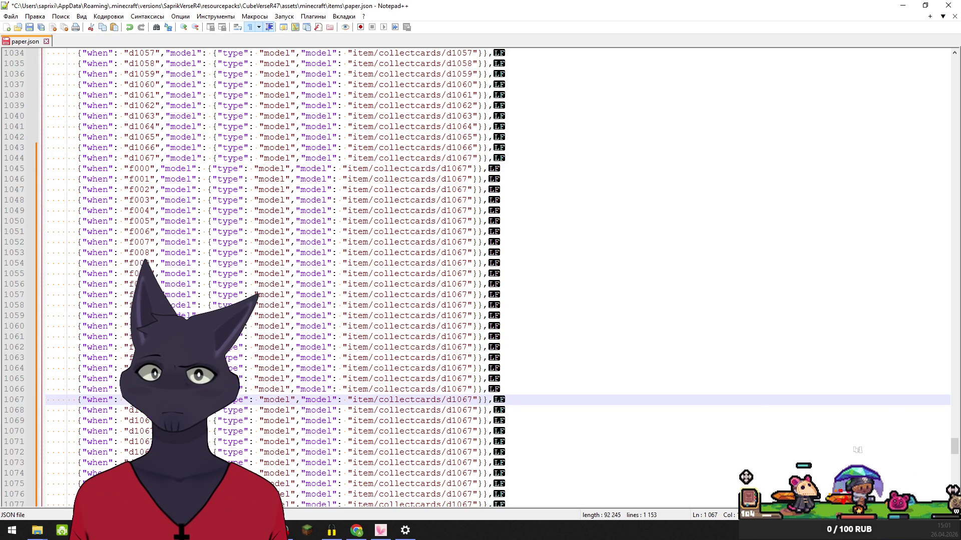
double_click(135, 399)
text(f)
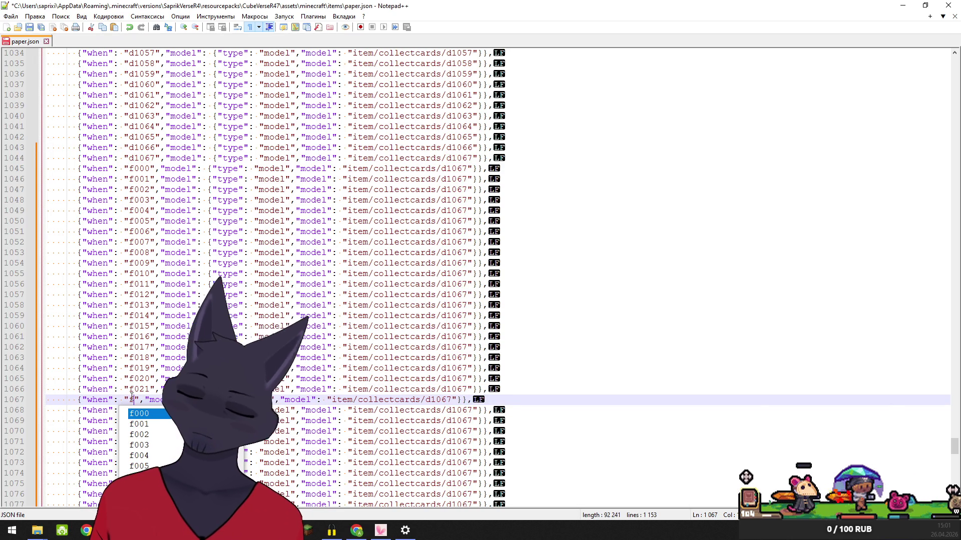
text(022)
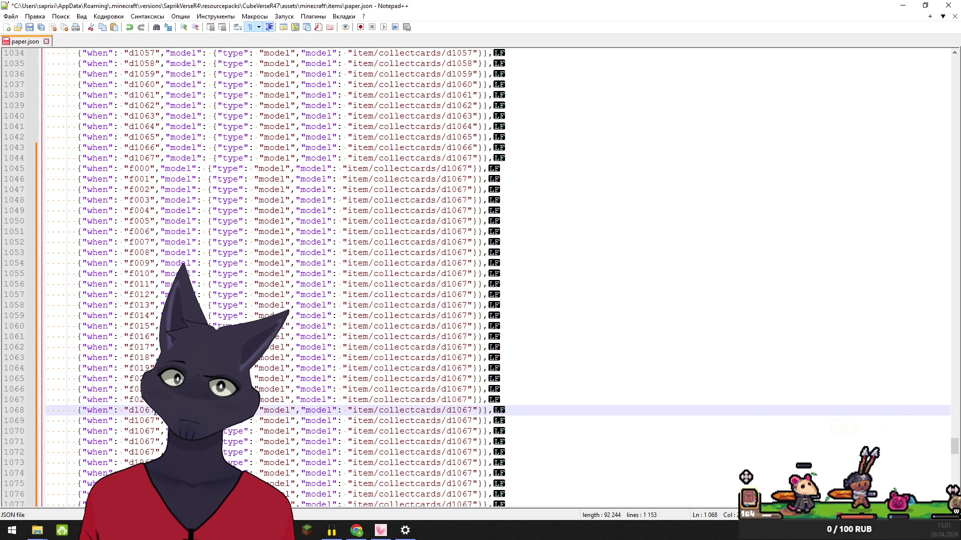
- Replace d1067 with f023 through f026 on lines 1068–1071
double_click(133, 410)
text(f023)
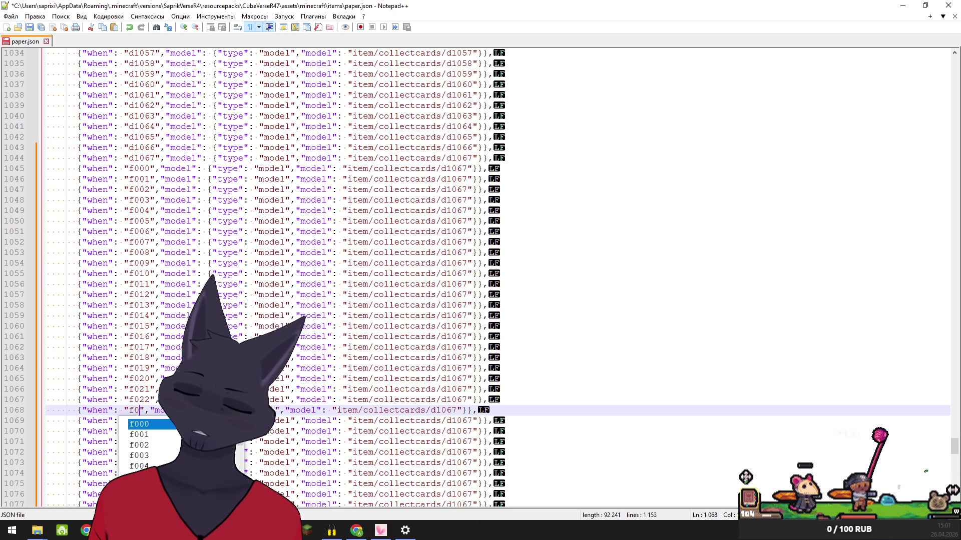
click(155, 421)
double_click(130, 422)
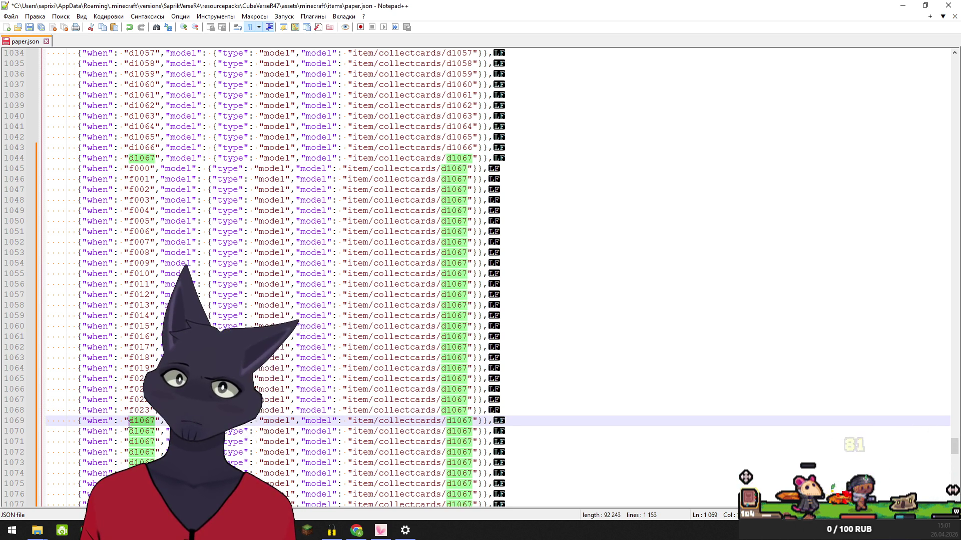
text(f024)
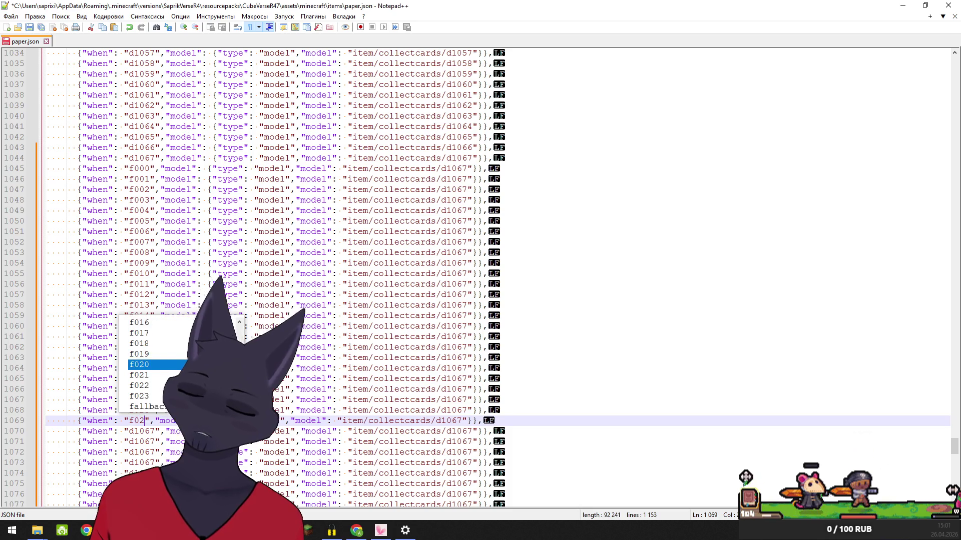
click(158, 431)
double_click(159, 432)
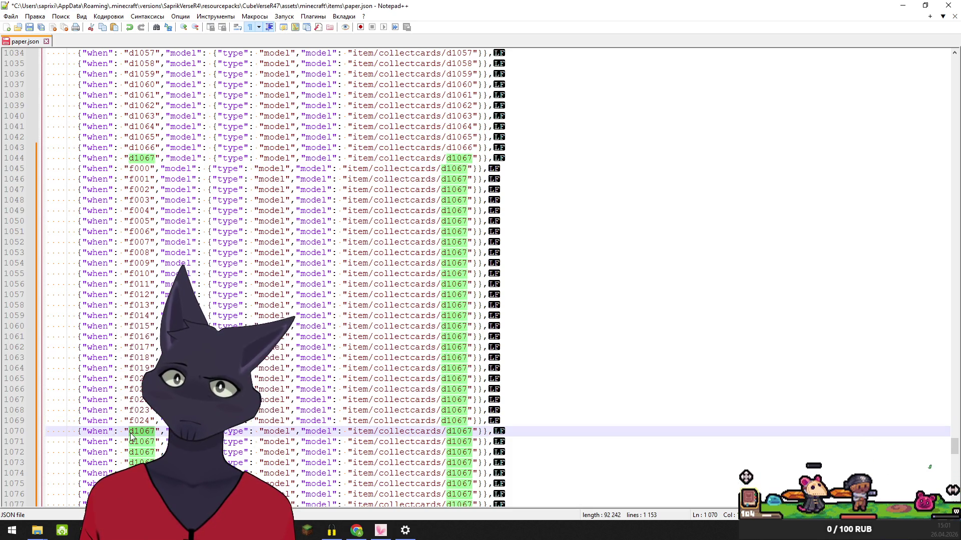
text(f025)
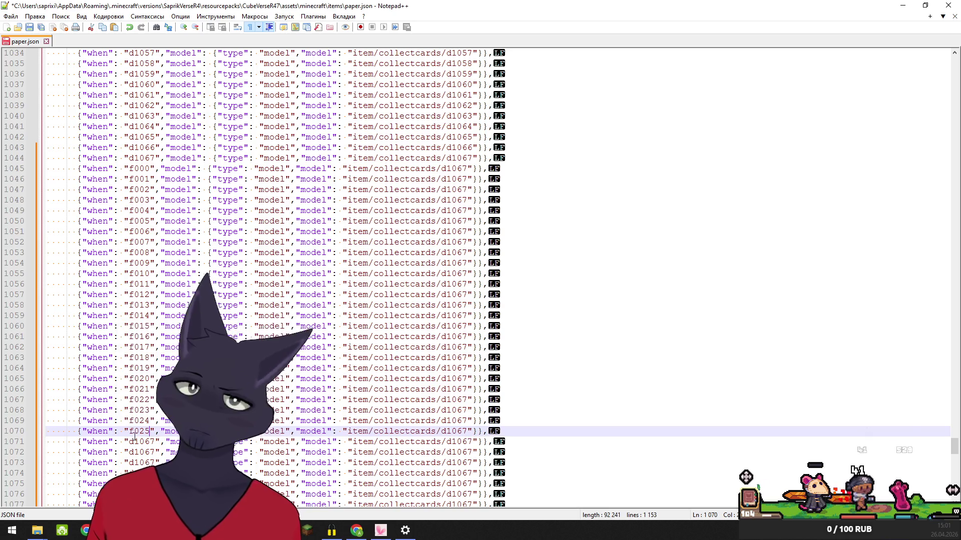
double_click(151, 442)
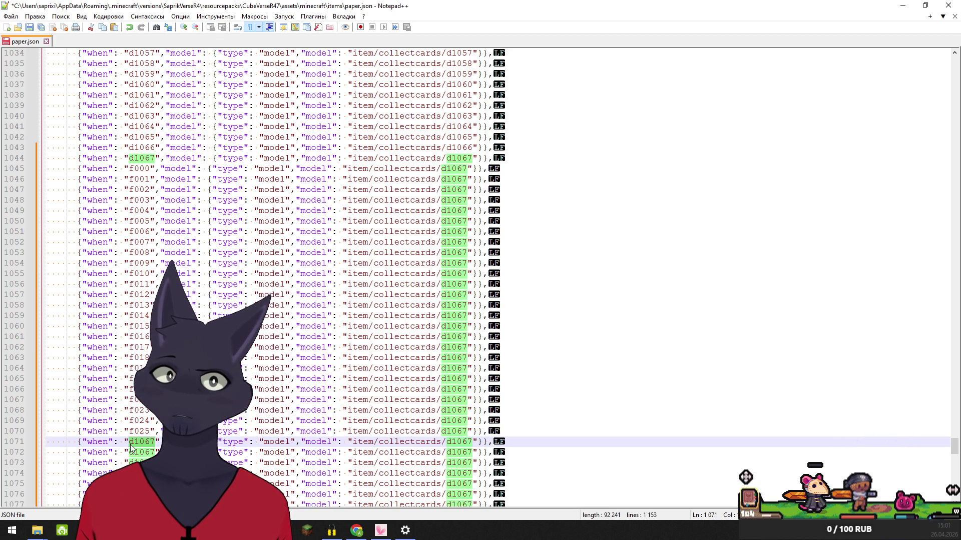
text(f0)
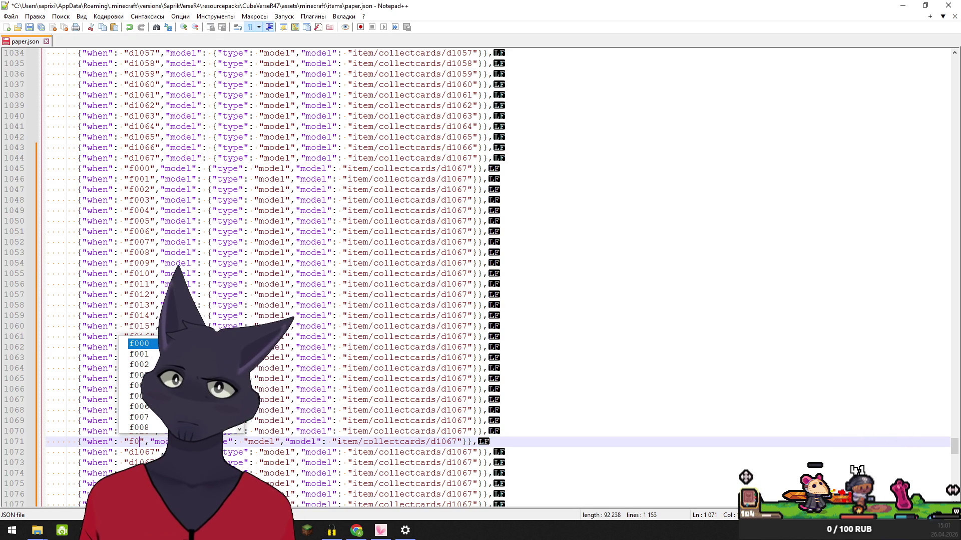
text(26)
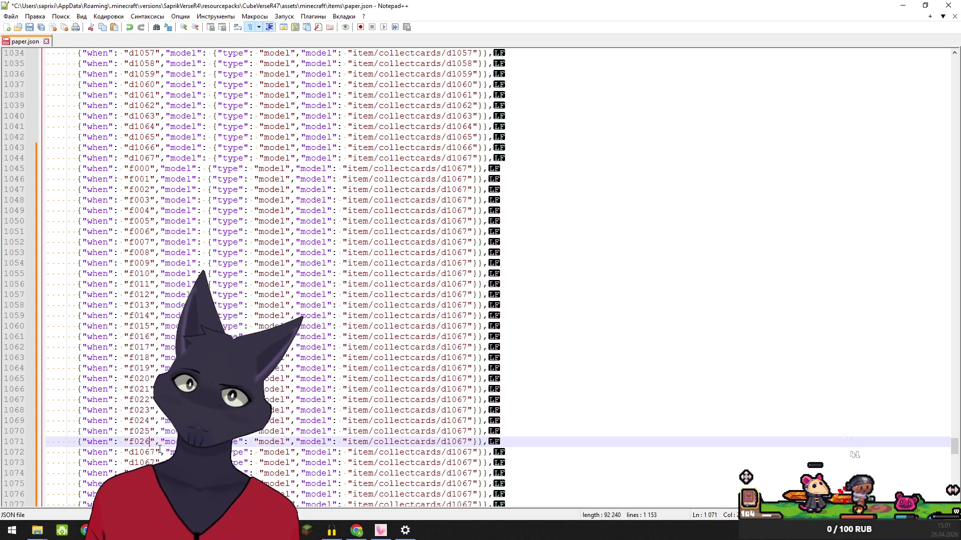
- Replace d1067 with f027 through f031 on lines 1072–1076
drag(155, 452, 129, 453)
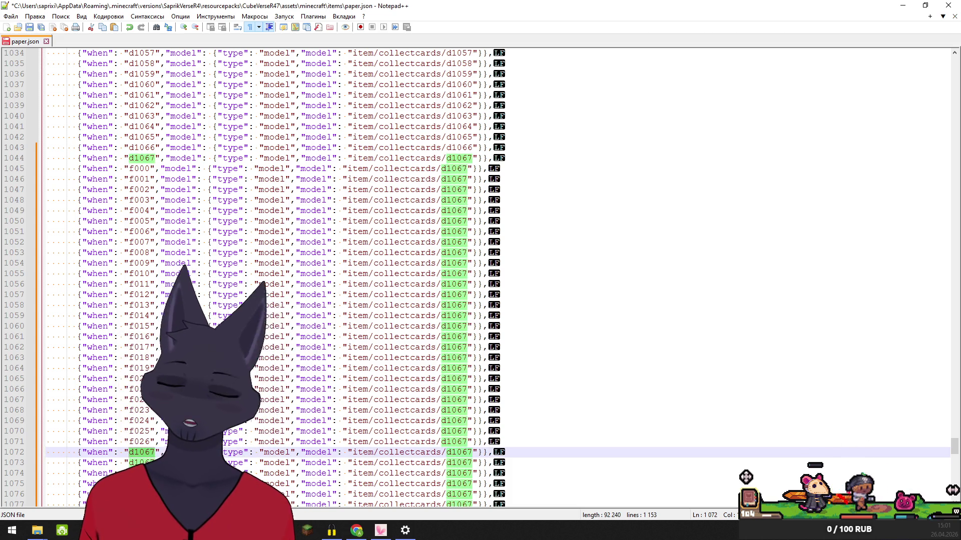
text(f02)
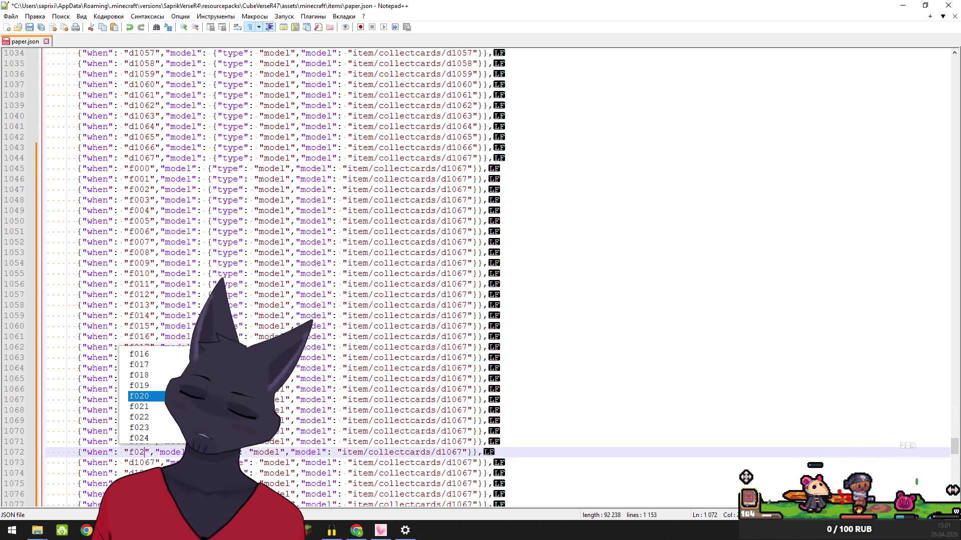
text(7)
click(155, 463)
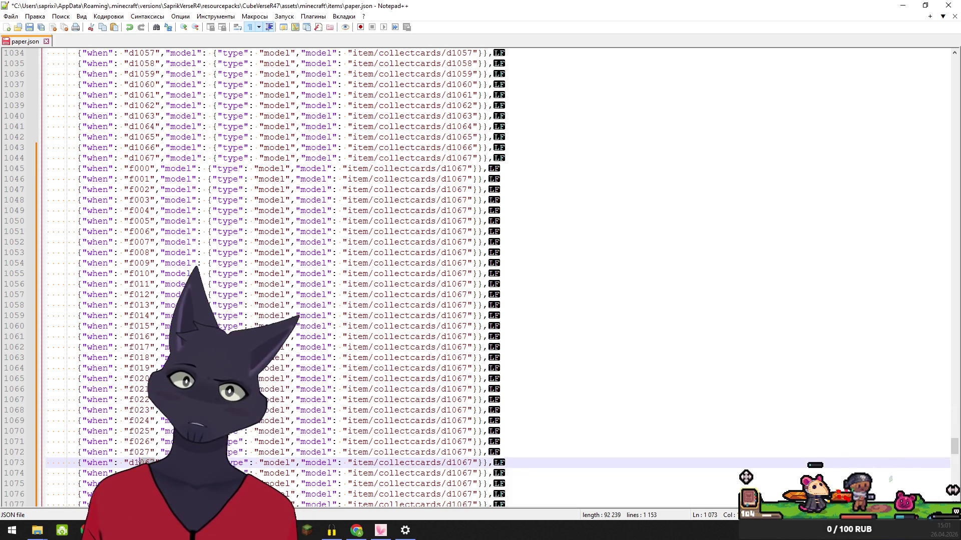
double_click(134, 463)
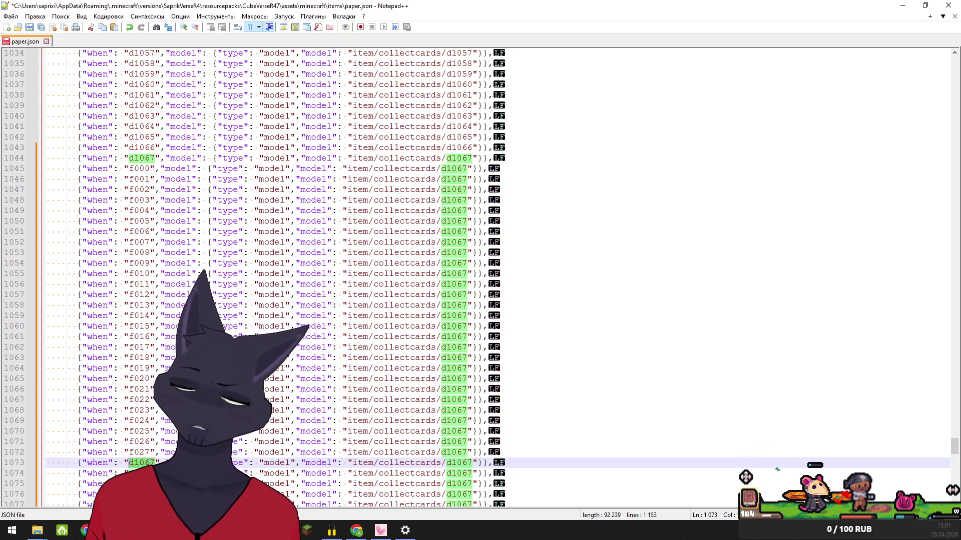
text(f02)
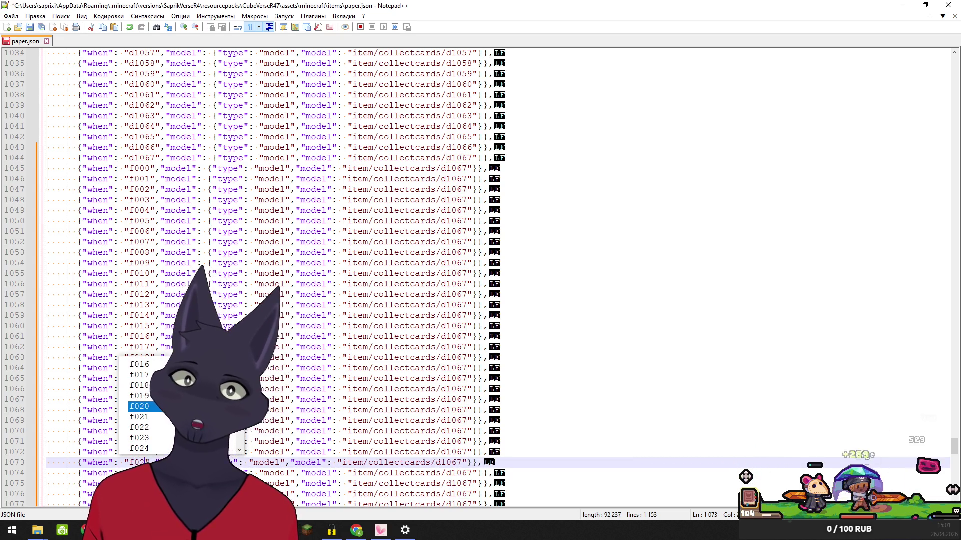
text(8)
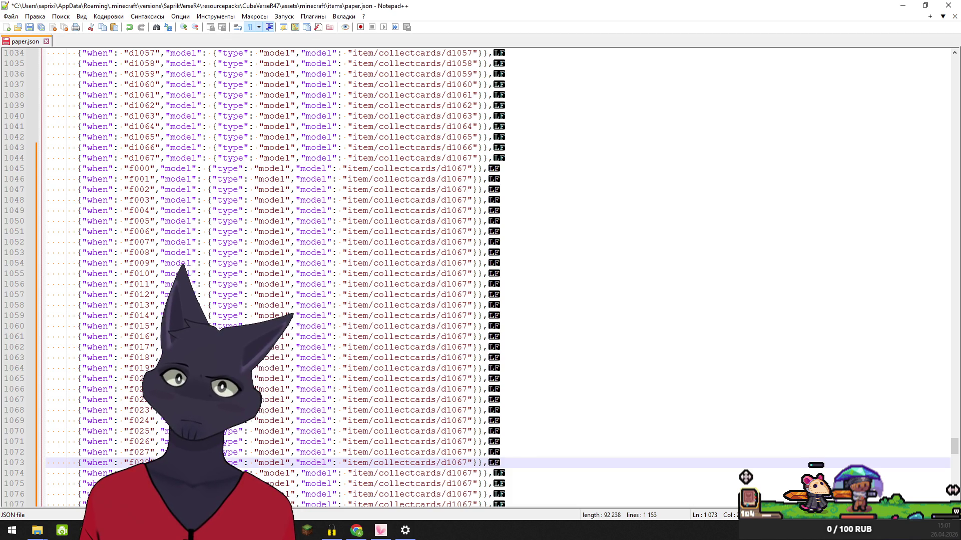
double_click(141, 472)
text(f029)
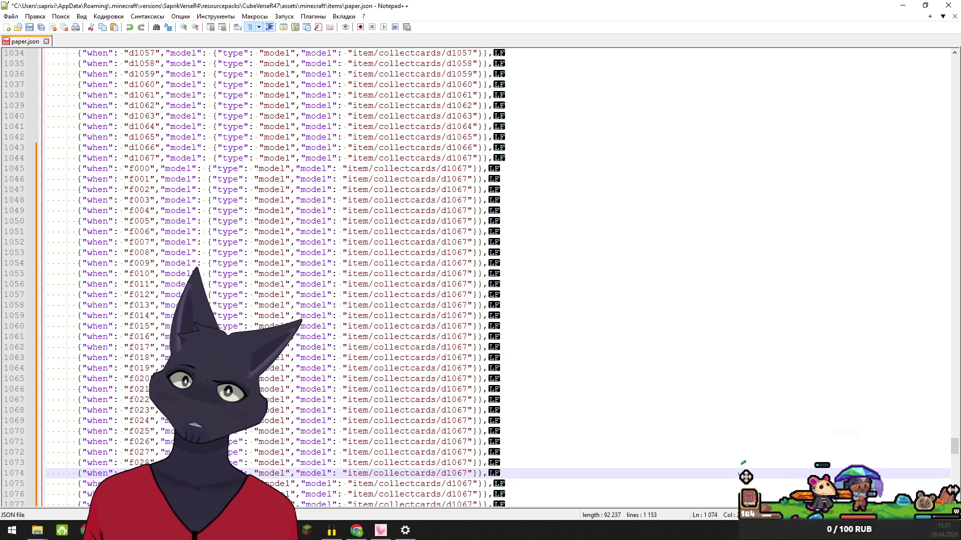
double_click(142, 483)
text(f0)
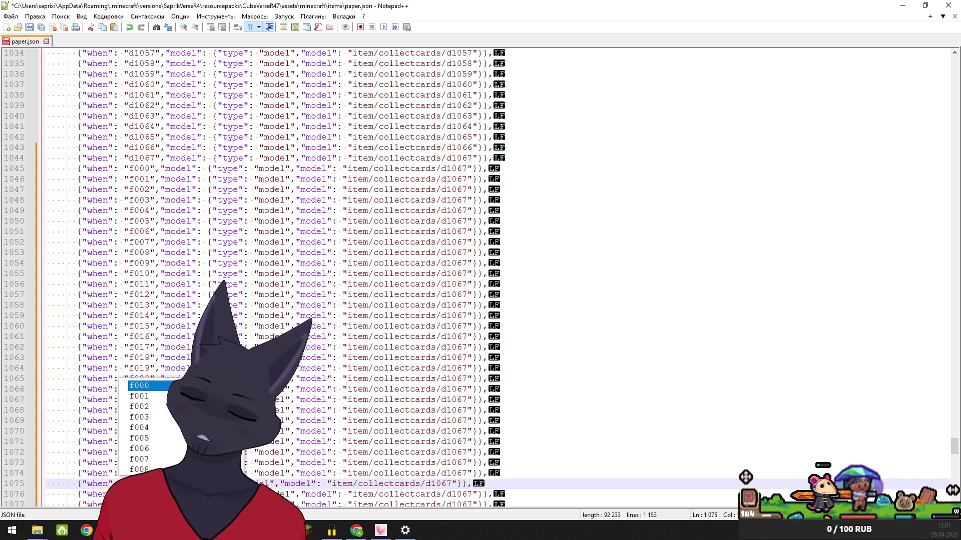
text(30)
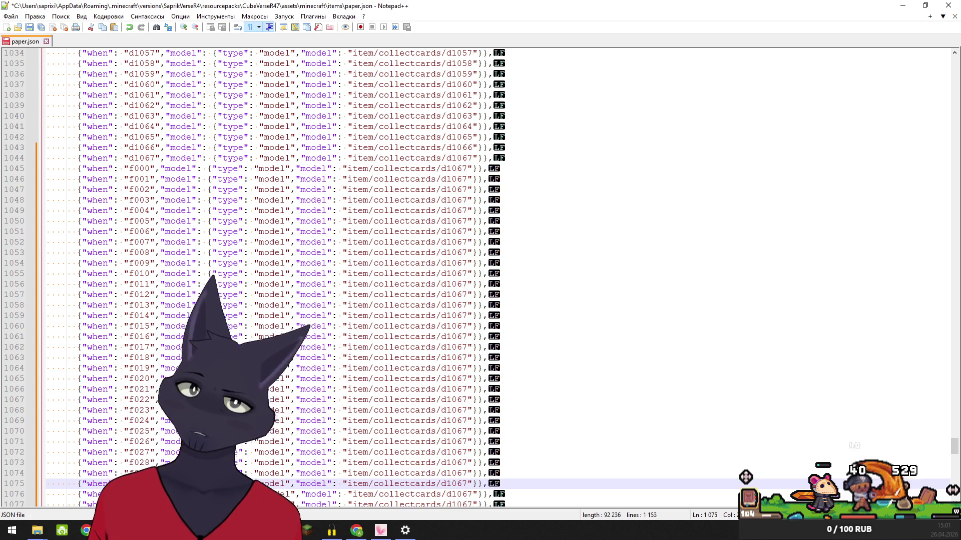
double_click(141, 494)
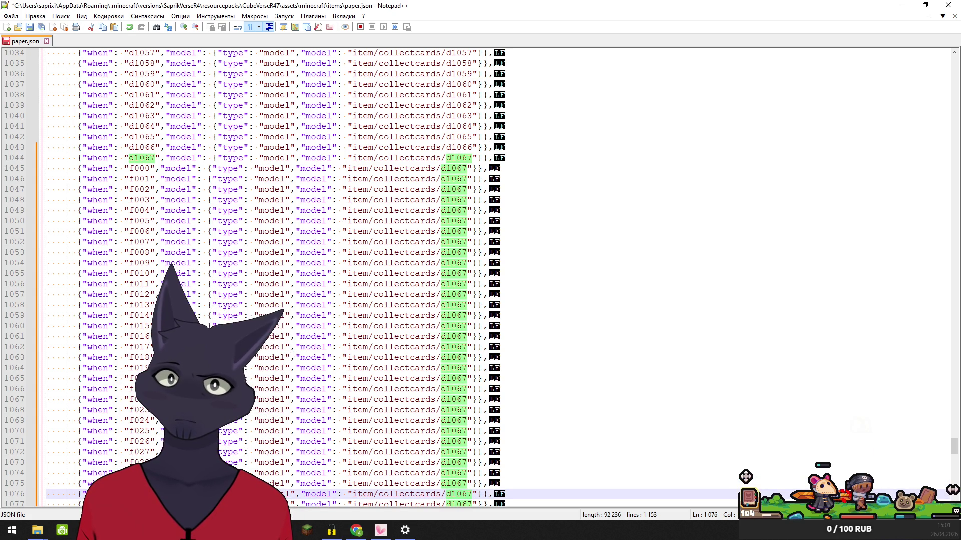
text(f)
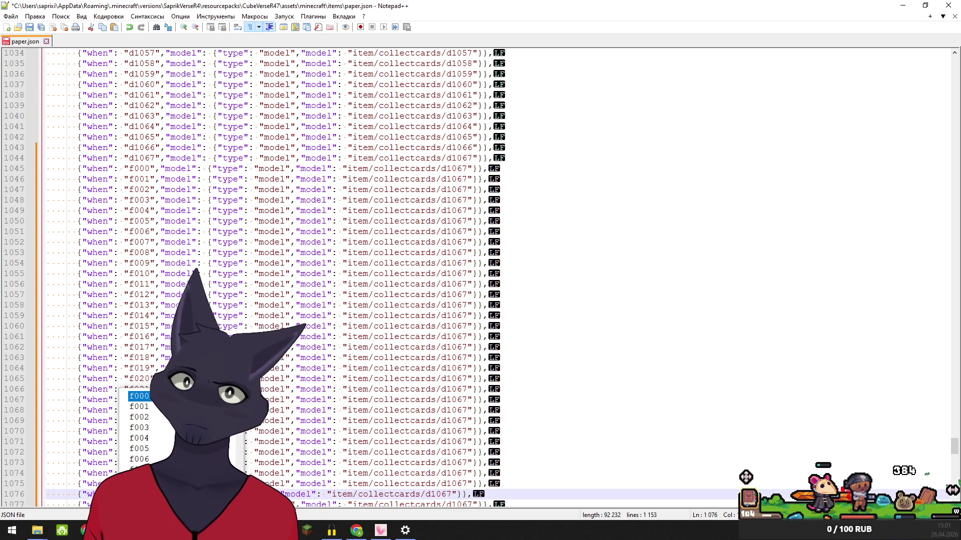
text(0)
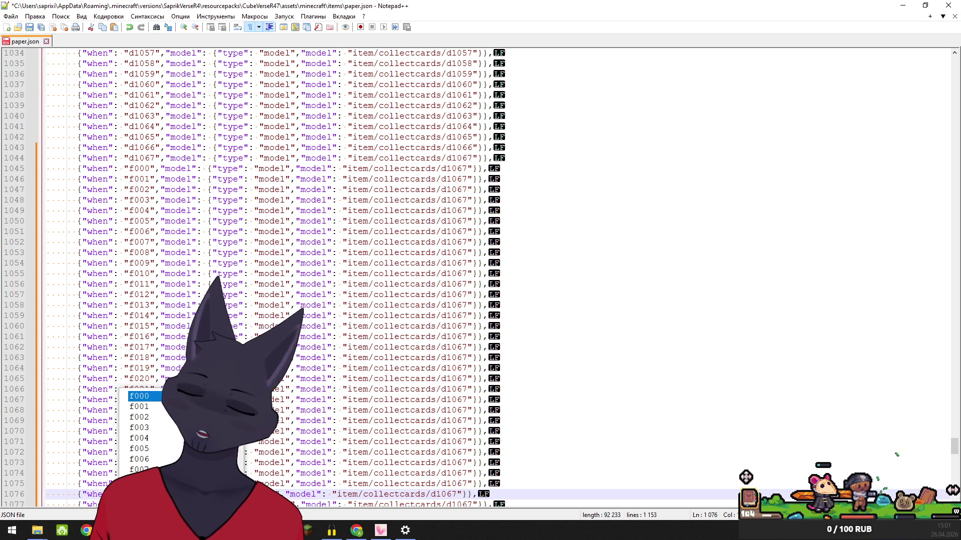
text(31)
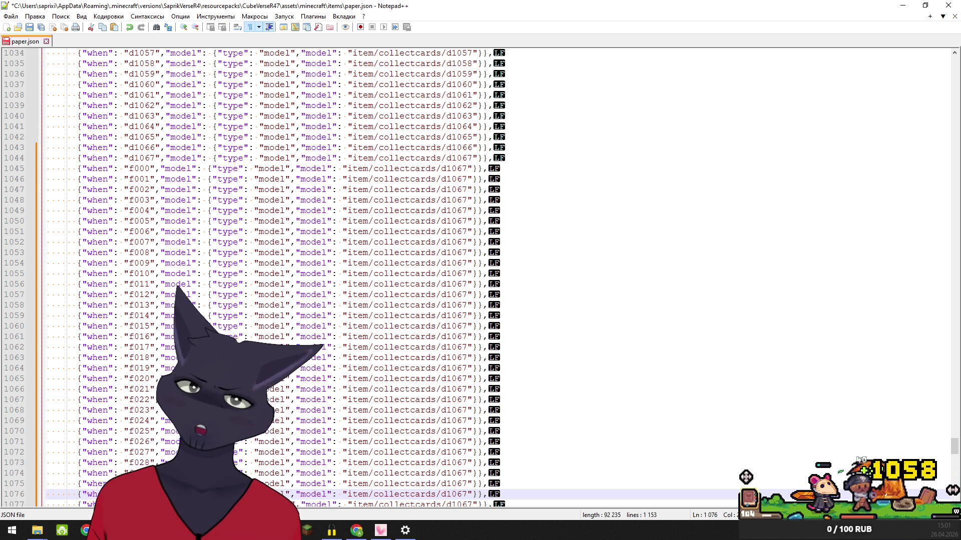
- Replace d1067 on lines 1077–1078 with f032 and f033, correcting the fo33 typo
scroll(154, 210, down, 12)
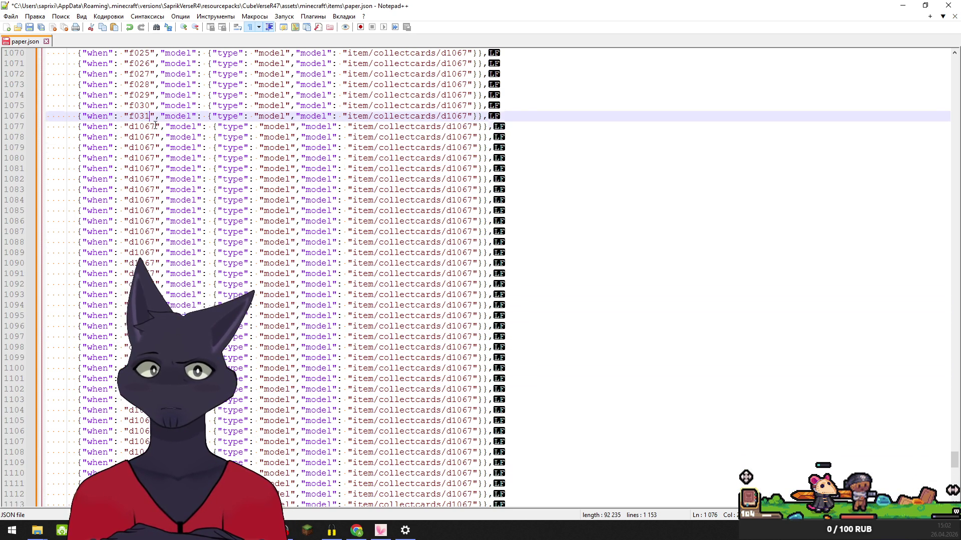
drag(155, 126, 129, 127)
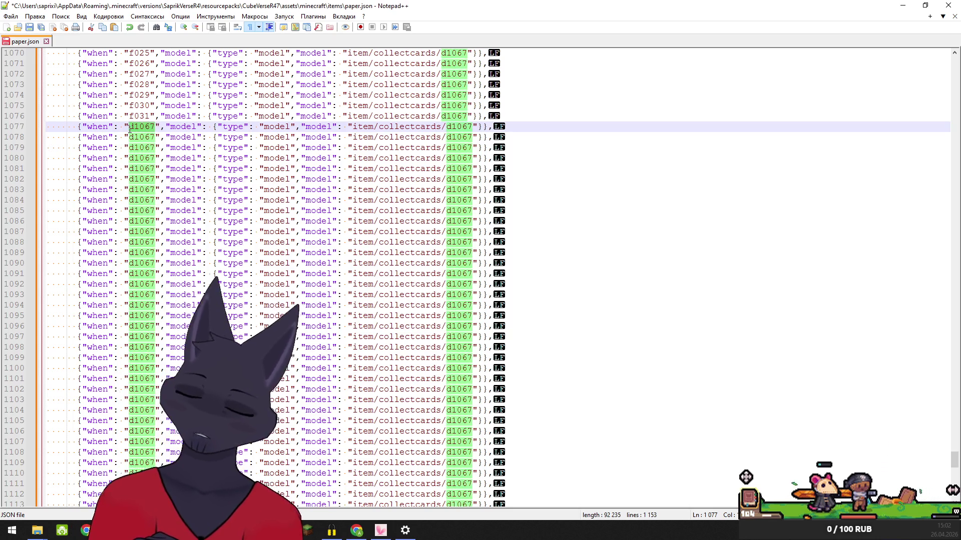
text(f0)
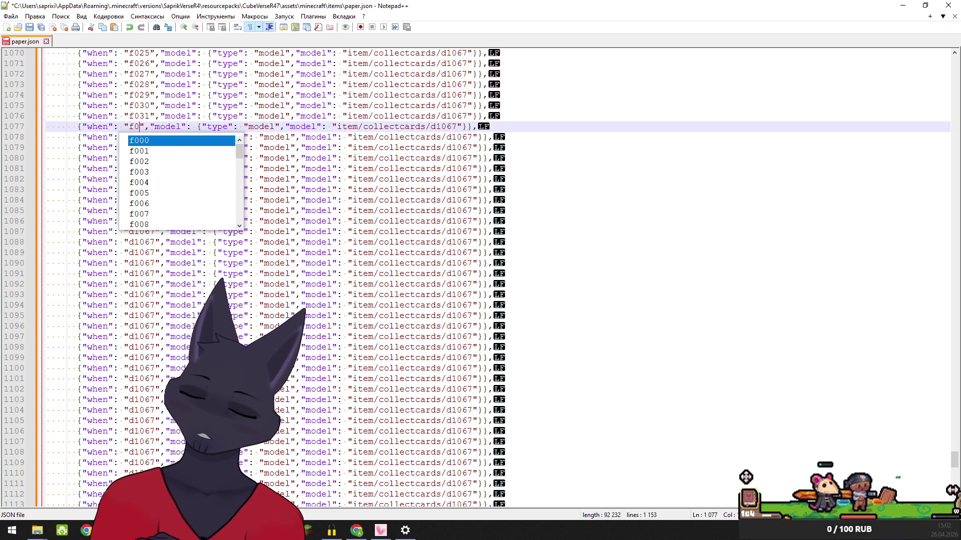
text(32)
drag(153, 136, 132, 140)
text(f)
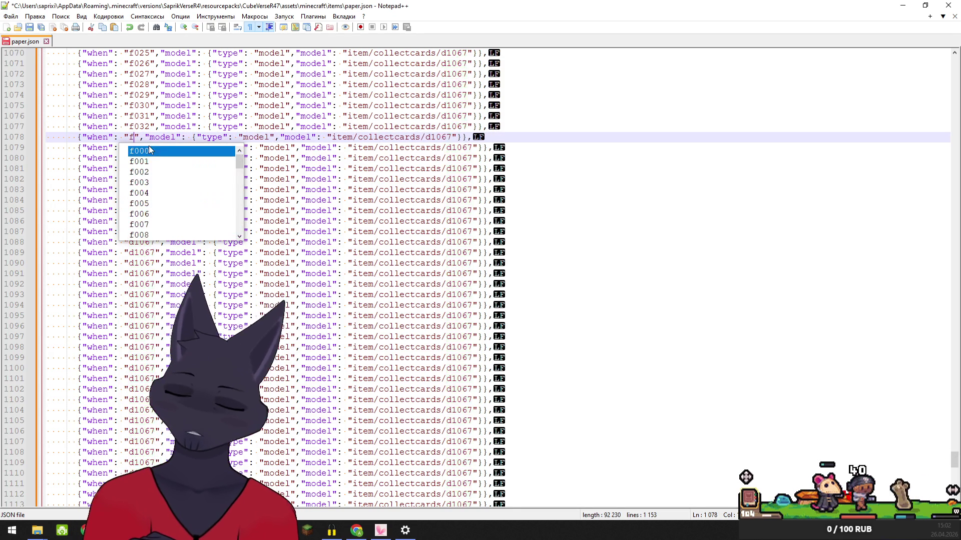
text(o33)
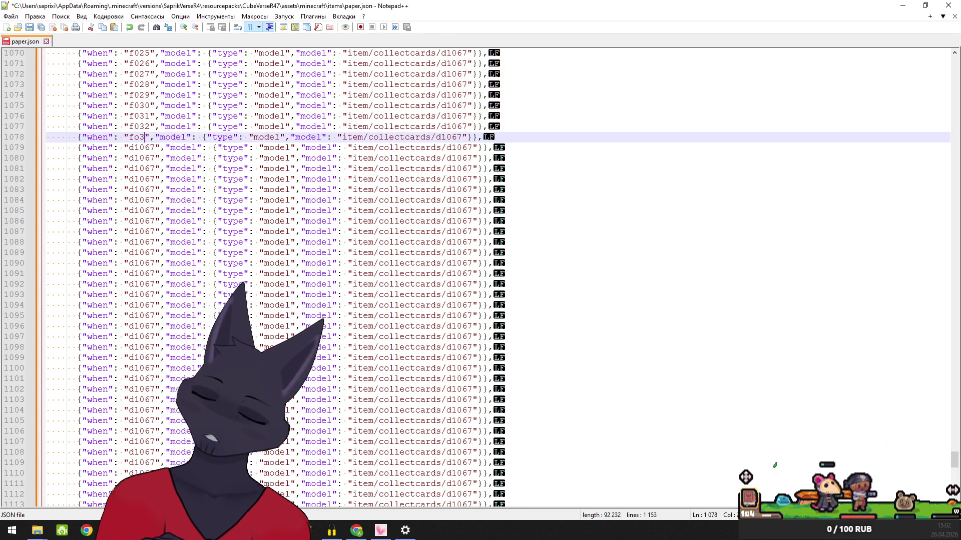
click(157, 148)
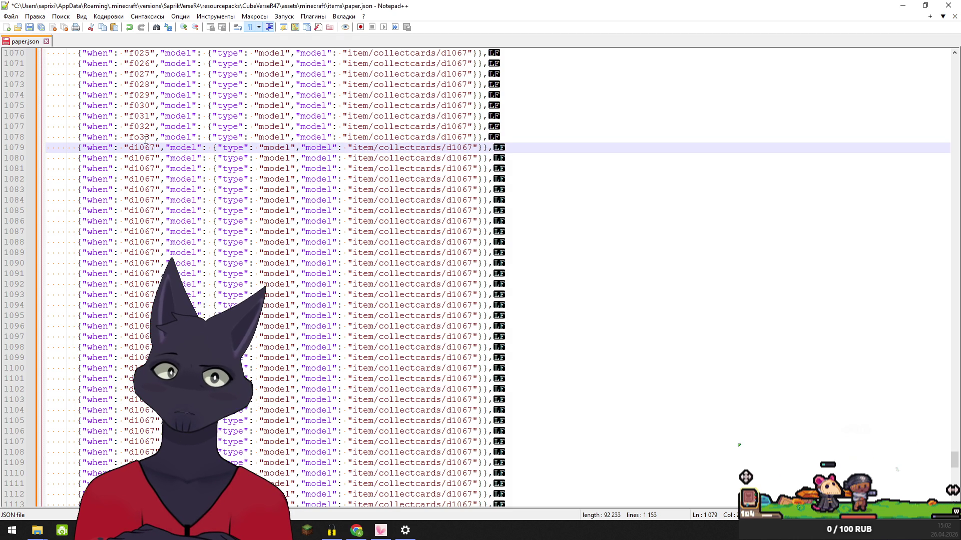
click(138, 137)
text(0)
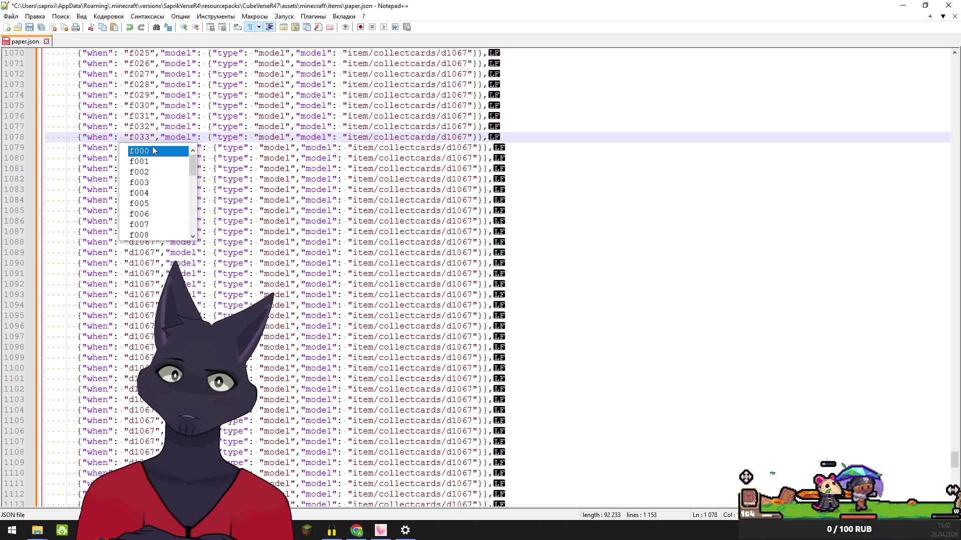
key(Escape)
- Replace d1067 on lines 1079–1082 with f034, f035, f036 and f037
drag(155, 148, 129, 147)
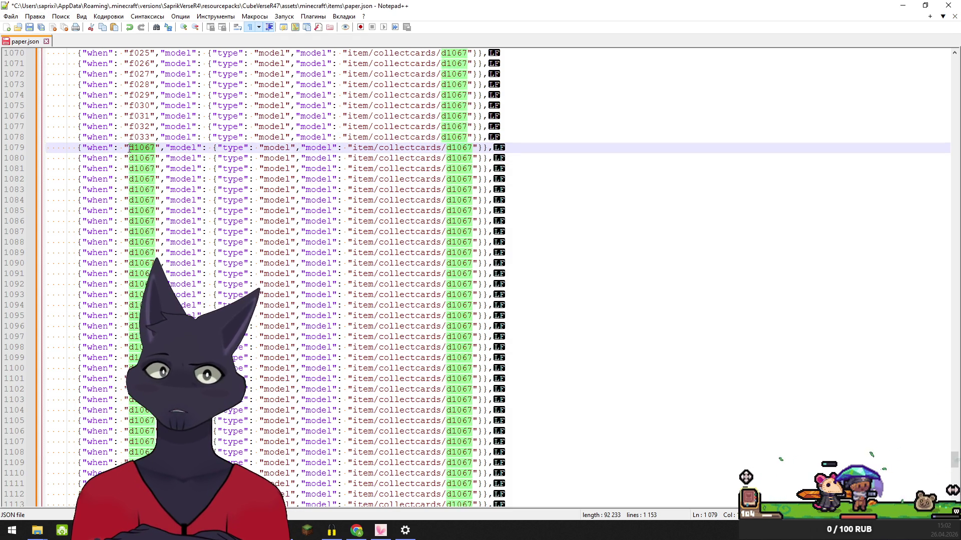
text(f034)
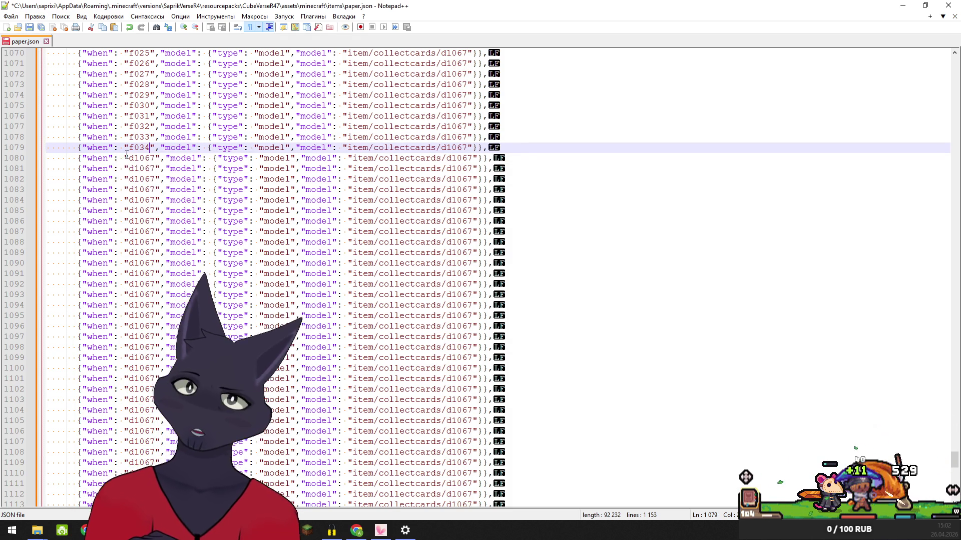
click(154, 160)
drag(134, 160, 129, 159)
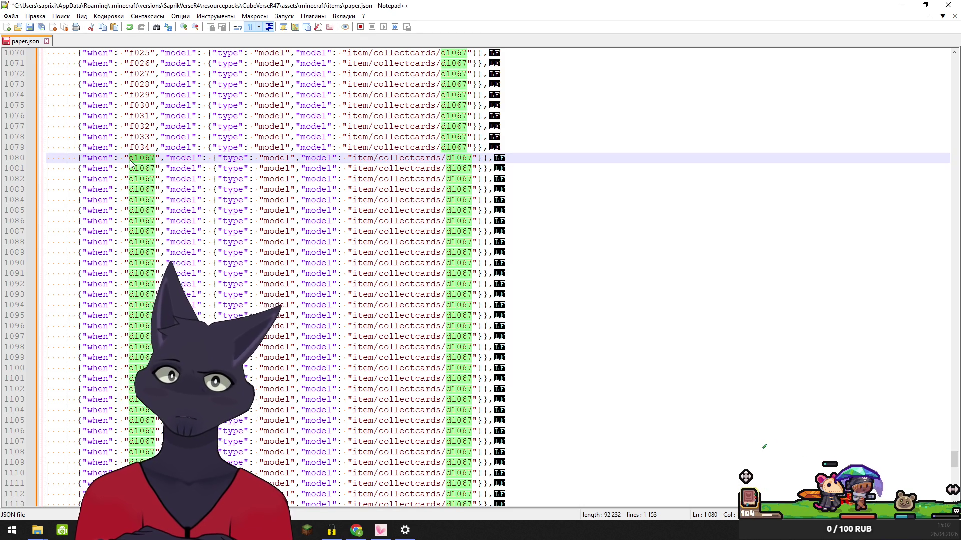
text(f035)
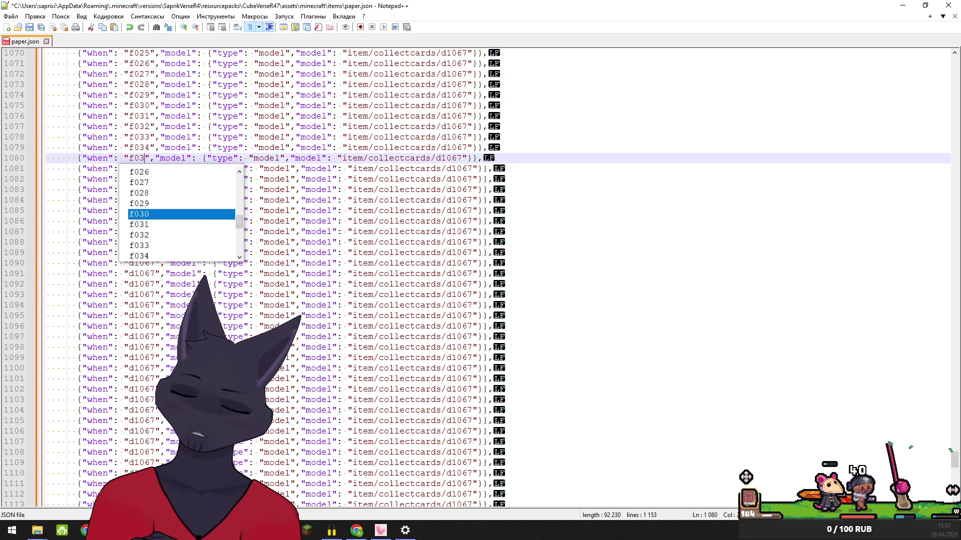
drag(155, 170, 130, 169)
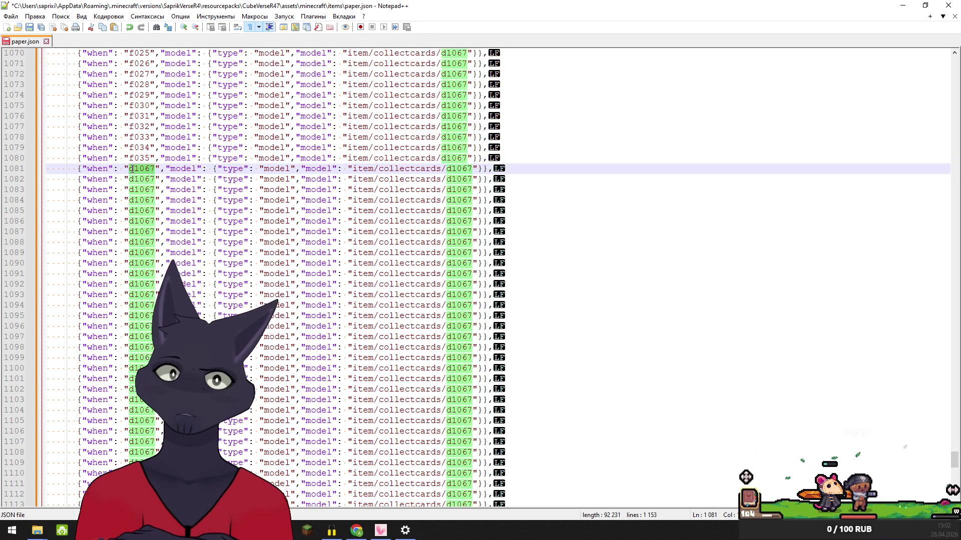
text(f0)
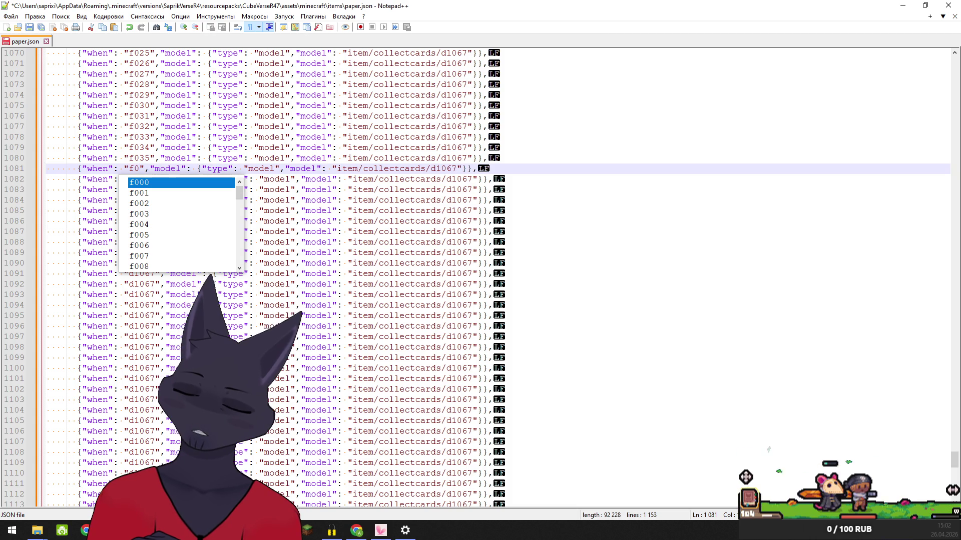
text(36)
drag(157, 179, 130, 181)
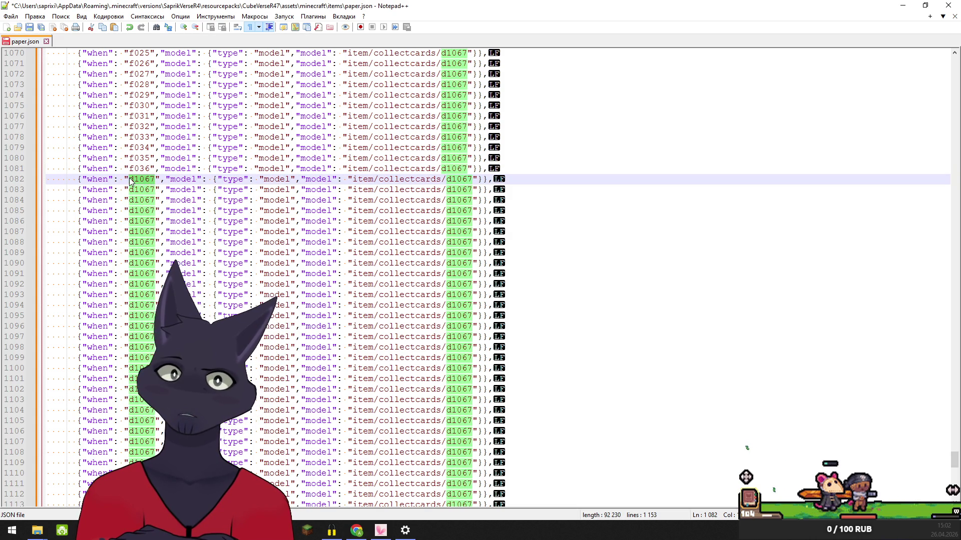
text(f03)
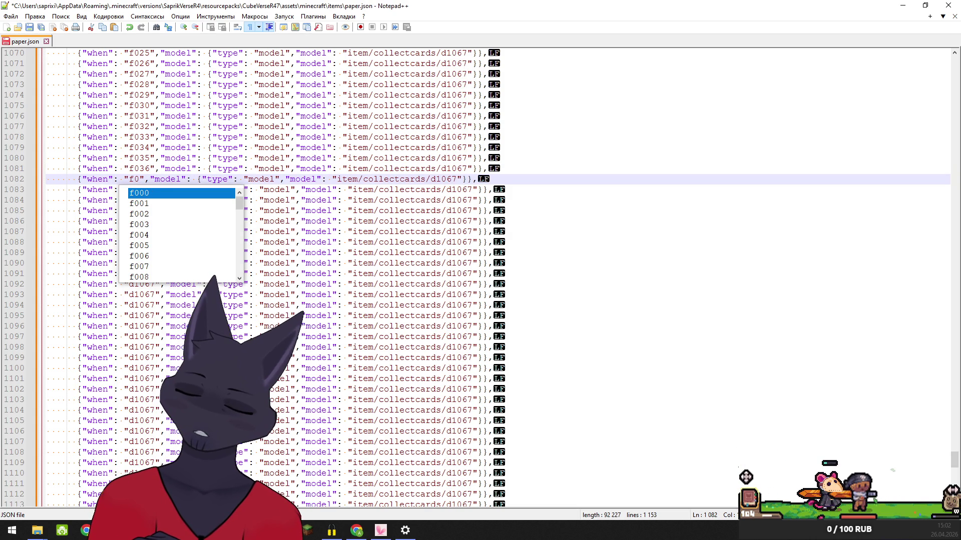
text(7)
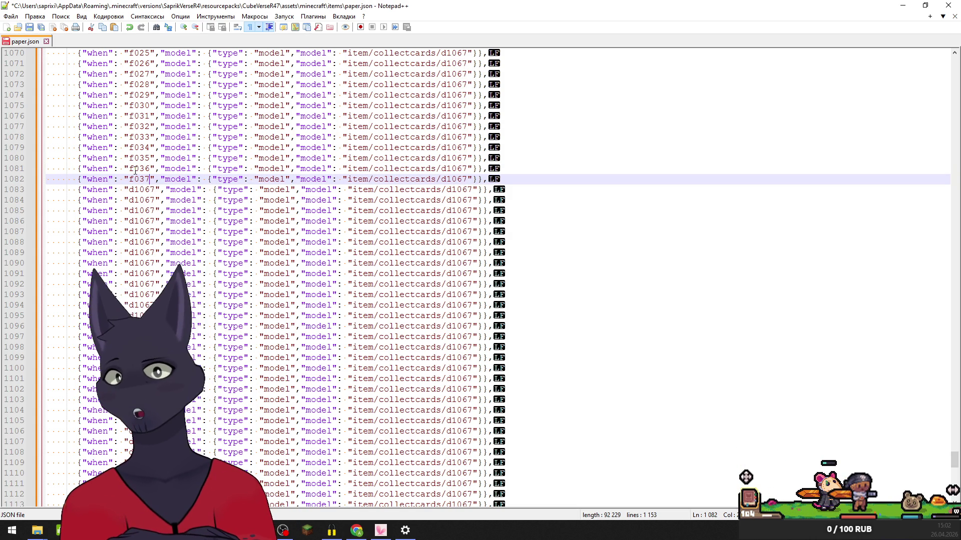
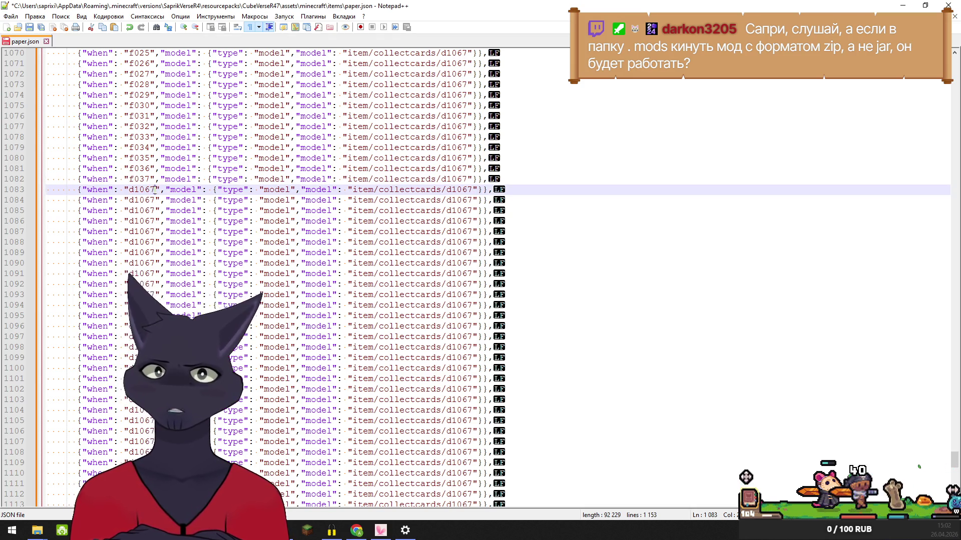
- Replace the d1067 when-values on lines 1083–1087 with f038, f039, f040, f041 and f042
double_click(131, 190)
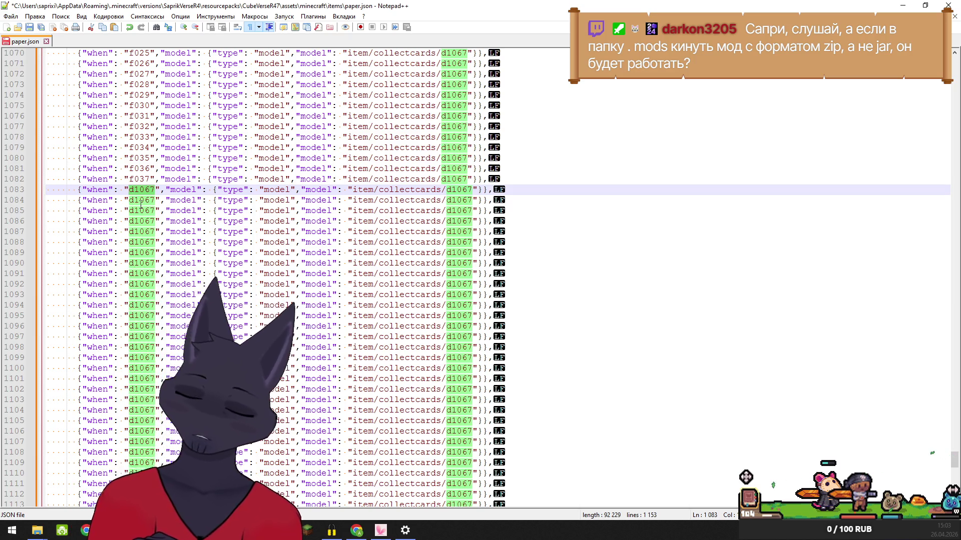
text(f)
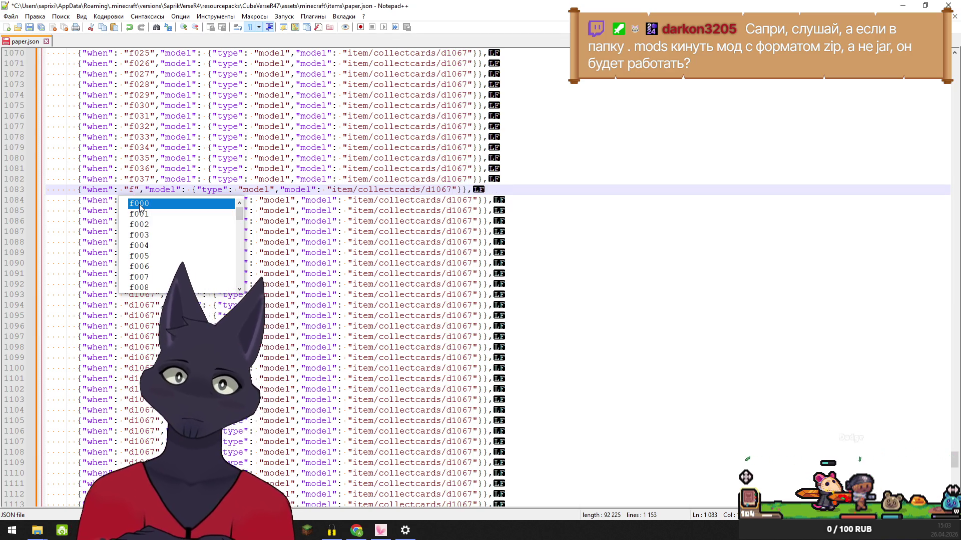
text(038)
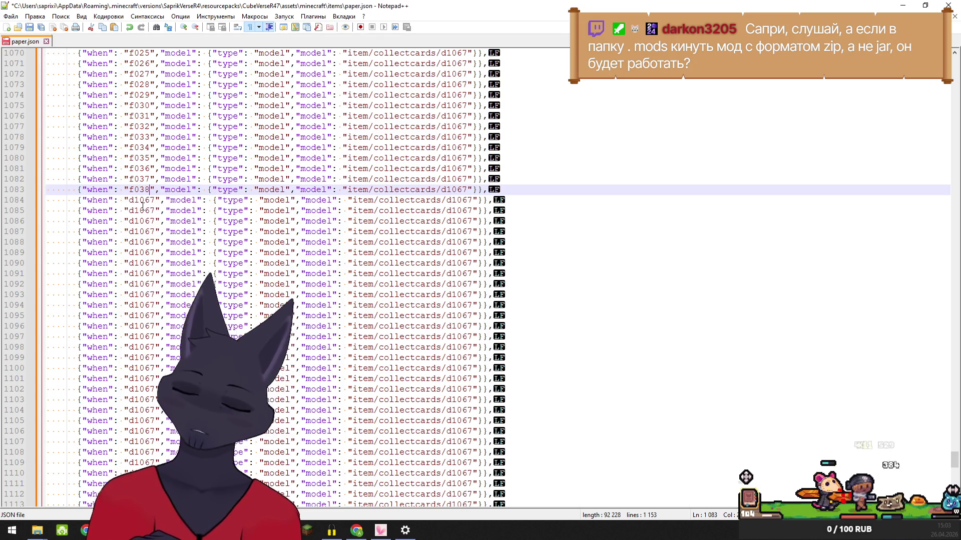
double_click(151, 200)
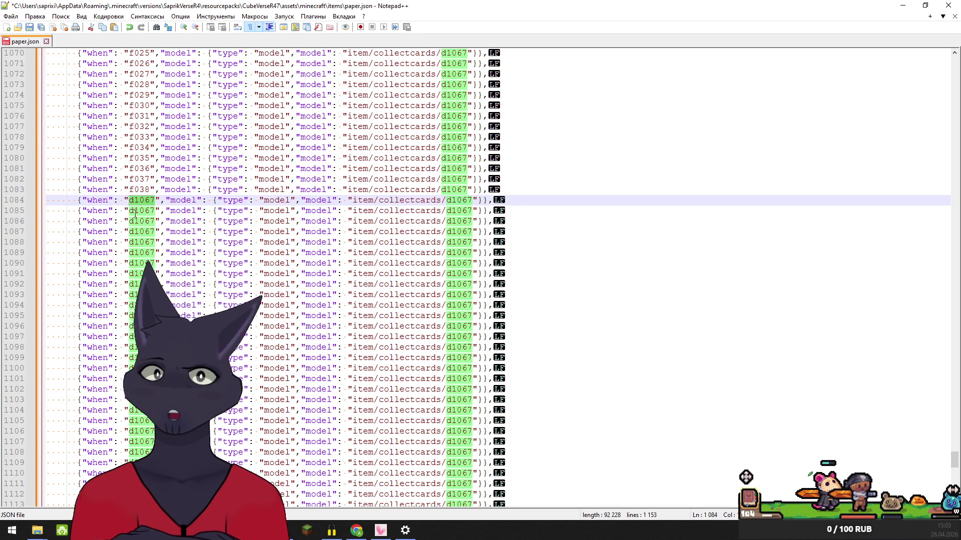
text(f0)
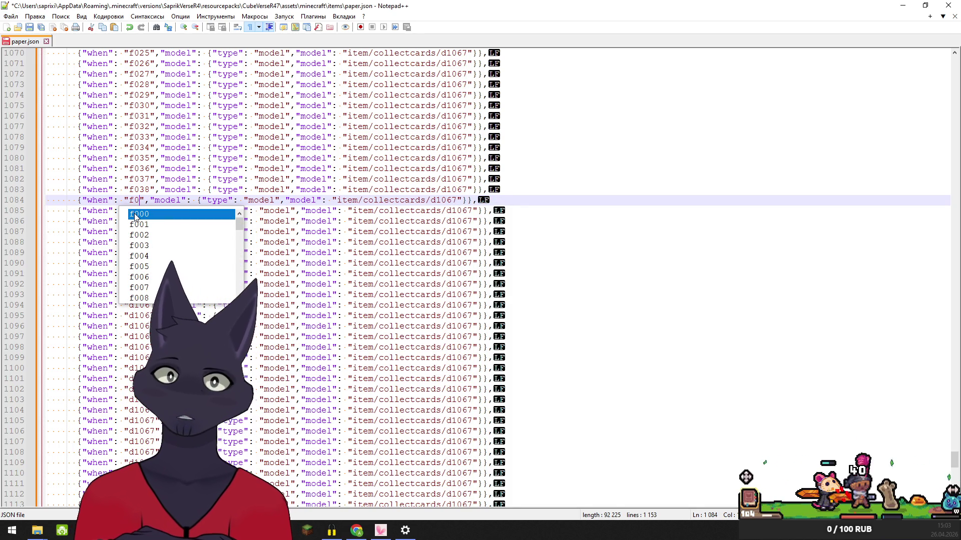
text(39)
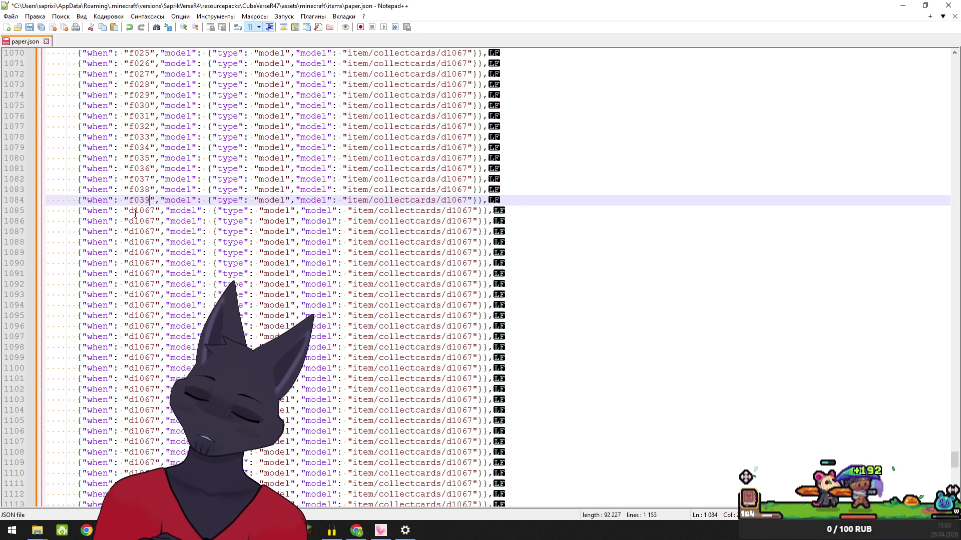
drag(158, 211, 131, 212)
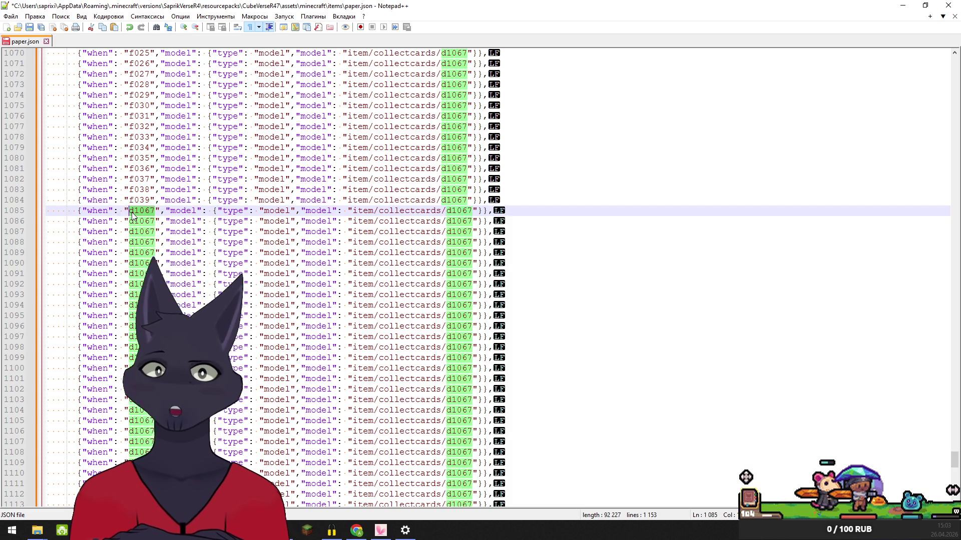
text(f040)
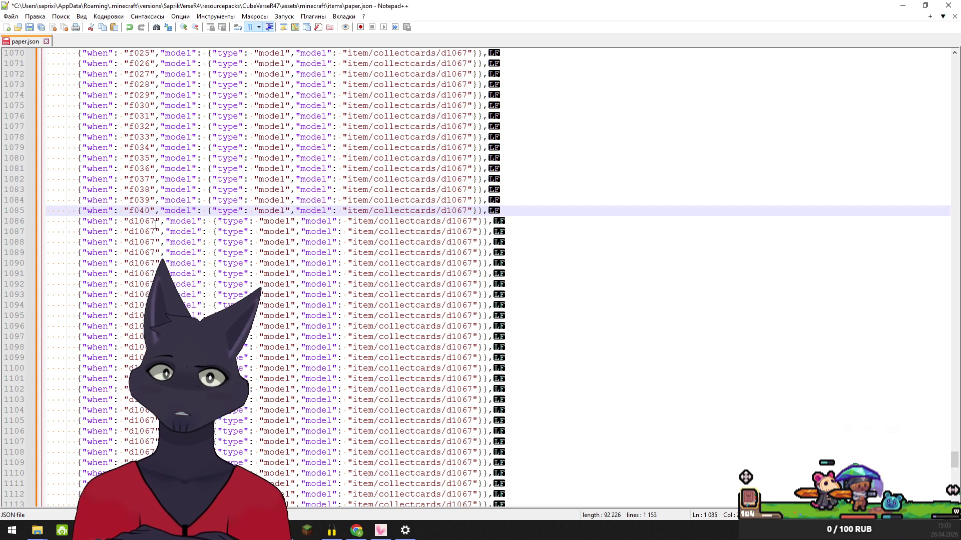
double_click(146, 222)
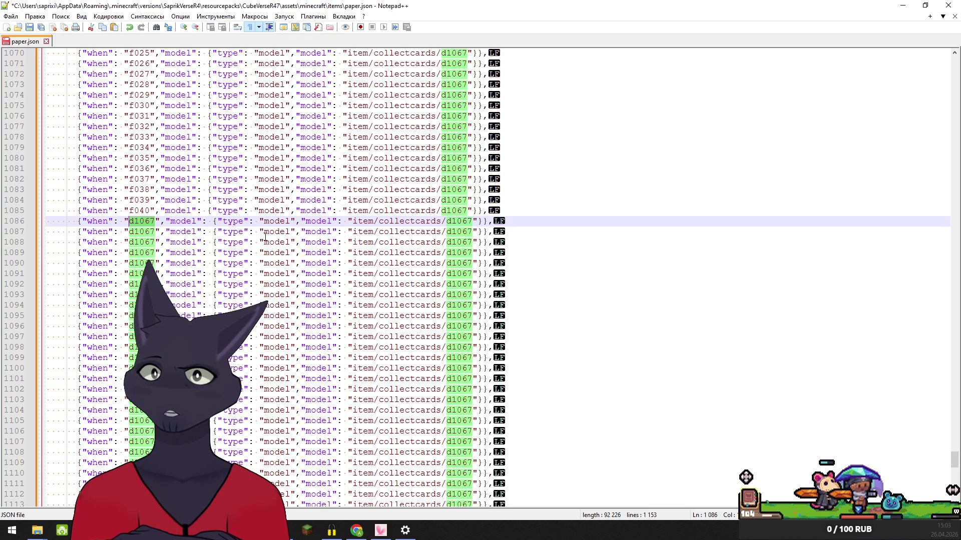
text(f)
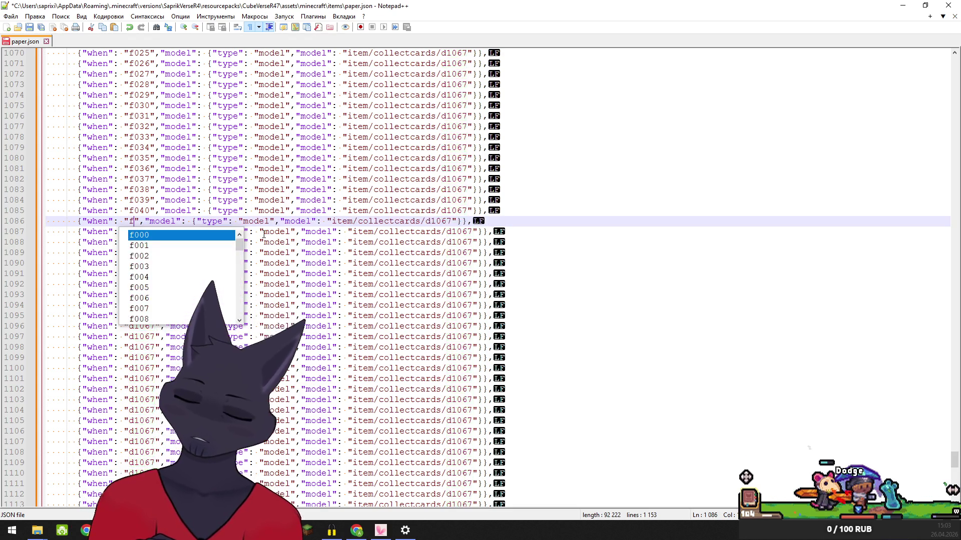
text(0)
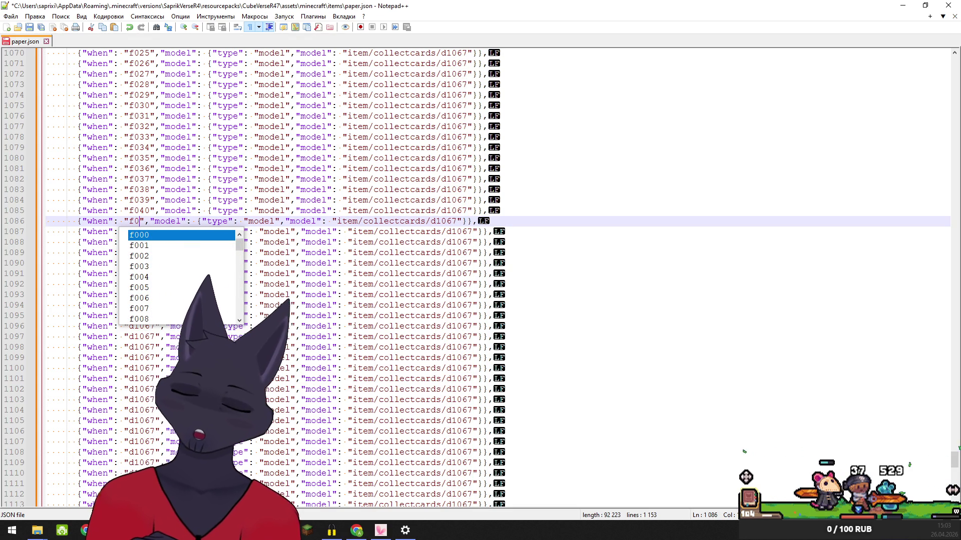
text(41)
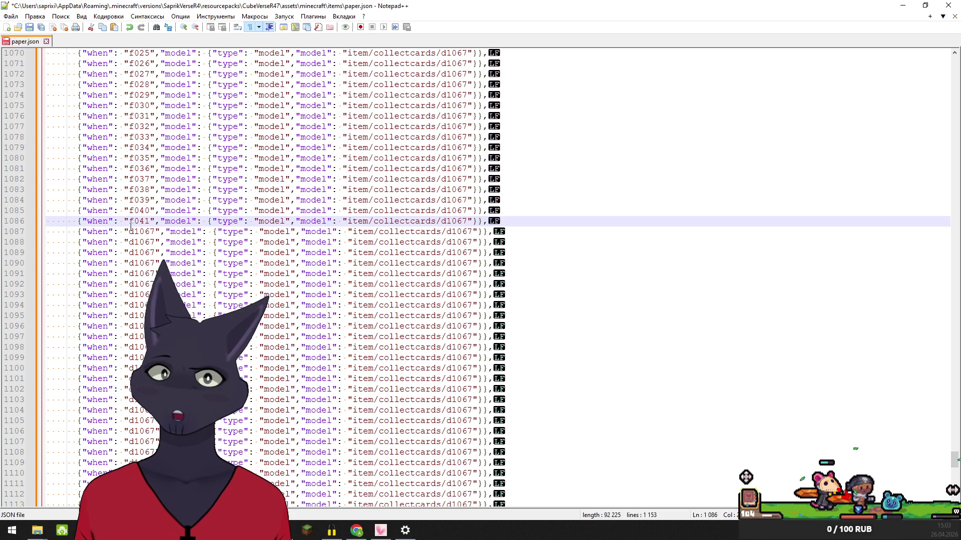
double_click(150, 232)
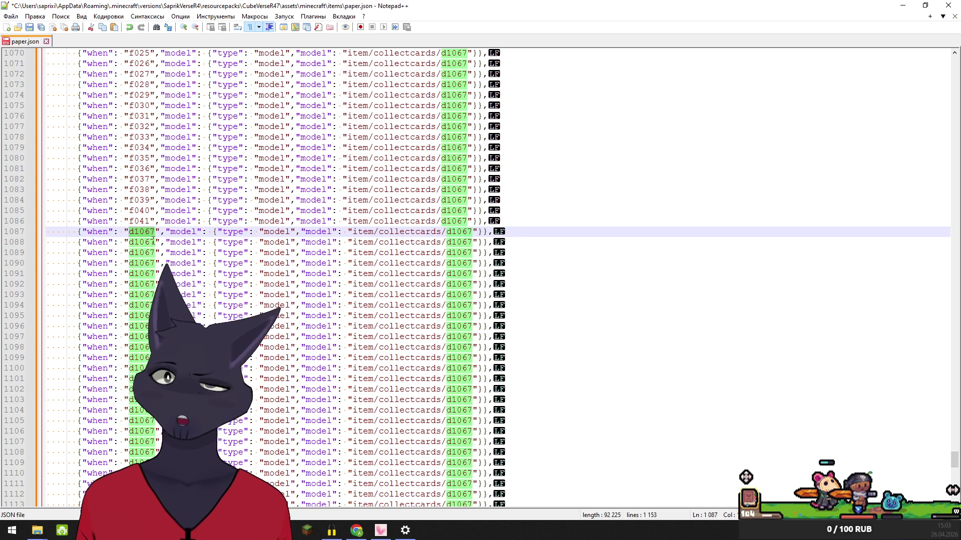
text(f0)
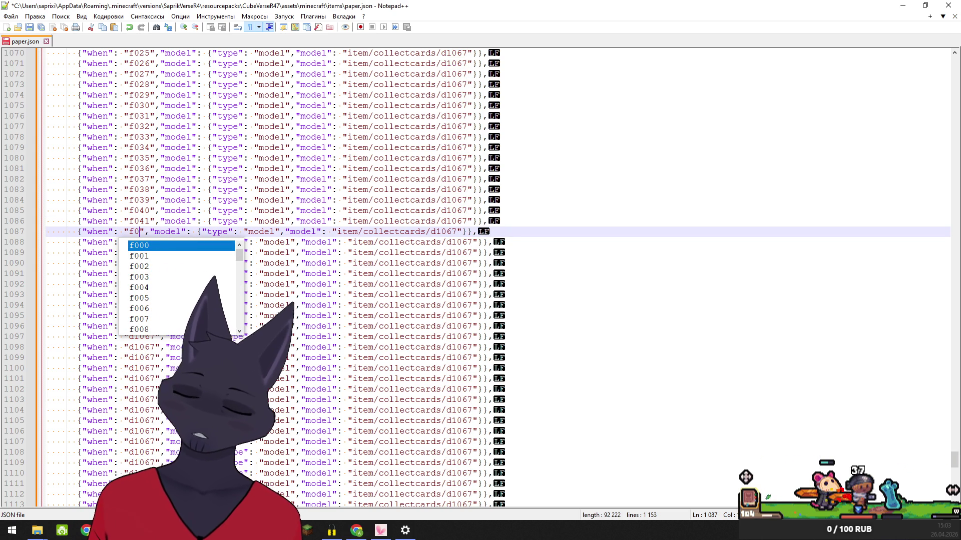
text(42)
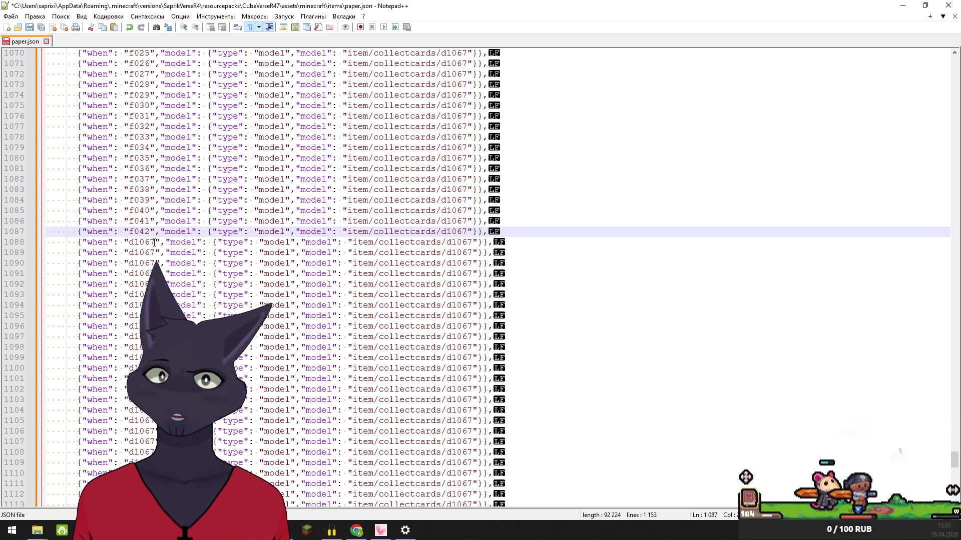
- Change lines 1088–1089 to f043 and f044, then select line 1090's d1067
click(153, 244)
double_click(154, 244)
text(f)
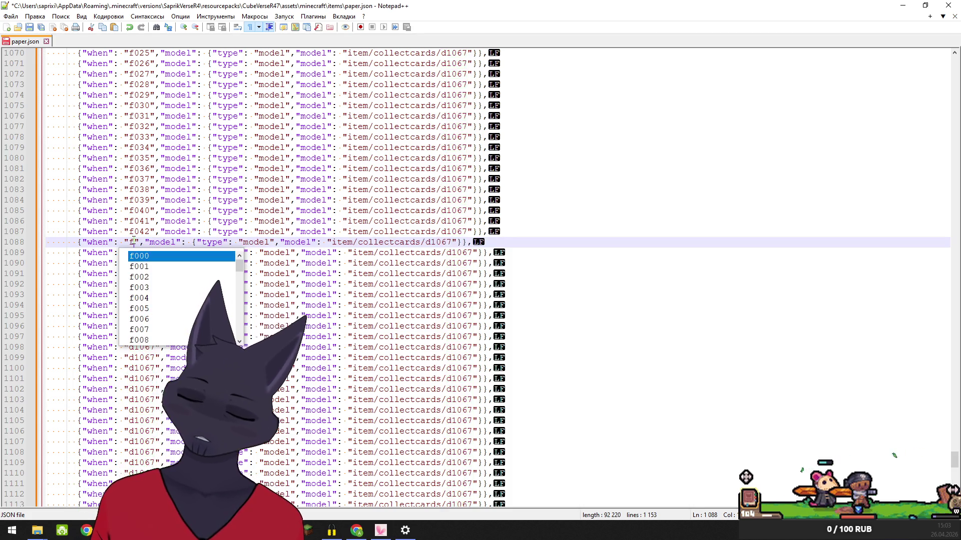
text(0)
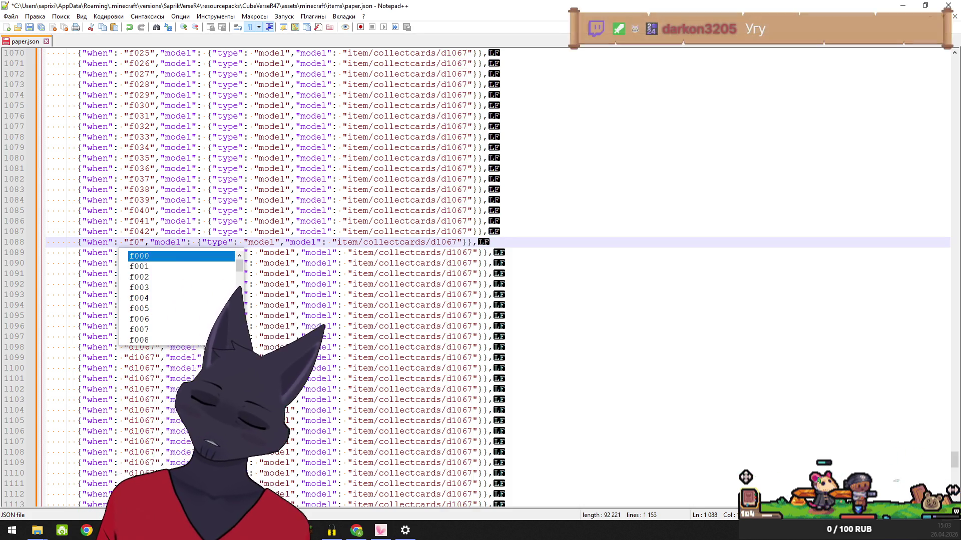
text(43)
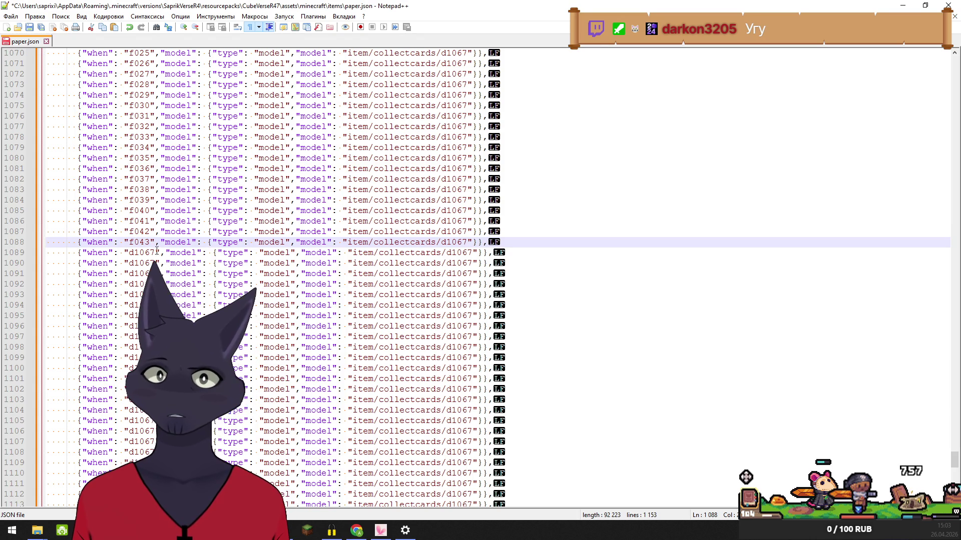
click(134, 253)
double_click(134, 253)
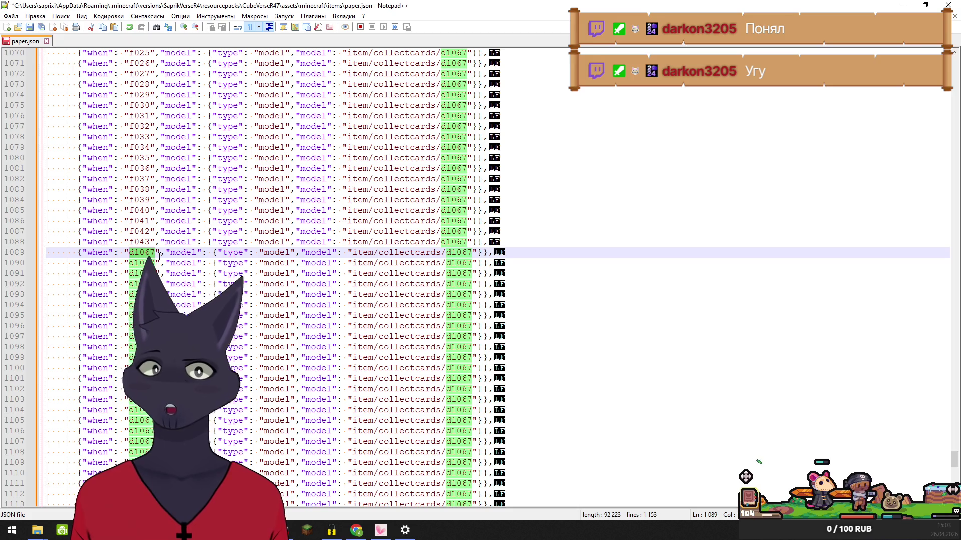
text(f)
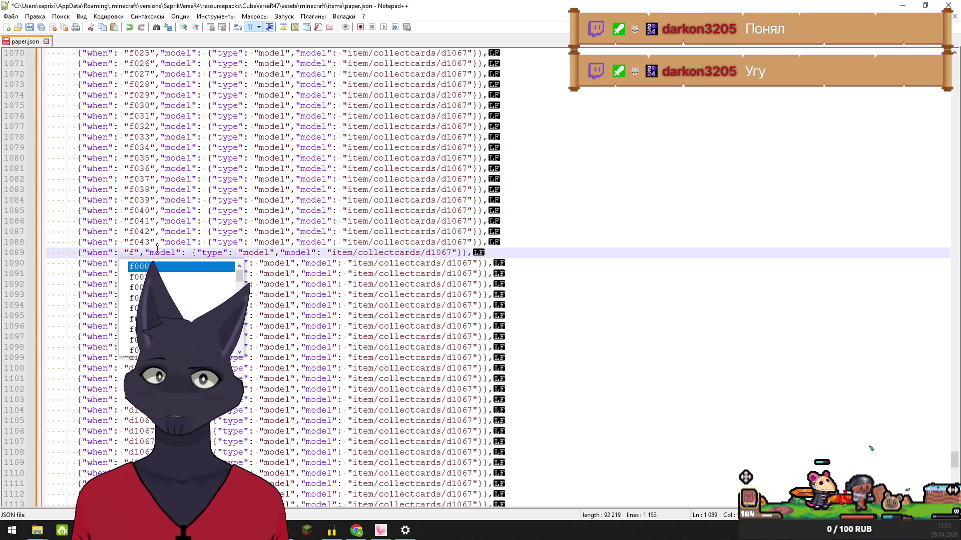
text(044)
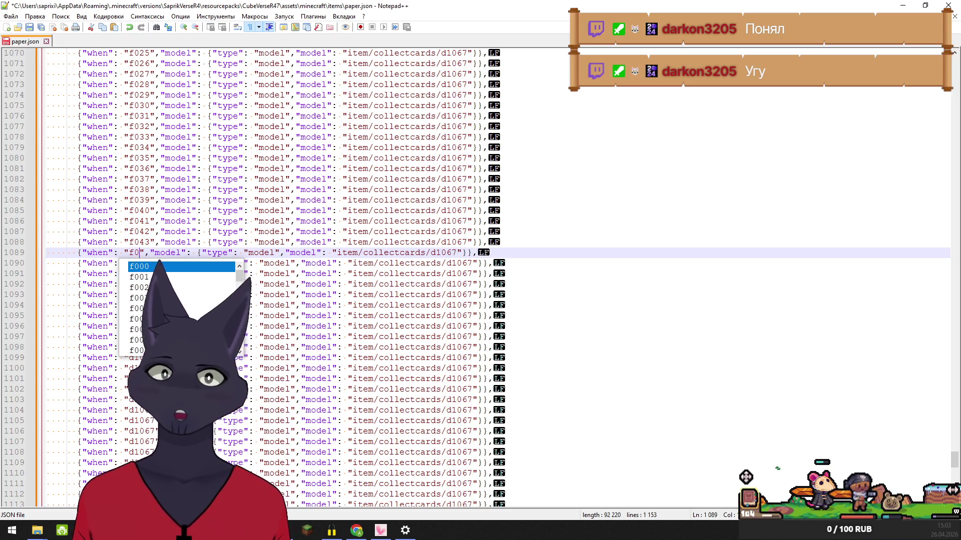
click(134, 263)
double_click(132, 264)
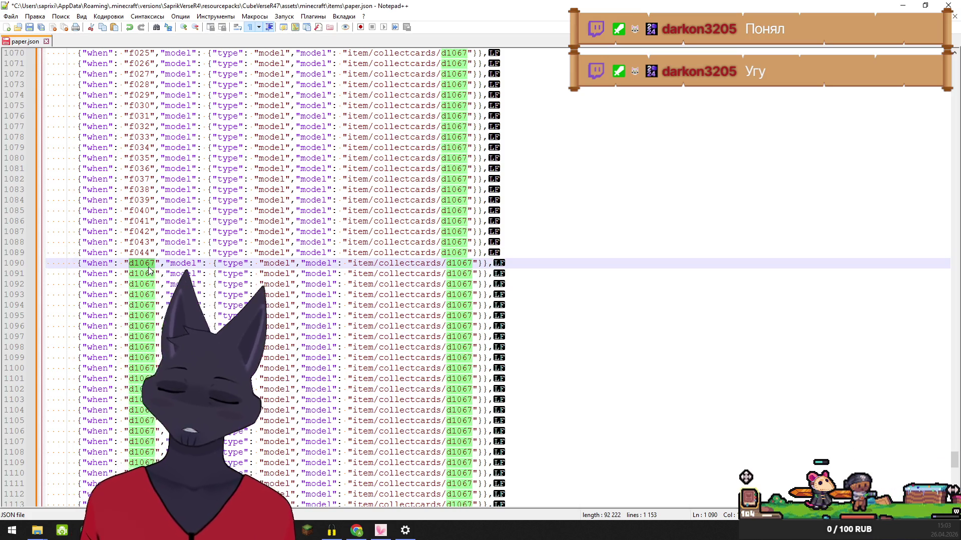
- Replace d1067 on lines 1090–1093 with f045, f046, f047 and f048
text(f0)
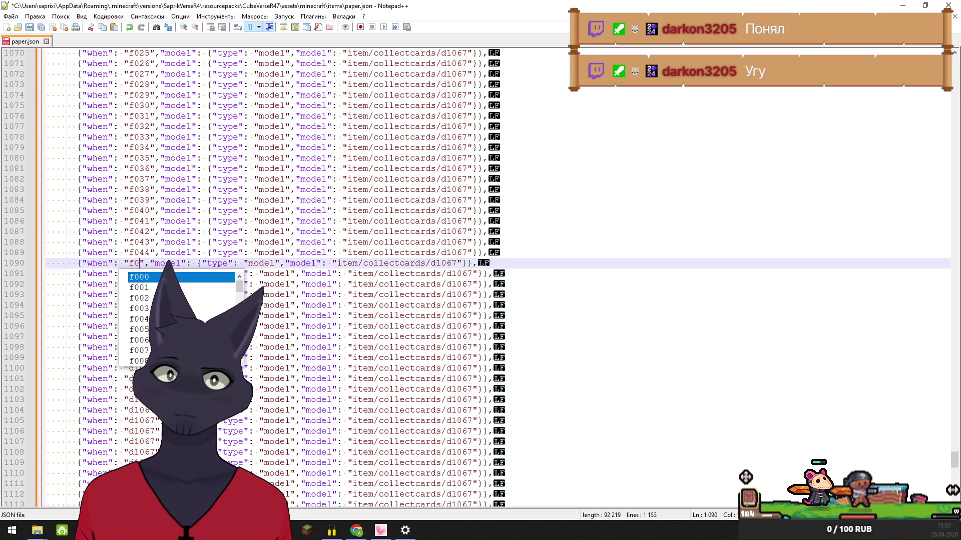
text(45)
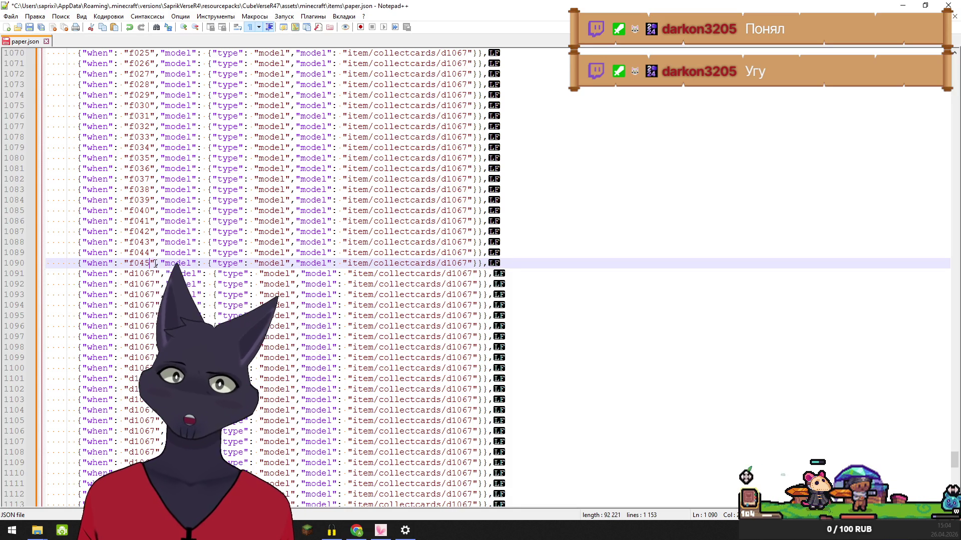
double_click(130, 273)
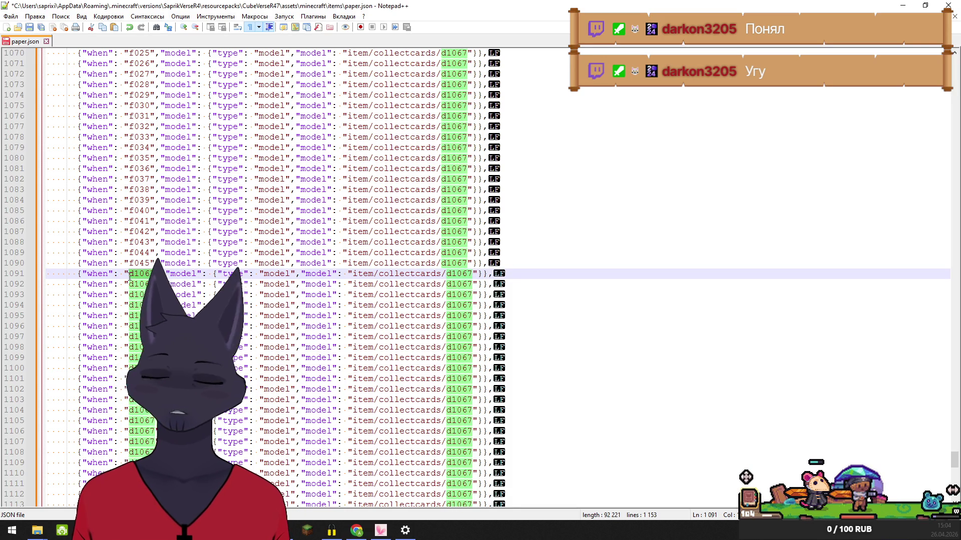
text(f0)
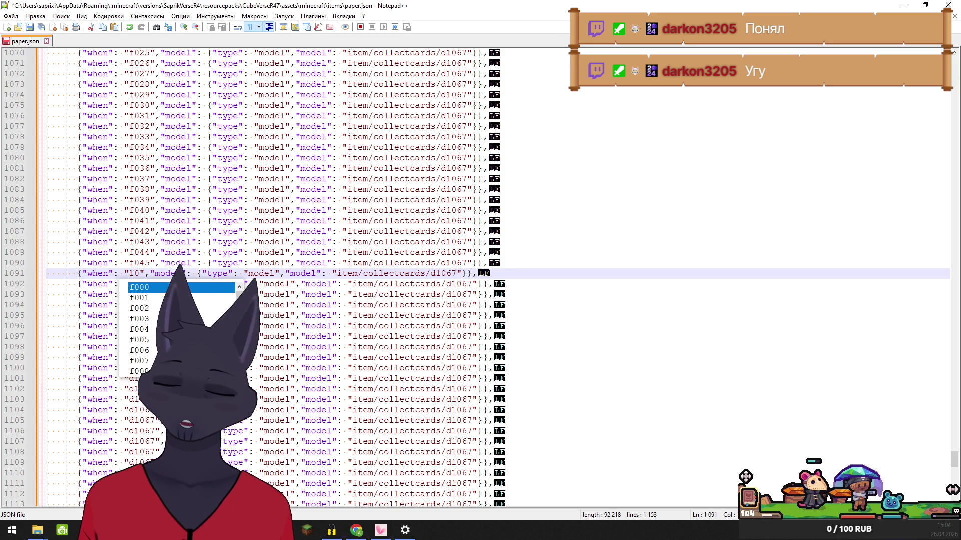
text(46)
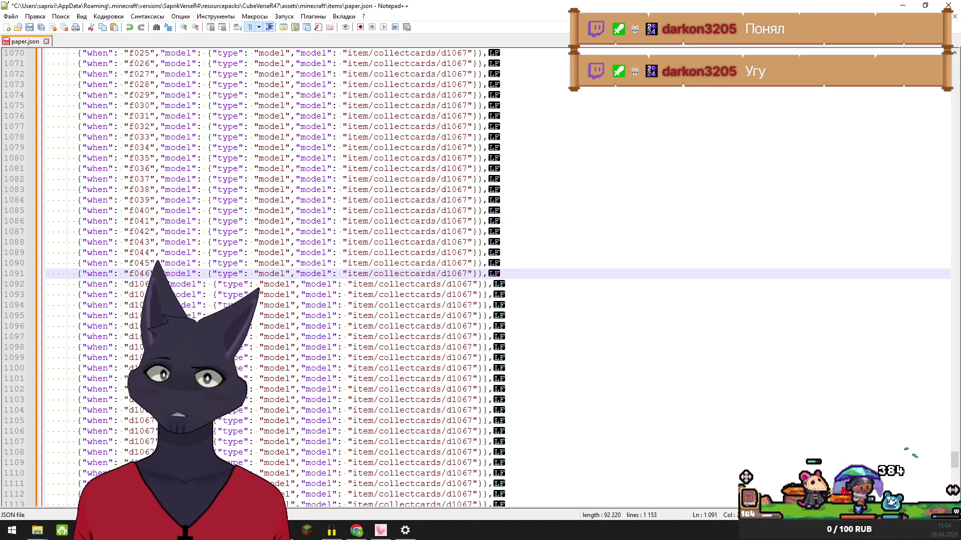
click(130, 284)
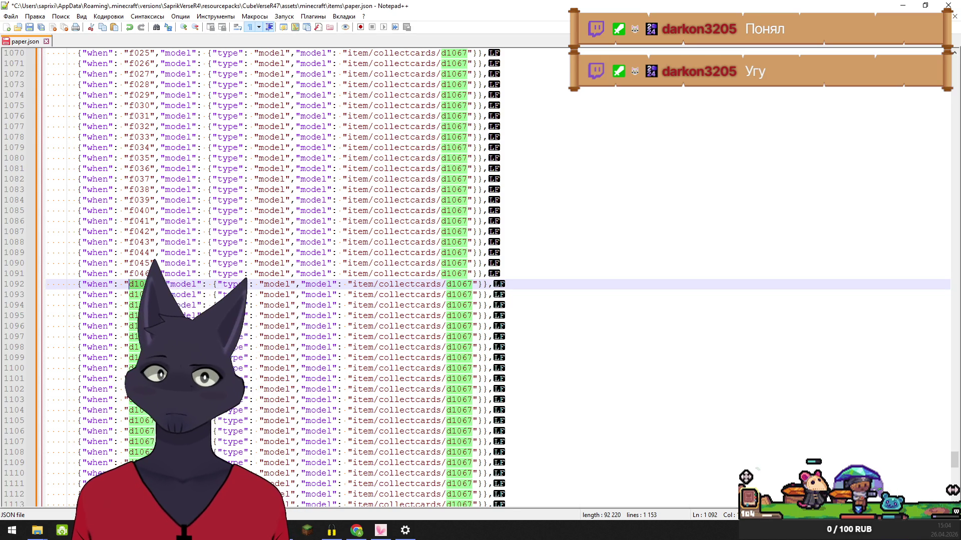
text(f0)
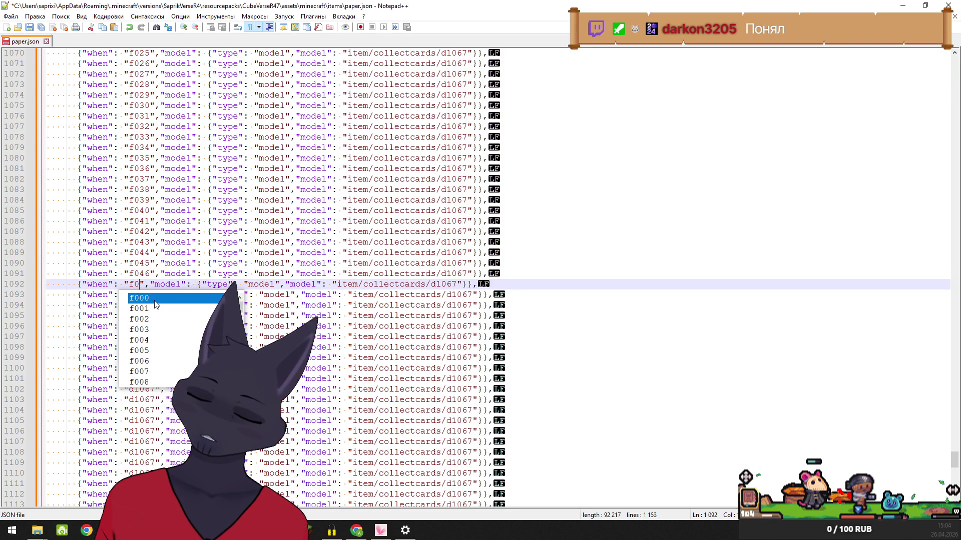
text(47)
double_click(140, 296)
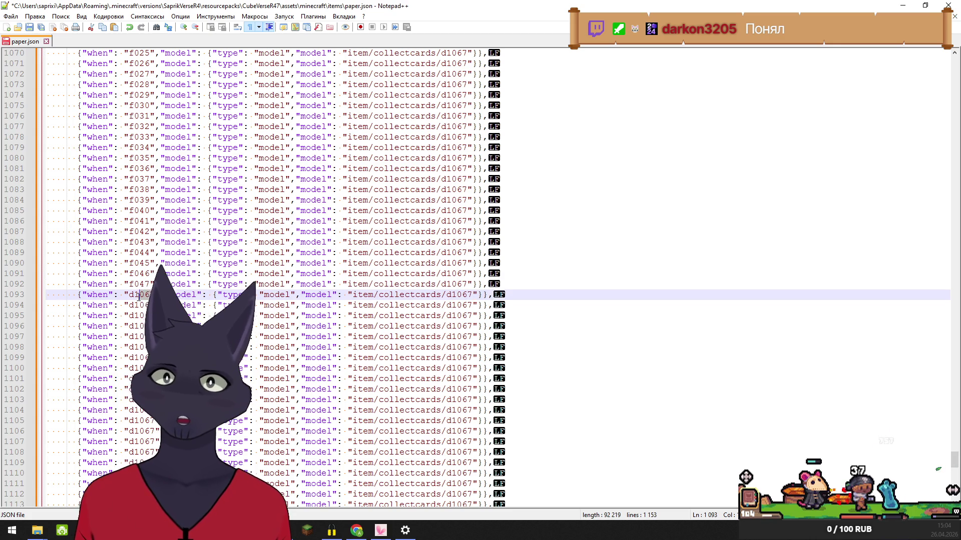
drag(134, 296, 130, 295)
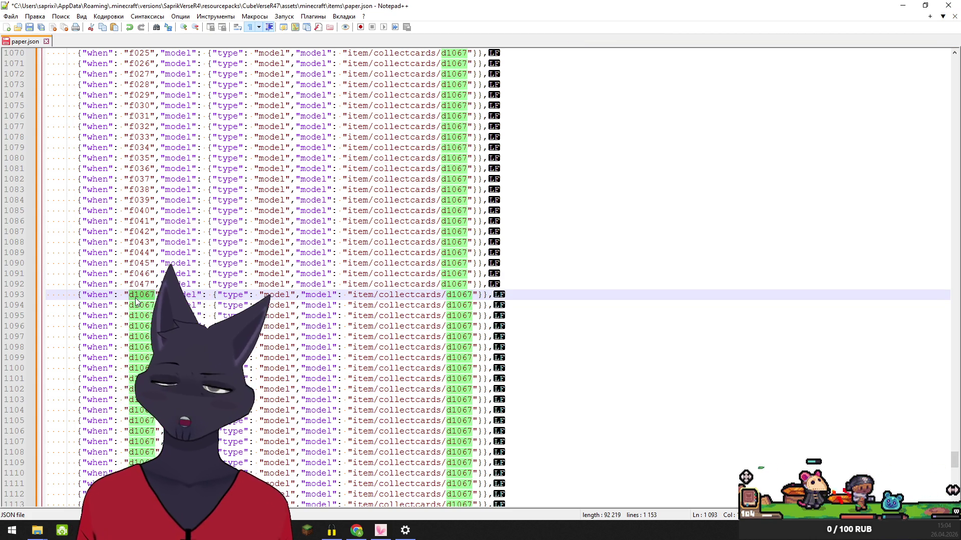
text(f0)
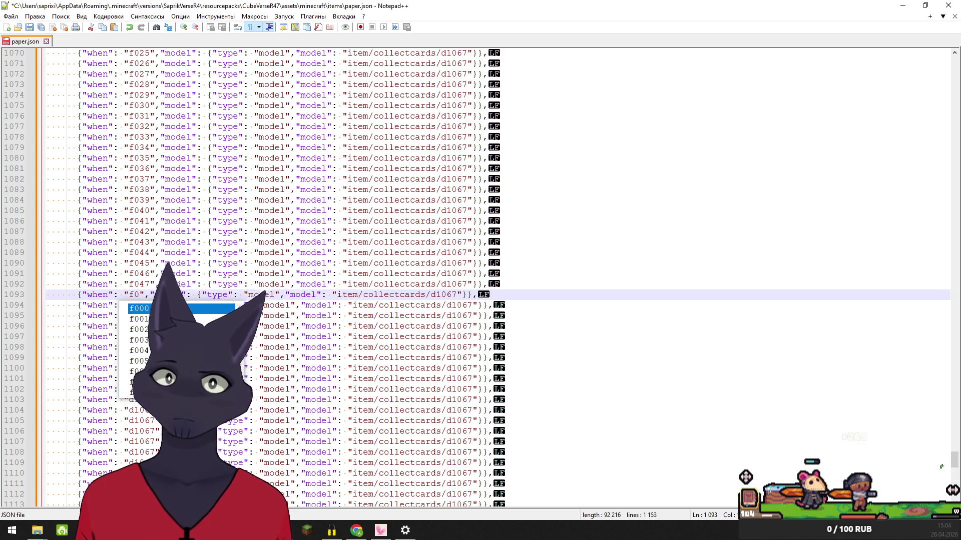
text(48)
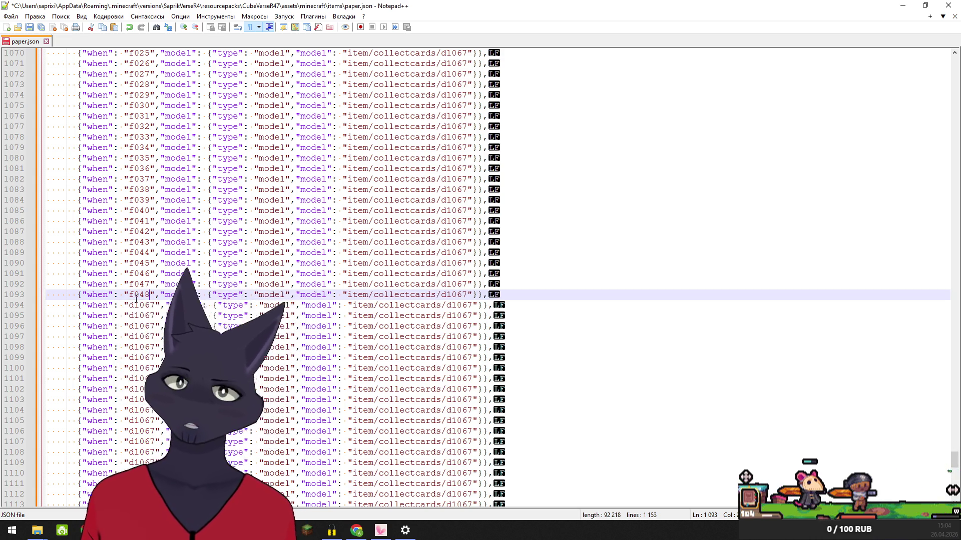
- Replace d1067 on lines 1094–1097 with f049, f050, f051 and f052
double_click(140, 305)
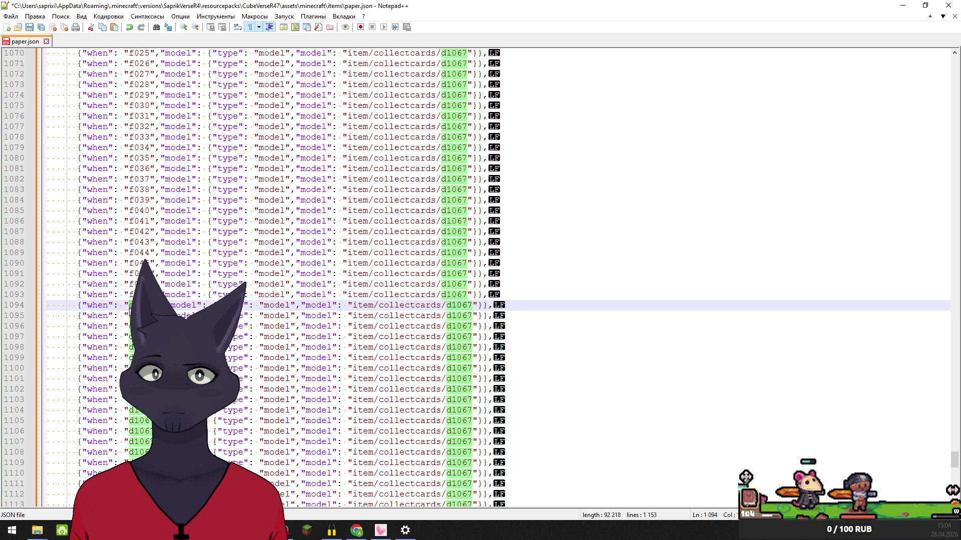
text(f0)
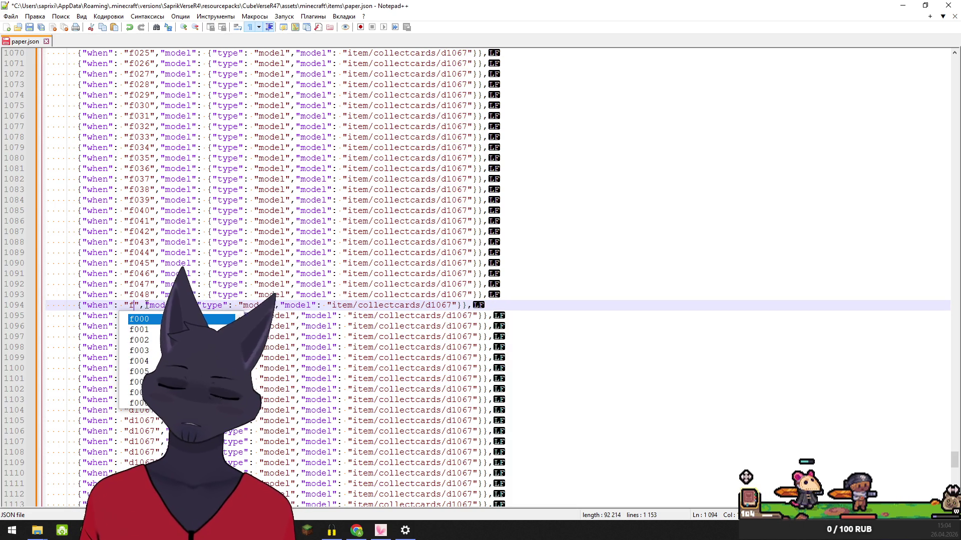
text(4)
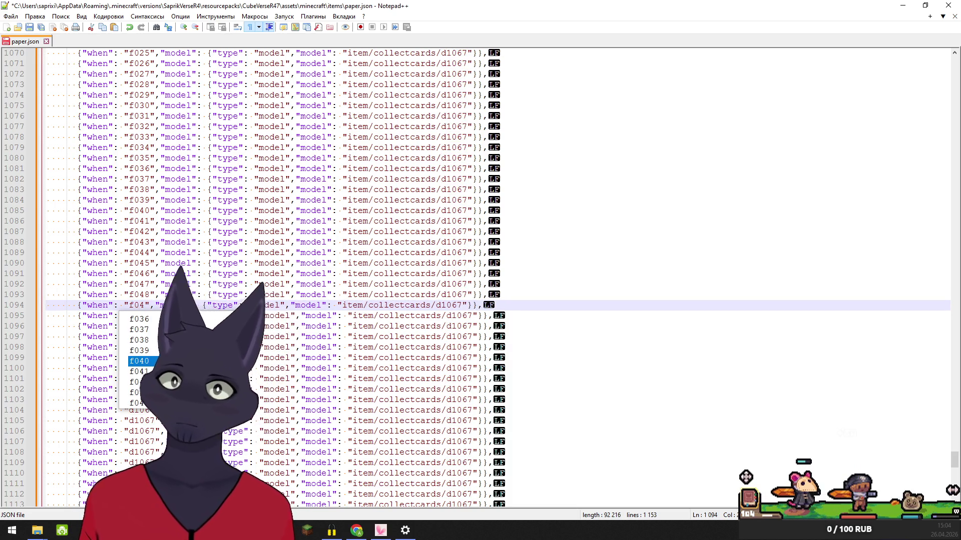
text(9)
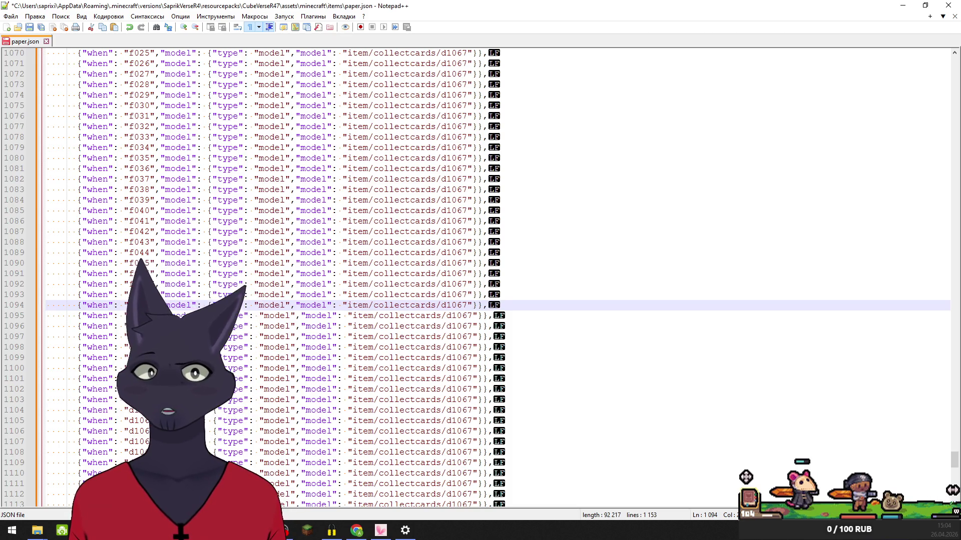
double_click(143, 315)
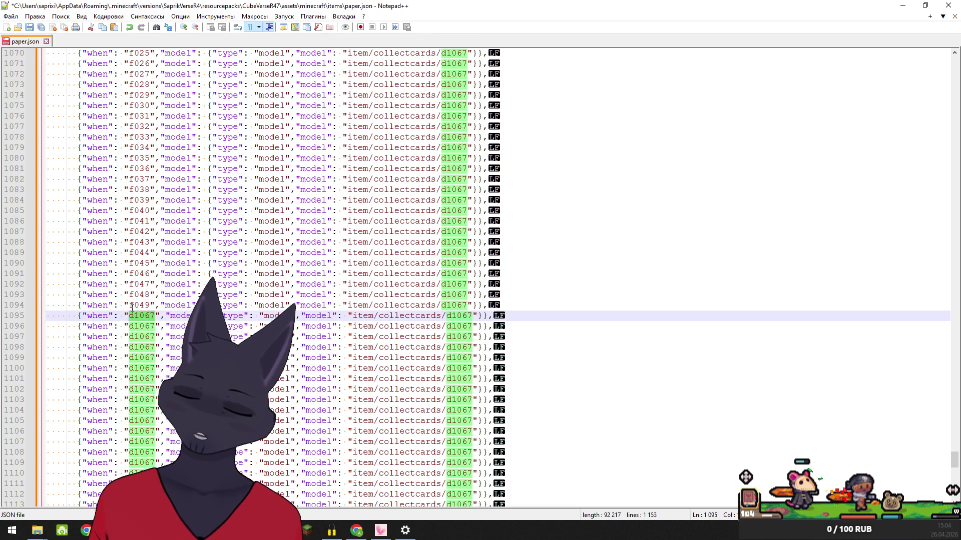
text(f050)
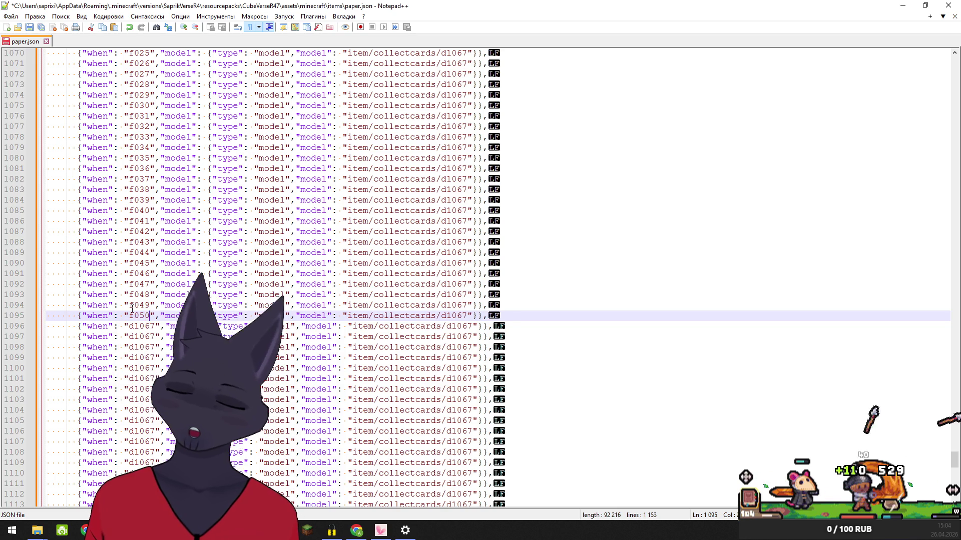
double_click(143, 326)
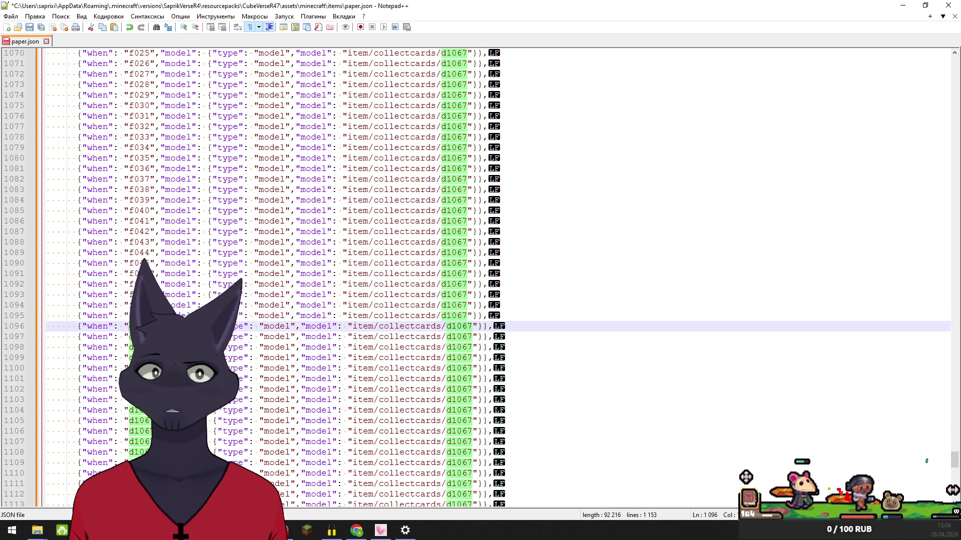
text(f)
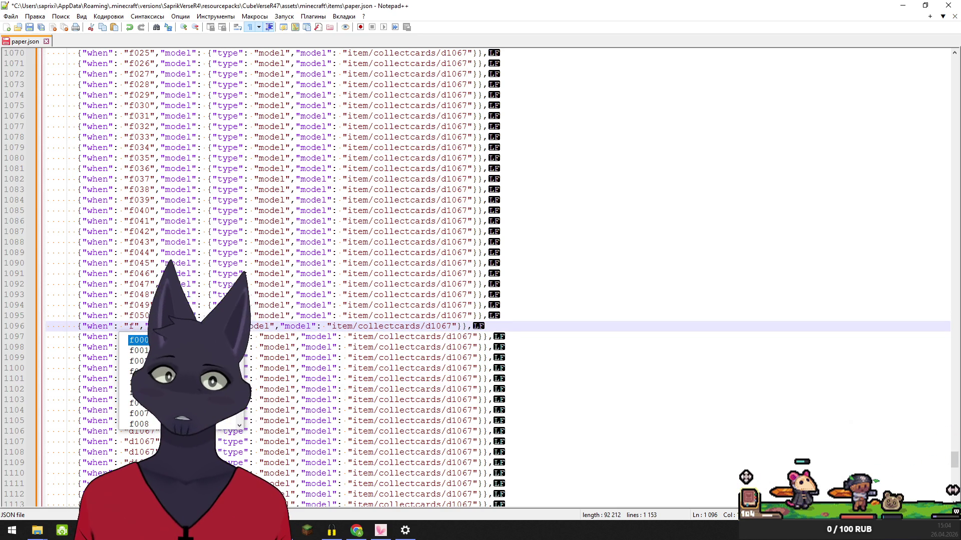
text(051)
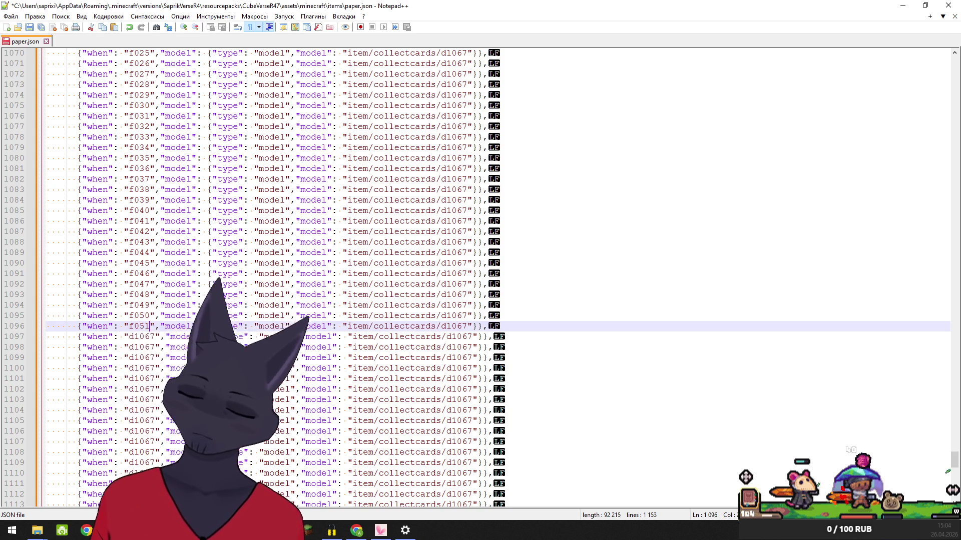
double_click(132, 336)
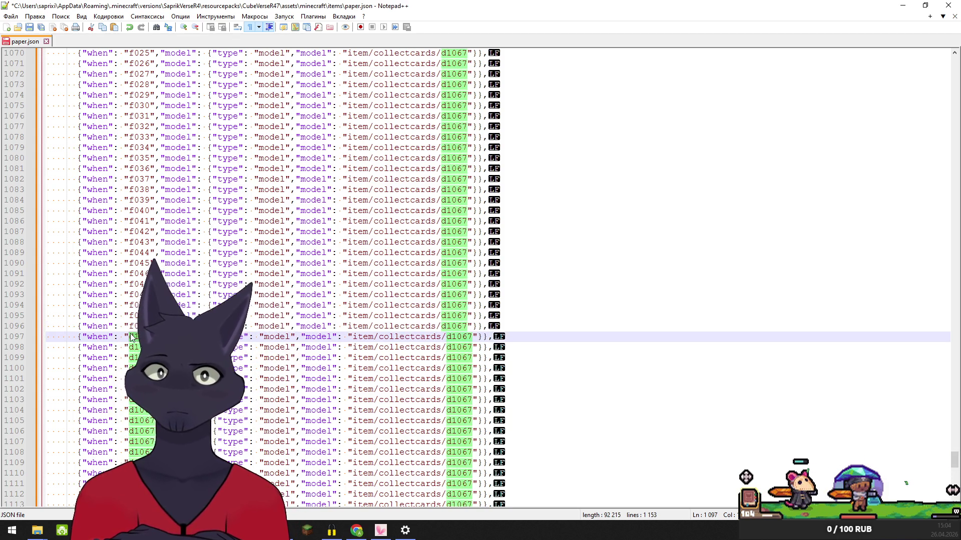
text(f0)
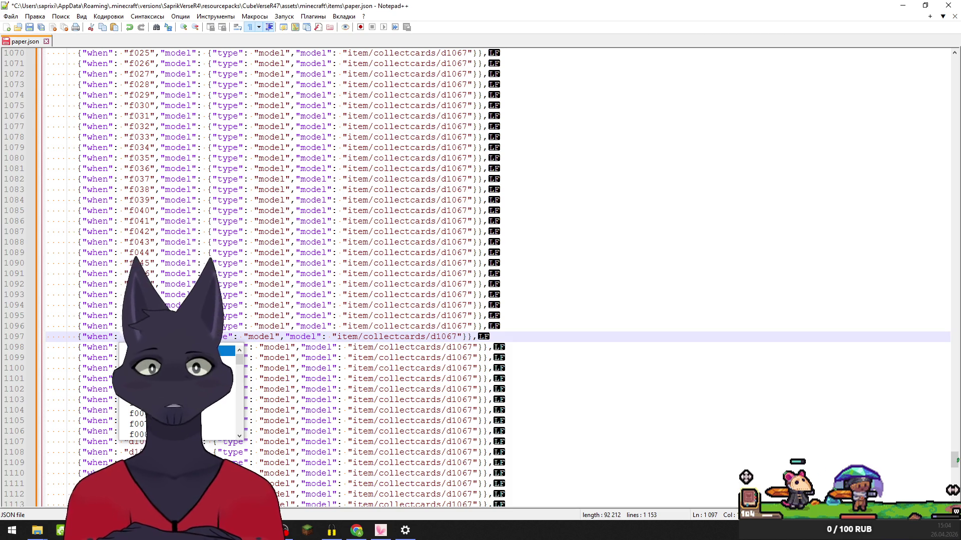
text(52)
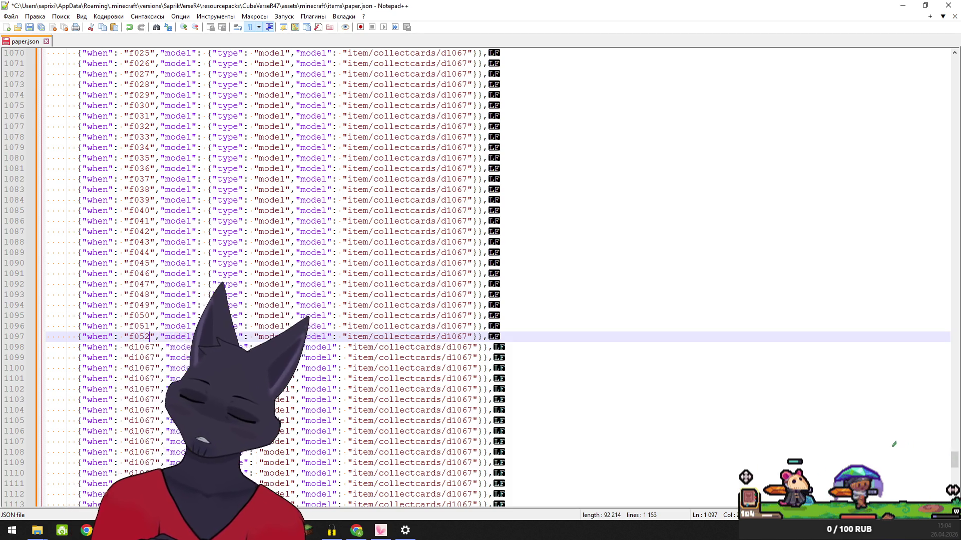
- Replace d1067 on lines 1098–1102 with f053 through f057
double_click(131, 349)
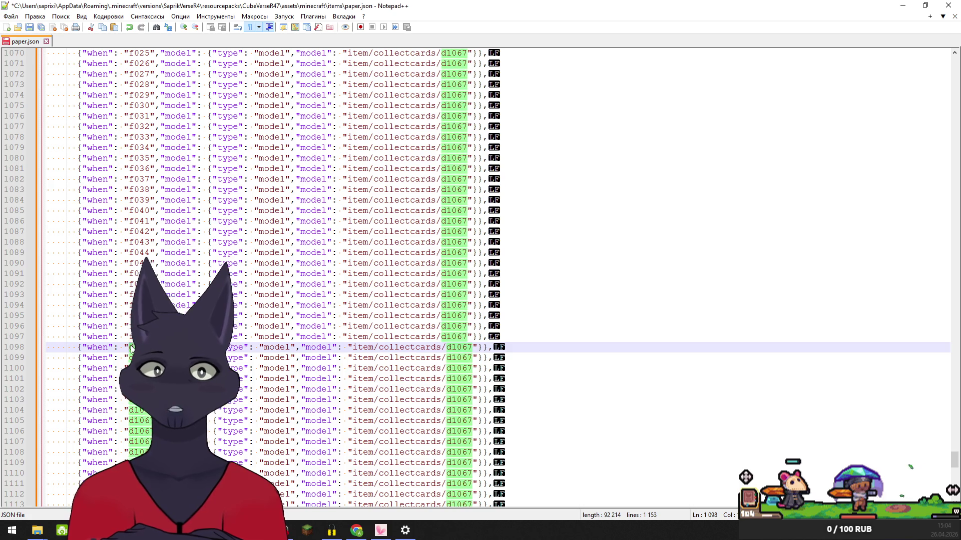
text(f0)
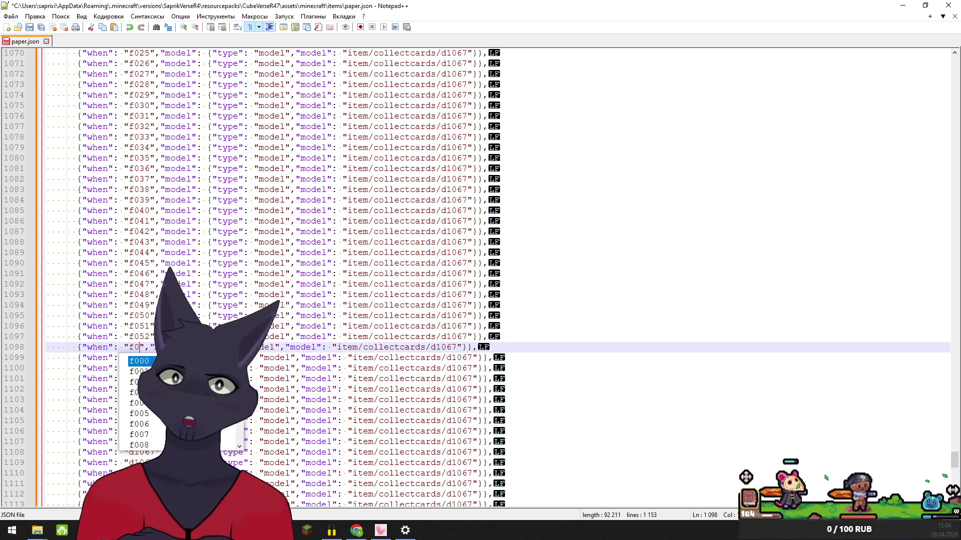
text(53)
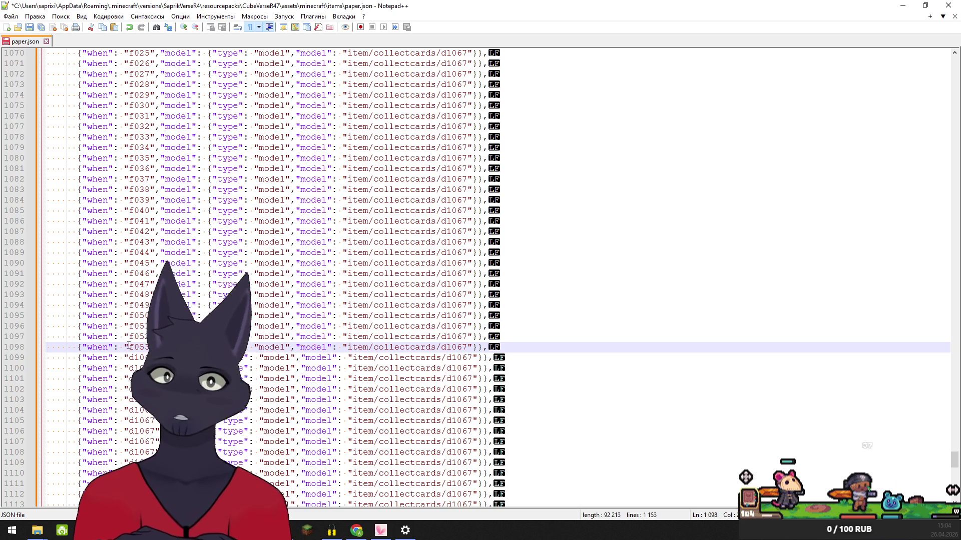
double_click(134, 358)
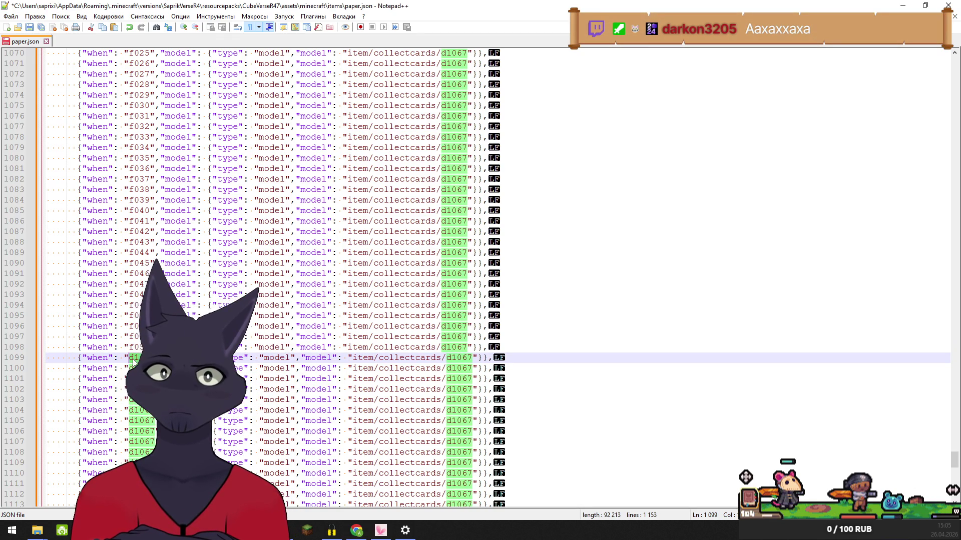
text(f0)
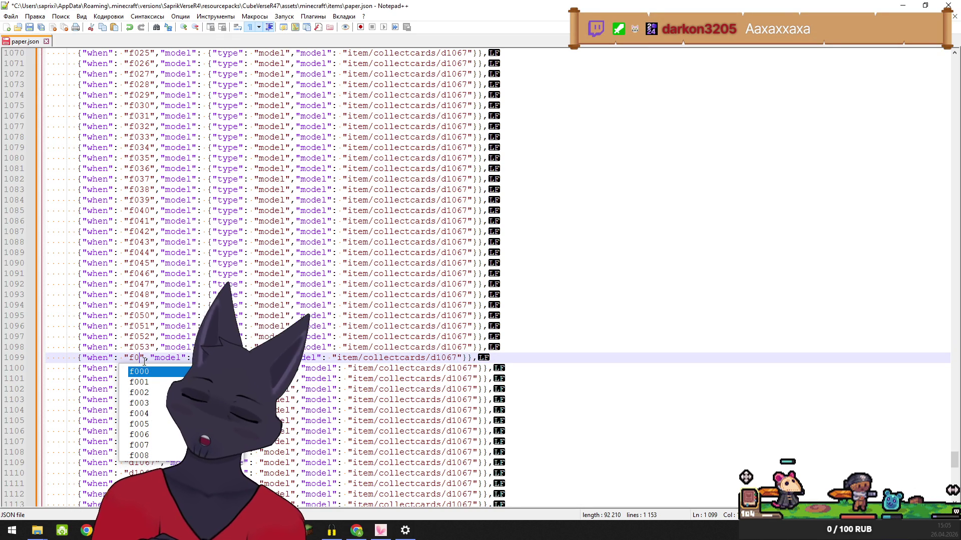
text(54)
double_click(141, 368)
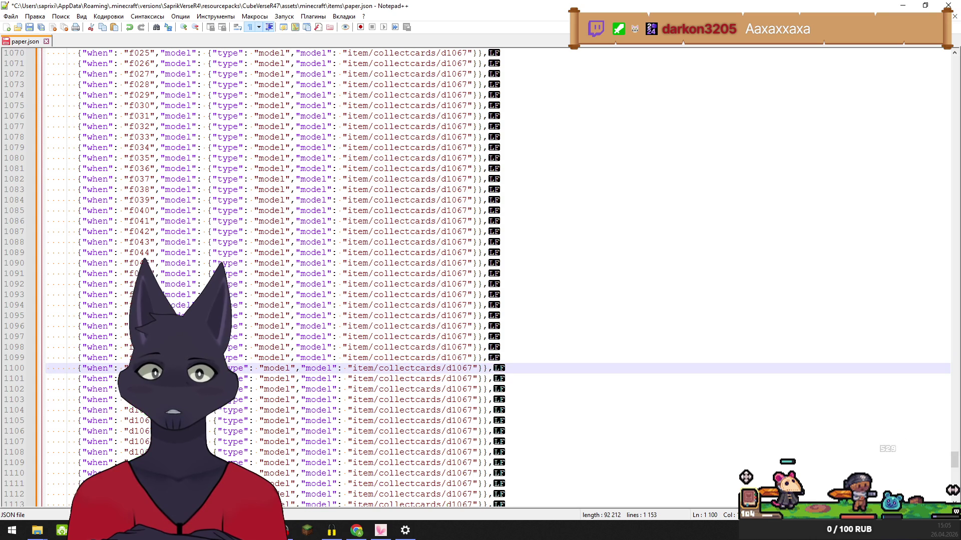
double_click(141, 368)
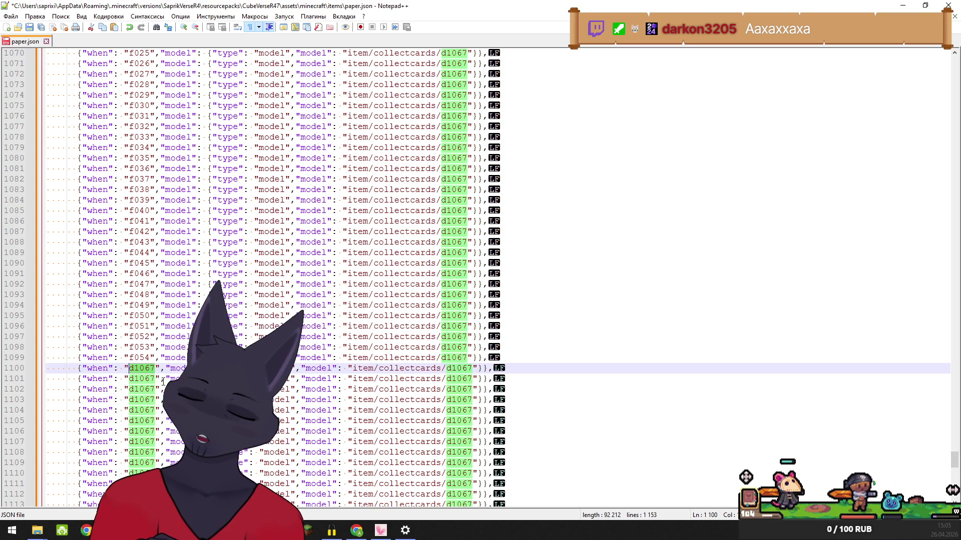
text(f)
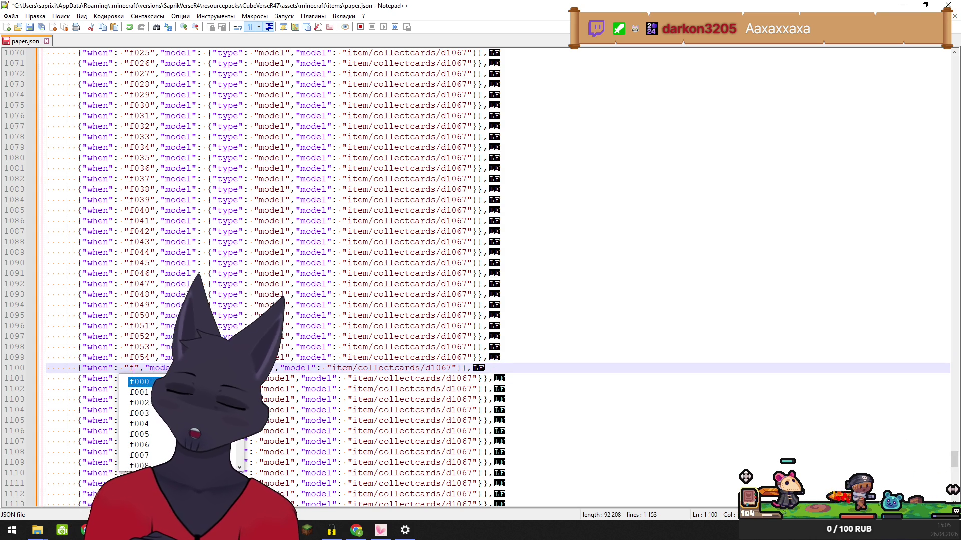
text(055)
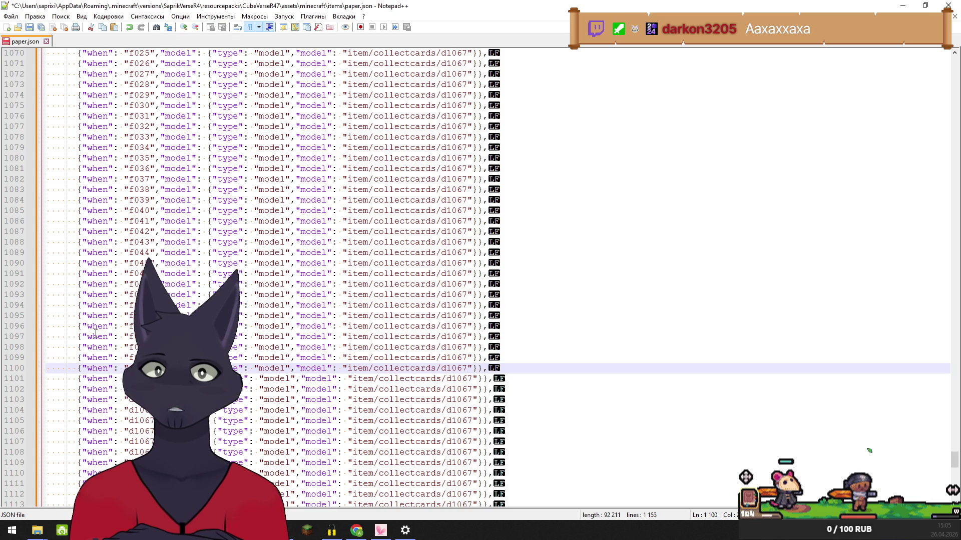
double_click(142, 378)
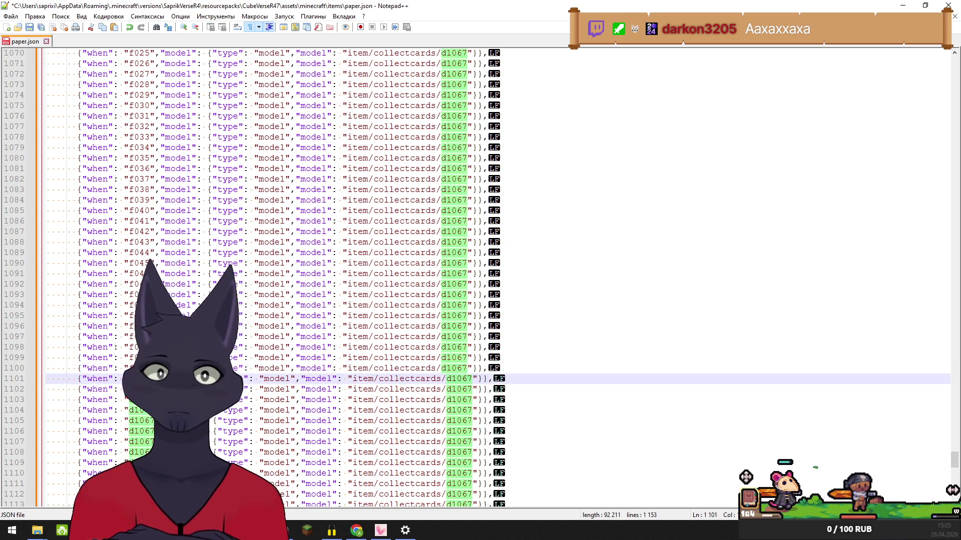
text(f)
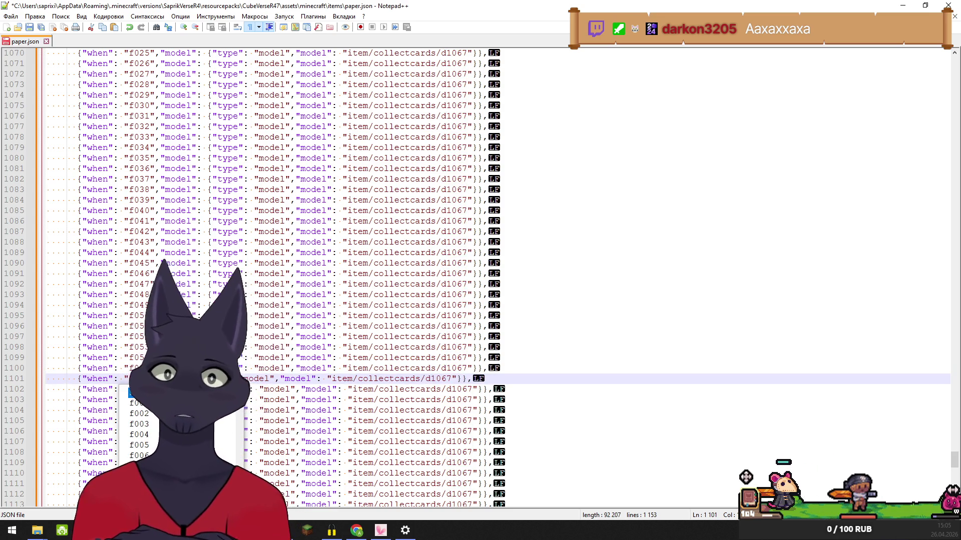
text(056)
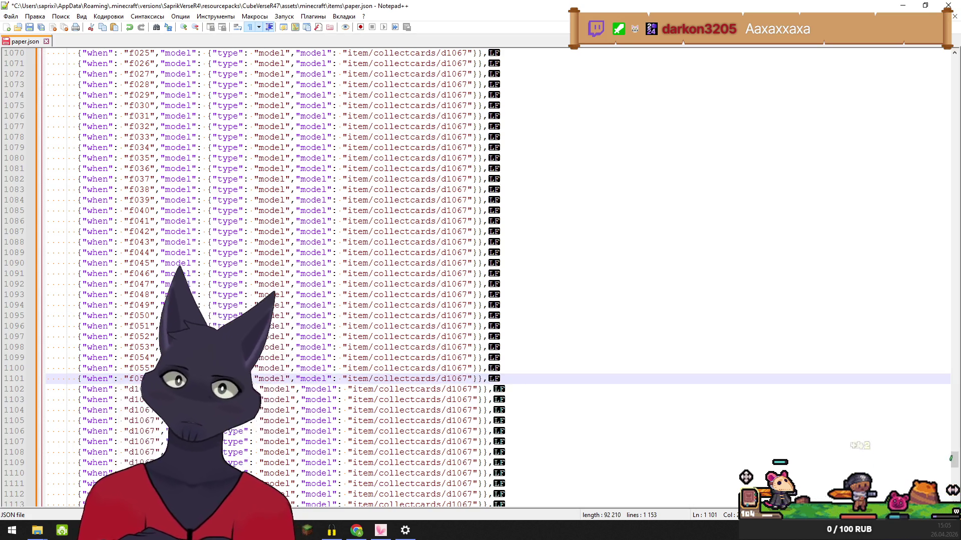
double_click(142, 389)
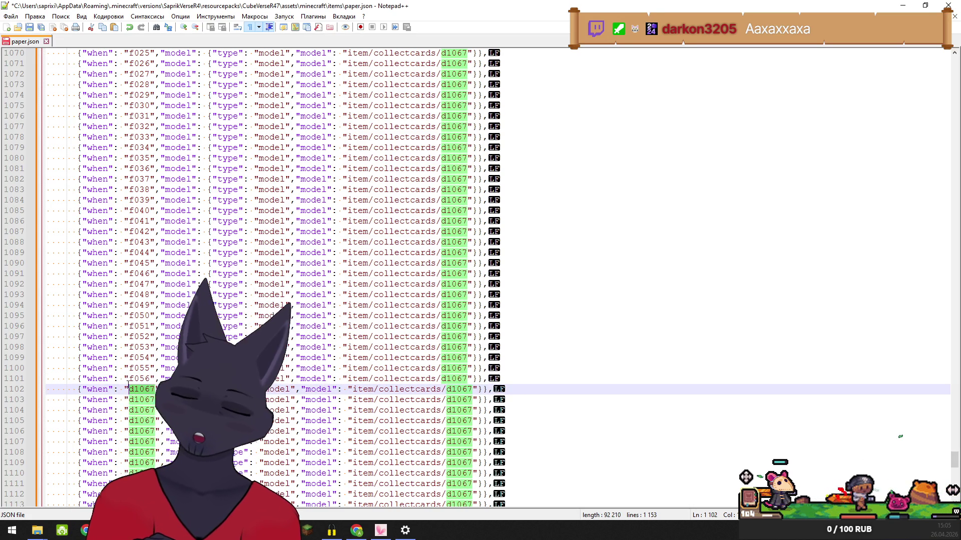
text(f0)
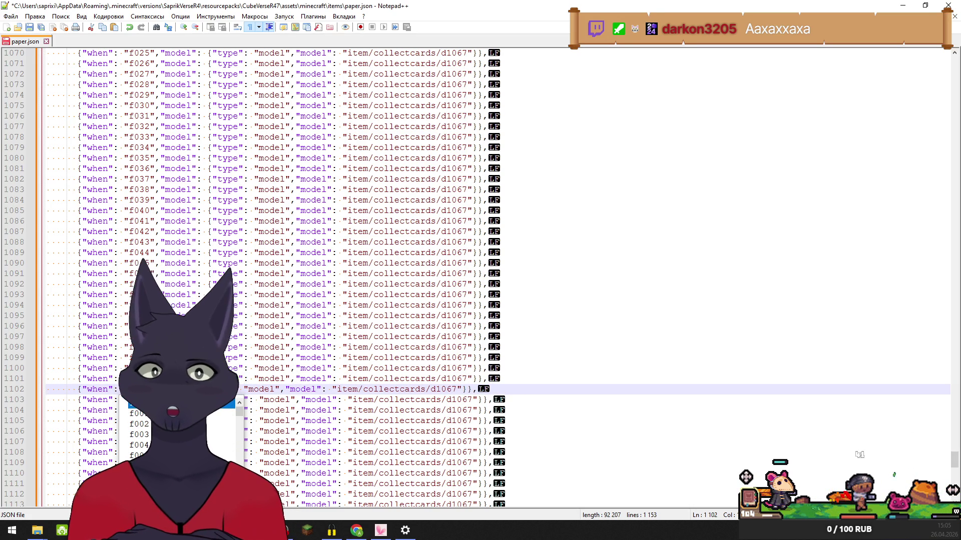
text(57)
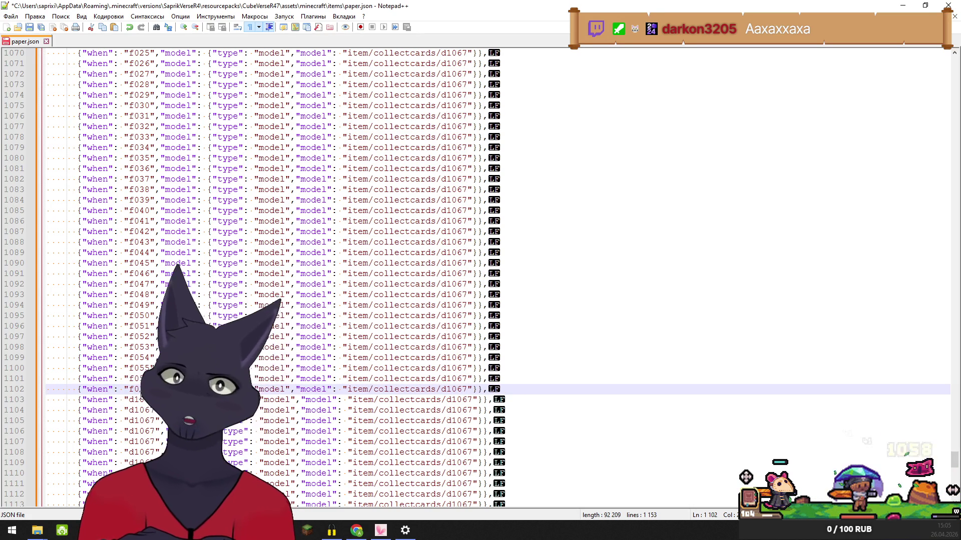
- Change lines 1103 and 1104 to f058 and f059
key(Down)
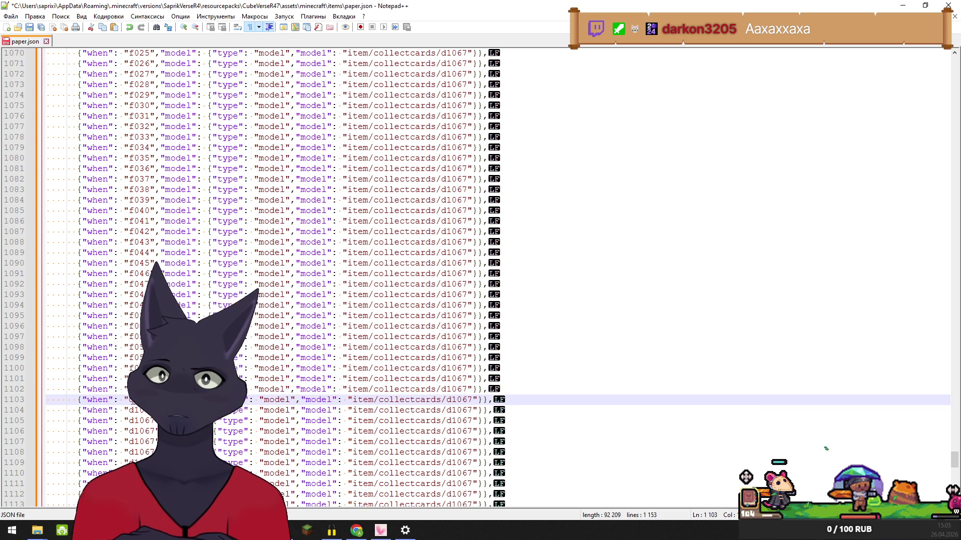
double_click(134, 400)
text(f)
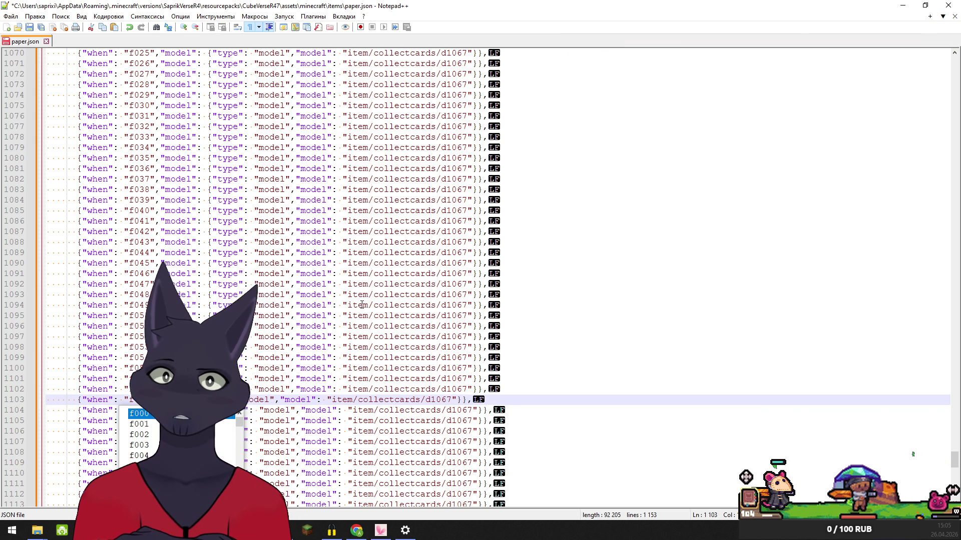
text(058)
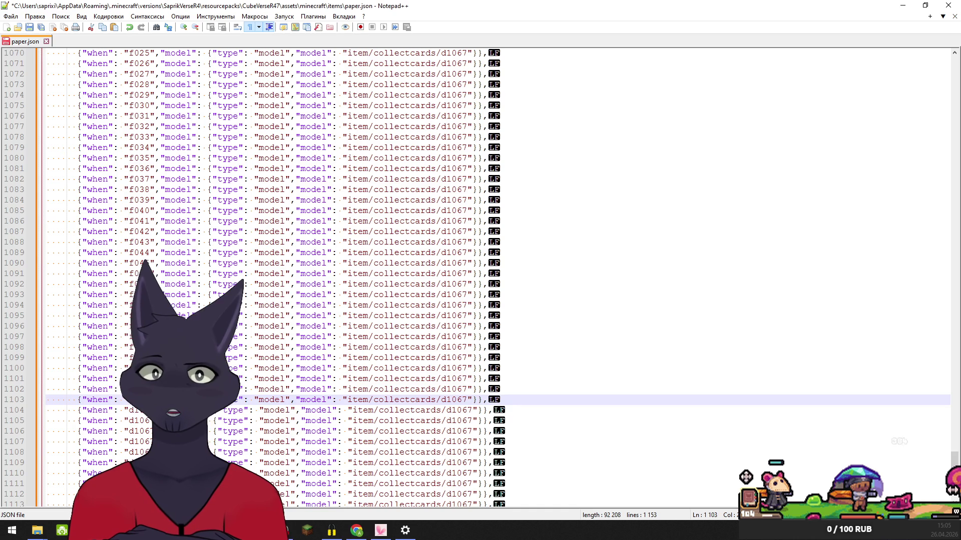
double_click(131, 411)
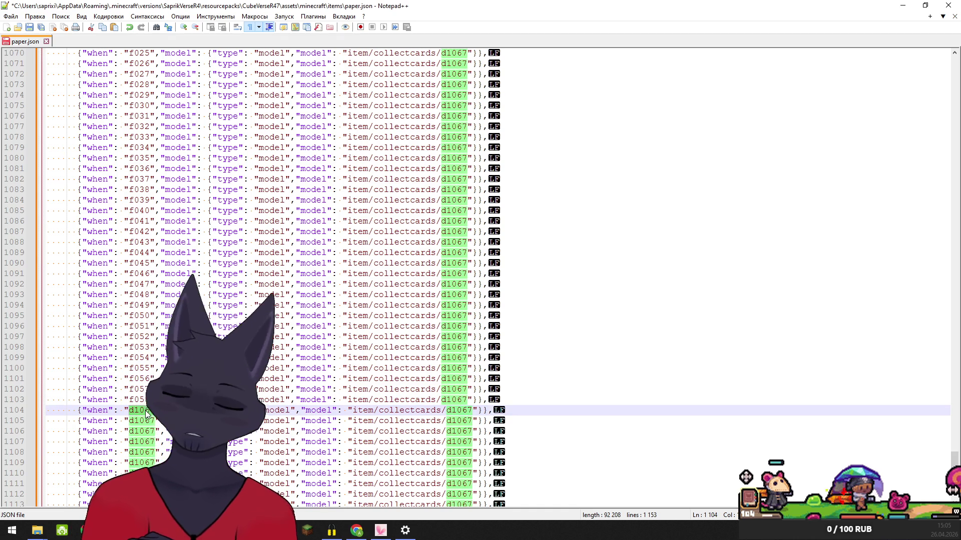
text(f)
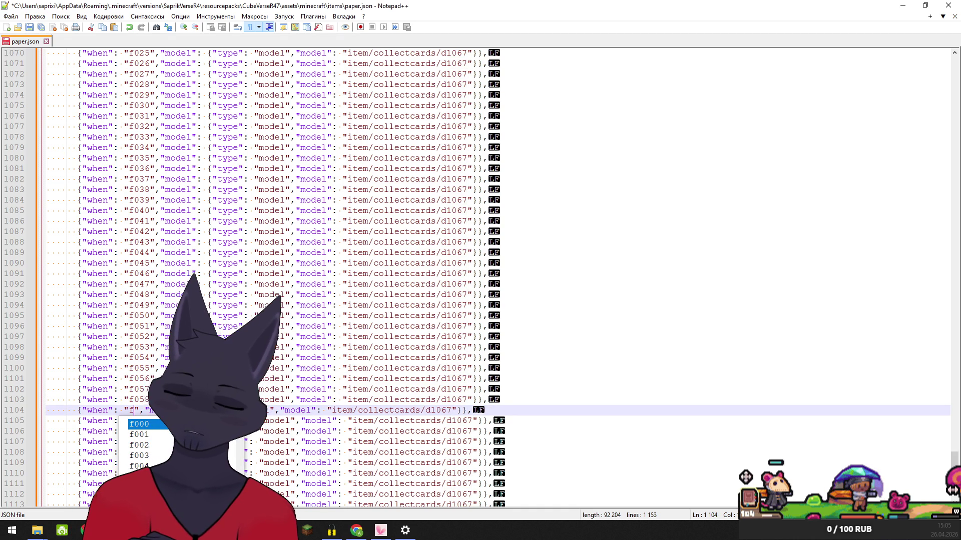
text(059)
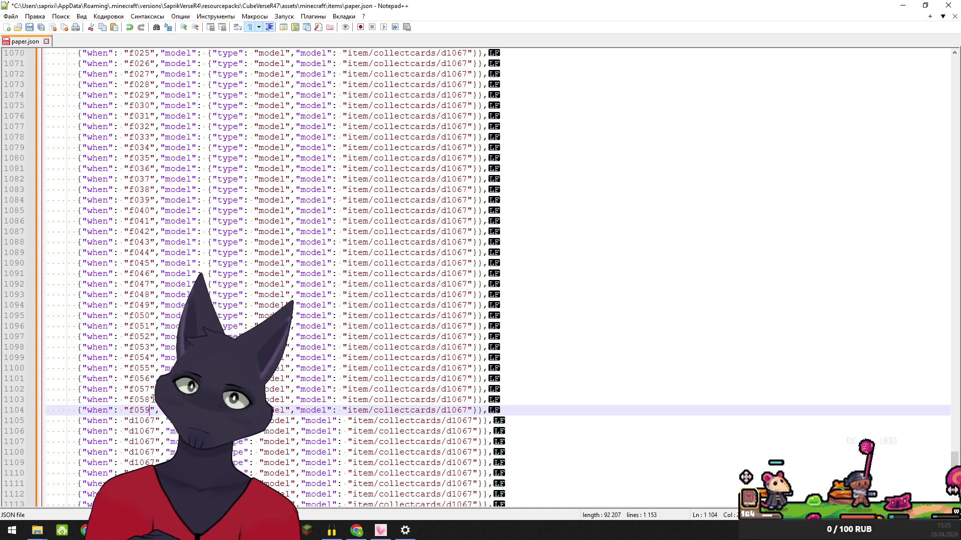
click(145, 421)
- Replace d1067 on lines 1105–1108 with f060, f061, f062 and f063
double_click(145, 421)
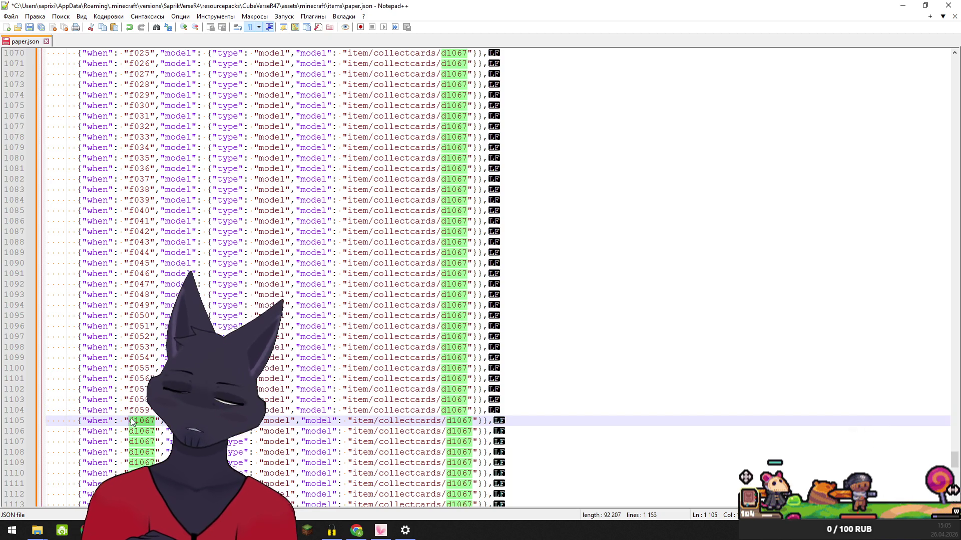
text(f)
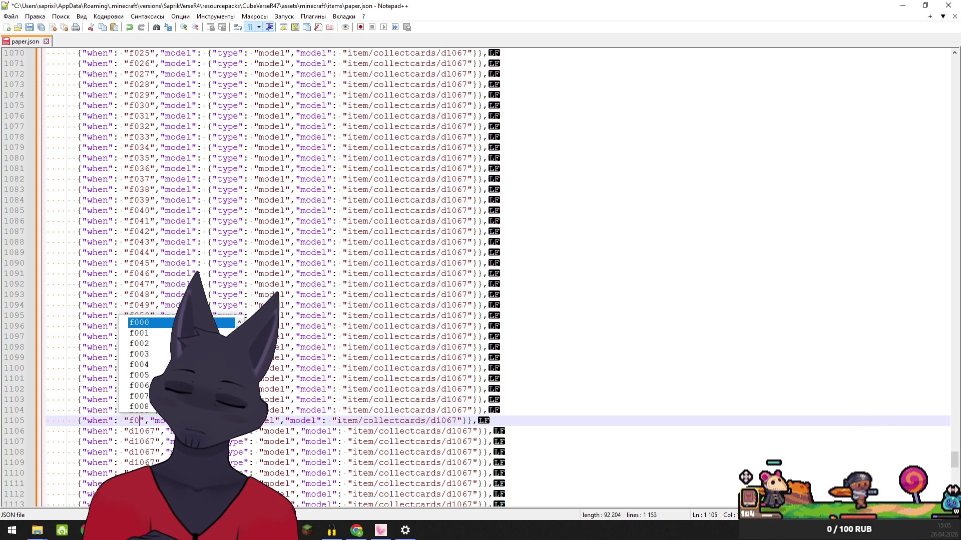
text(060)
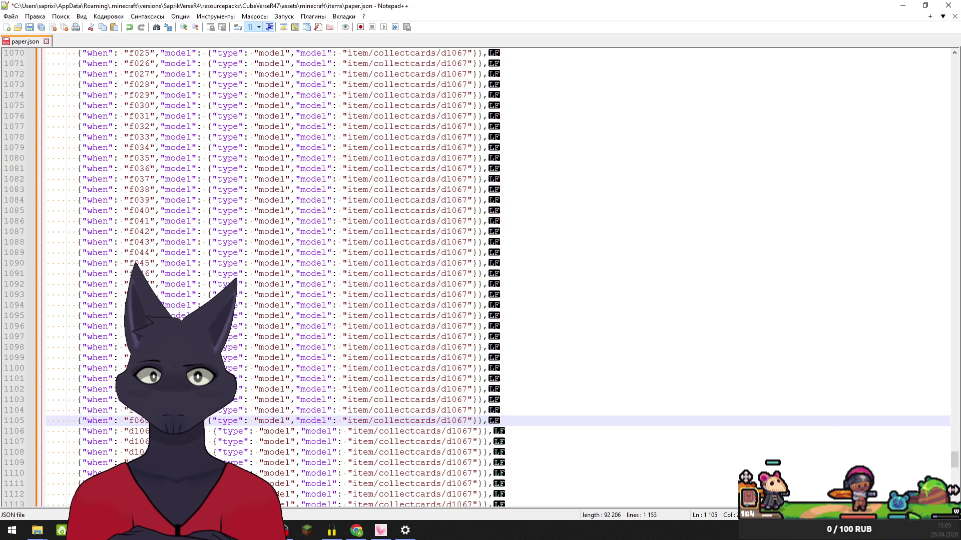
double_click(134, 432)
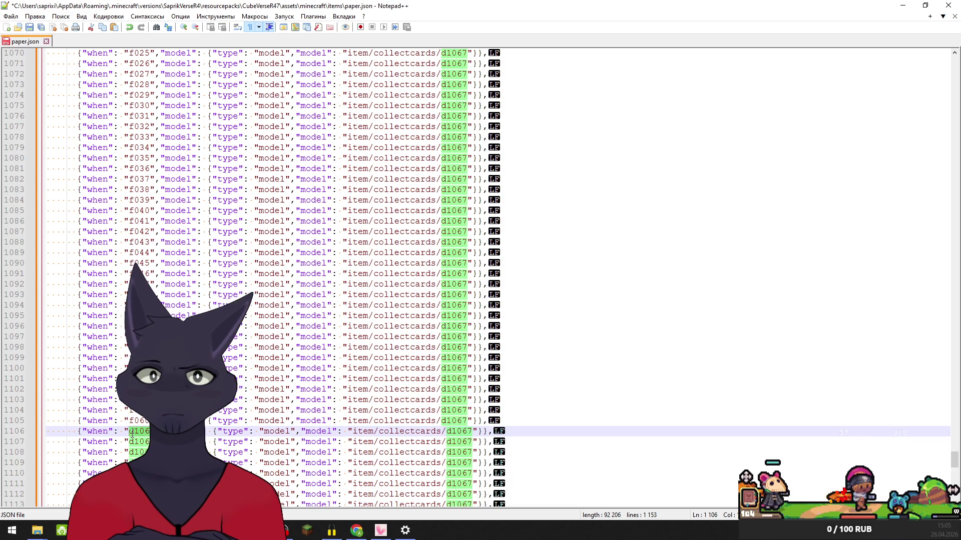
text(f06)
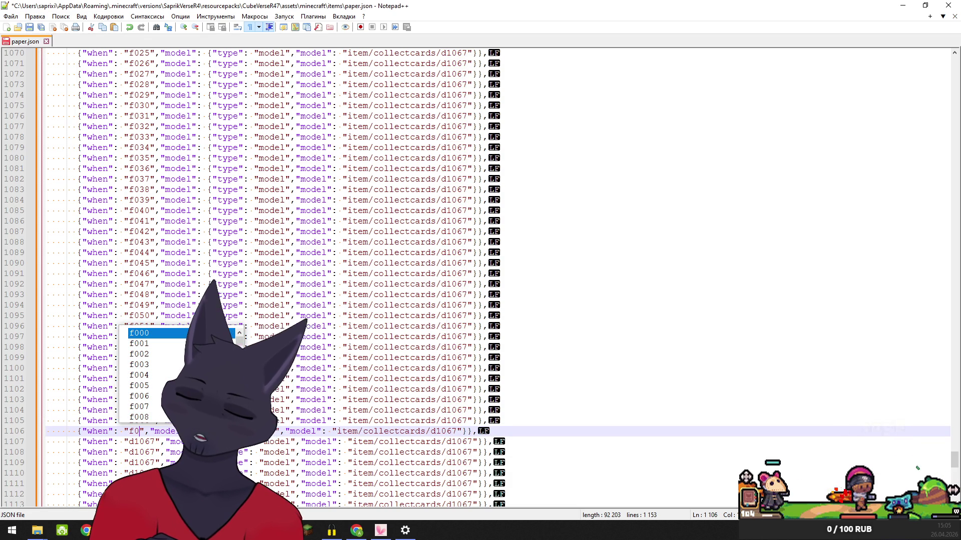
text(1)
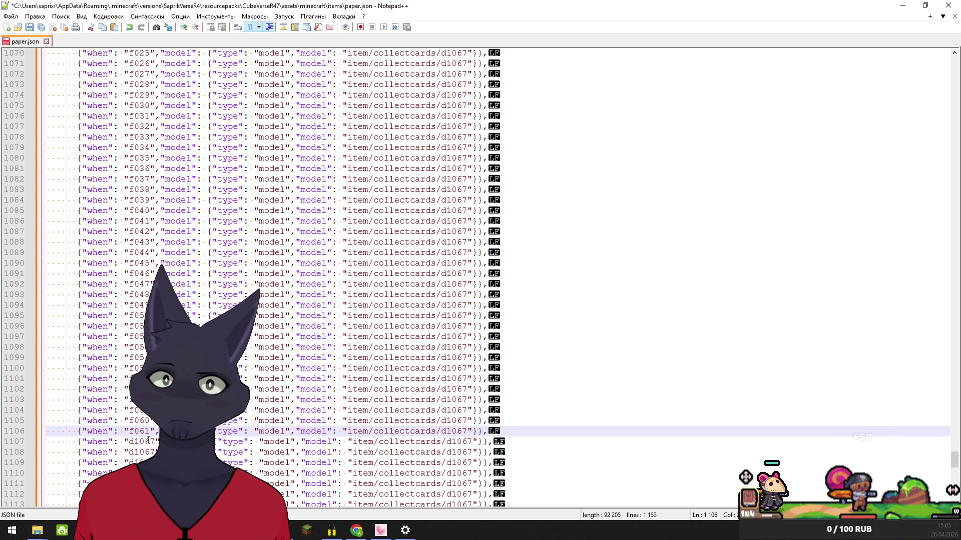
double_click(131, 442)
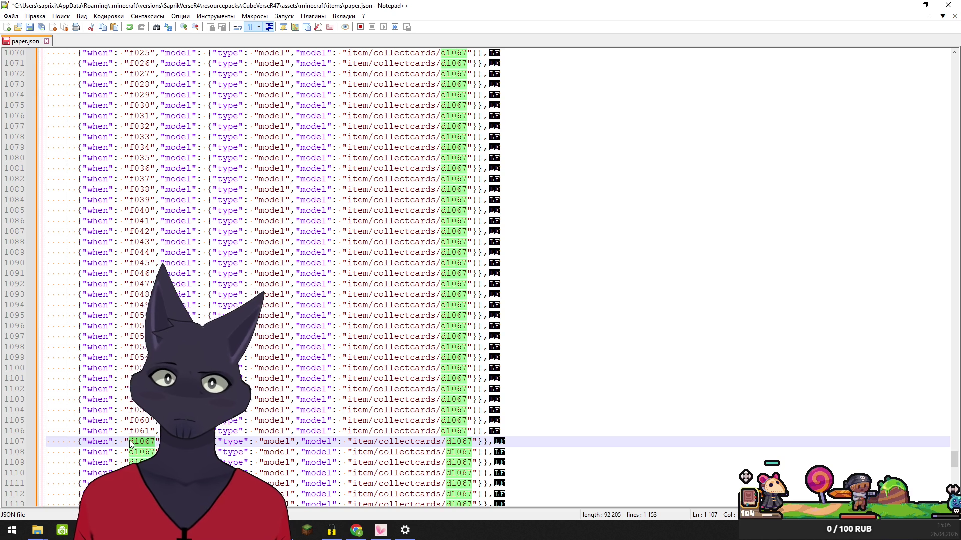
text(f)
text(062)
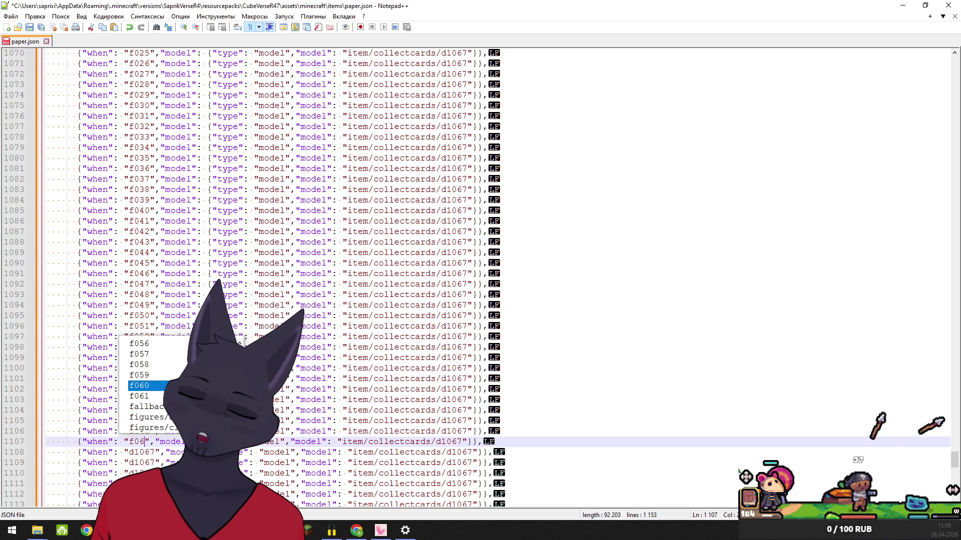
double_click(155, 453)
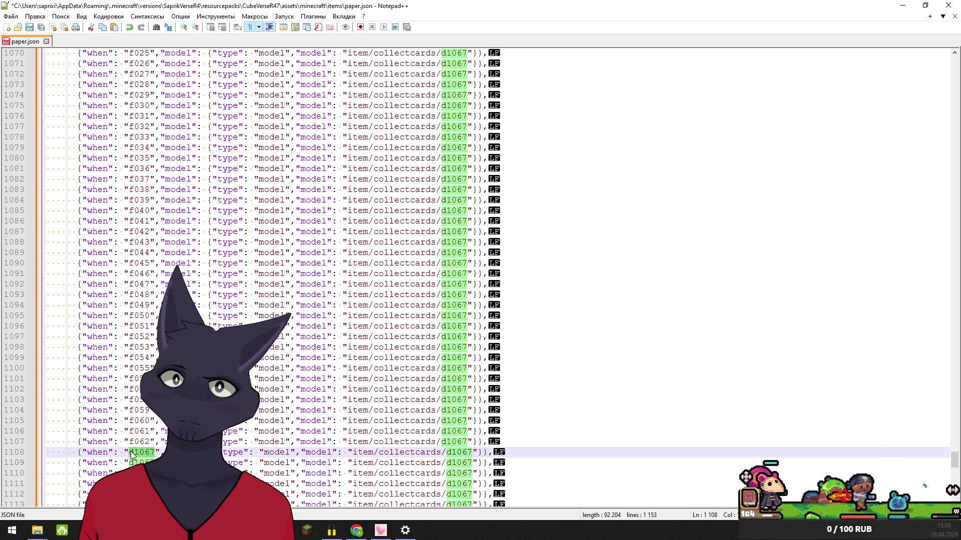
text(f0)
text(63)
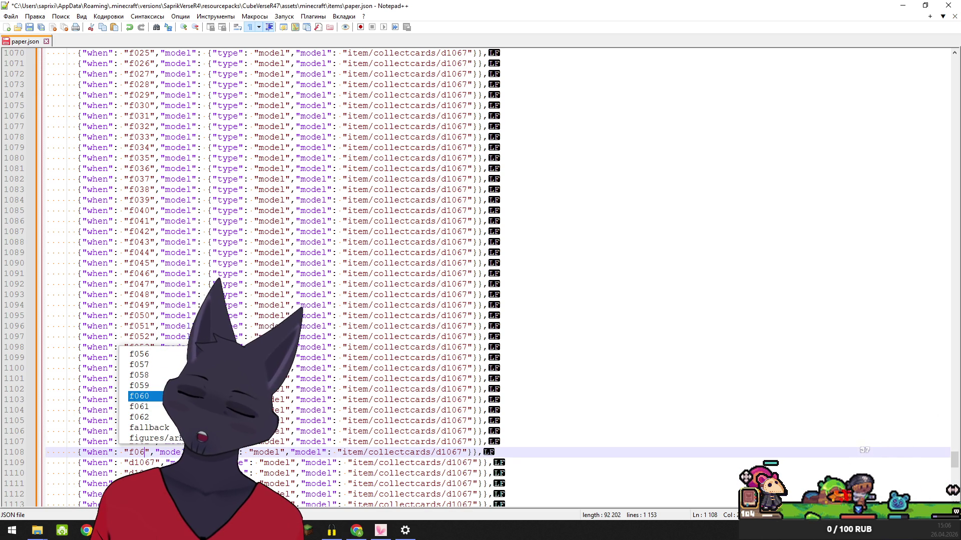
- Replace d1067 on lines 1109–1112 with f064, f065, f066 and f067
double_click(142, 462)
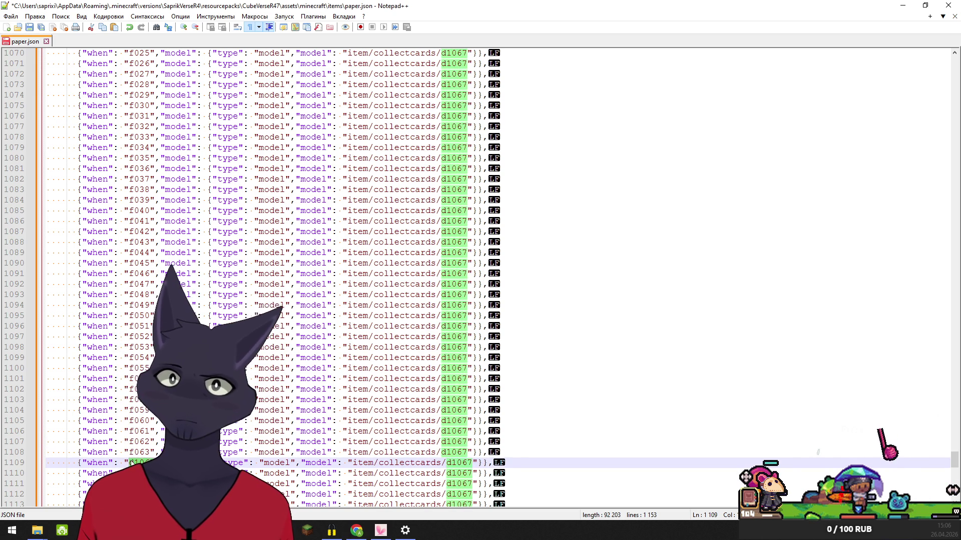
text(f0)
text(64)
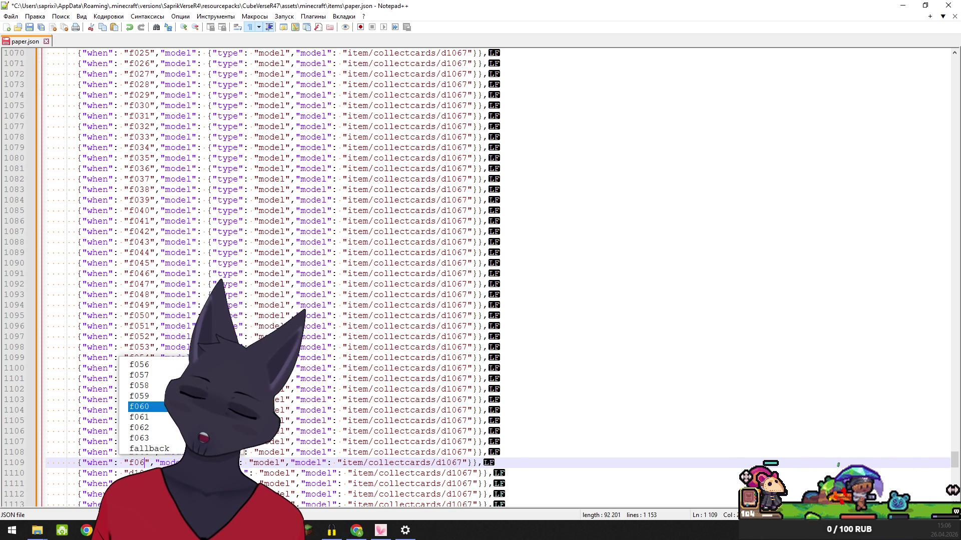
double_click(129, 473)
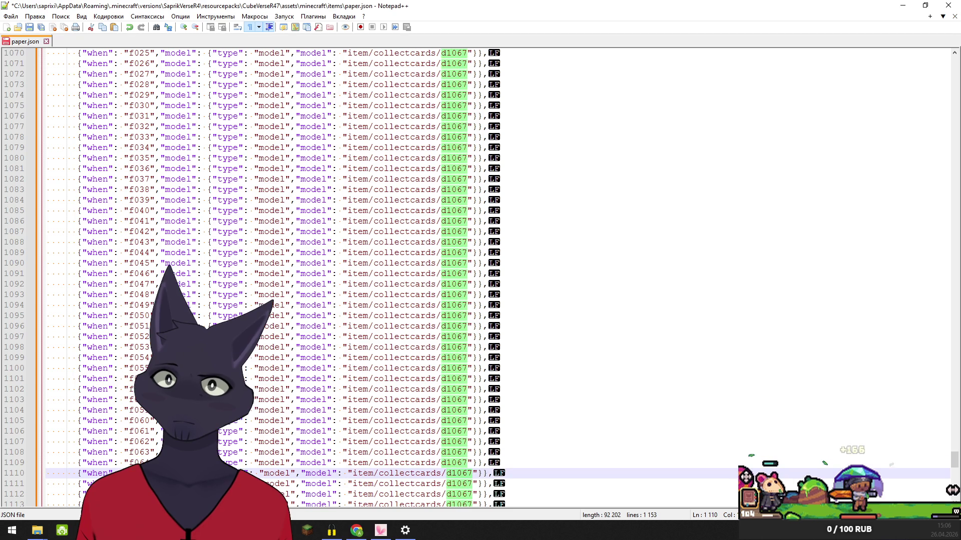
text(f065)
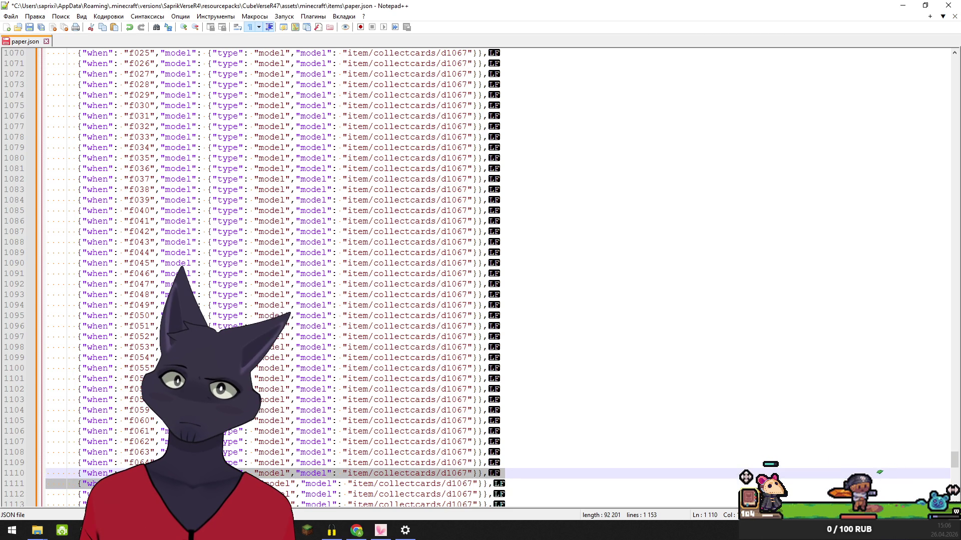
double_click(129, 483)
text(f06)
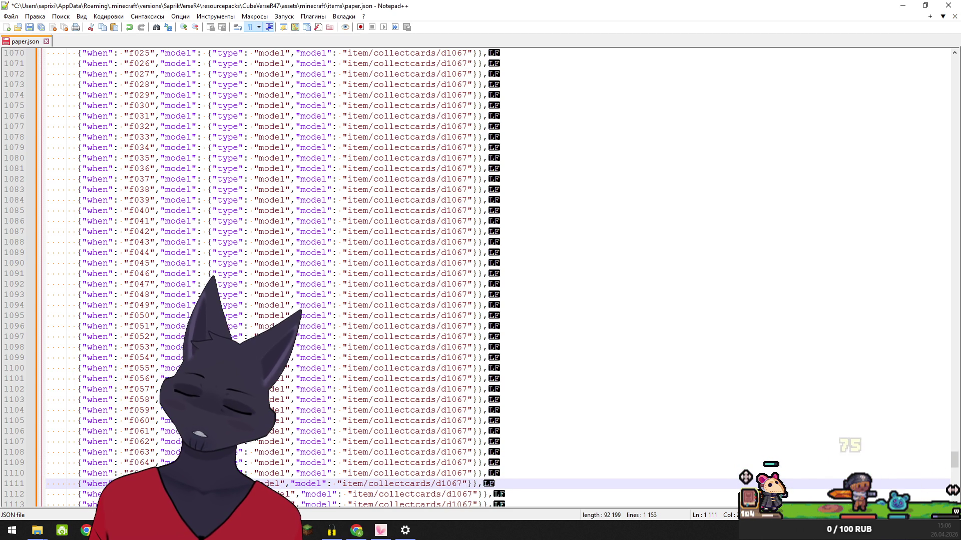
text(6)
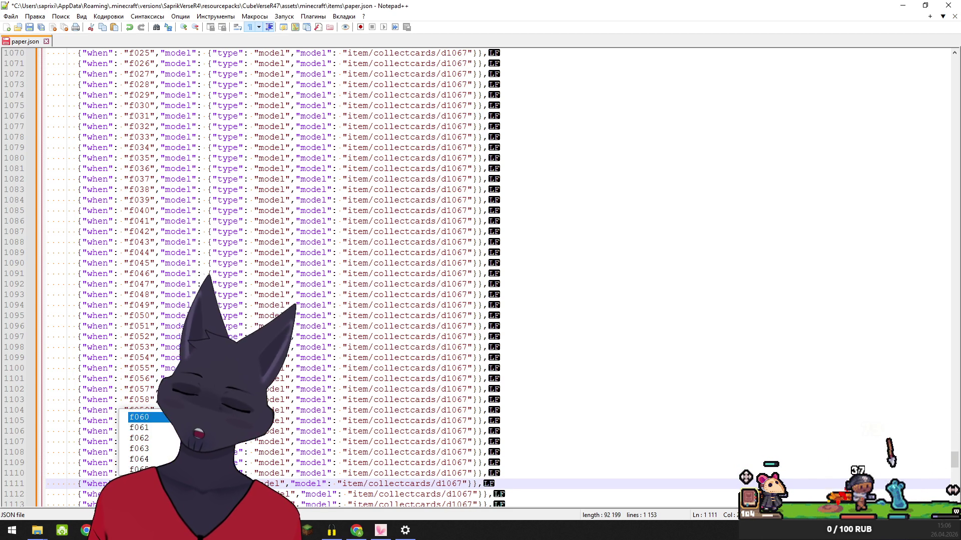
double_click(129, 494)
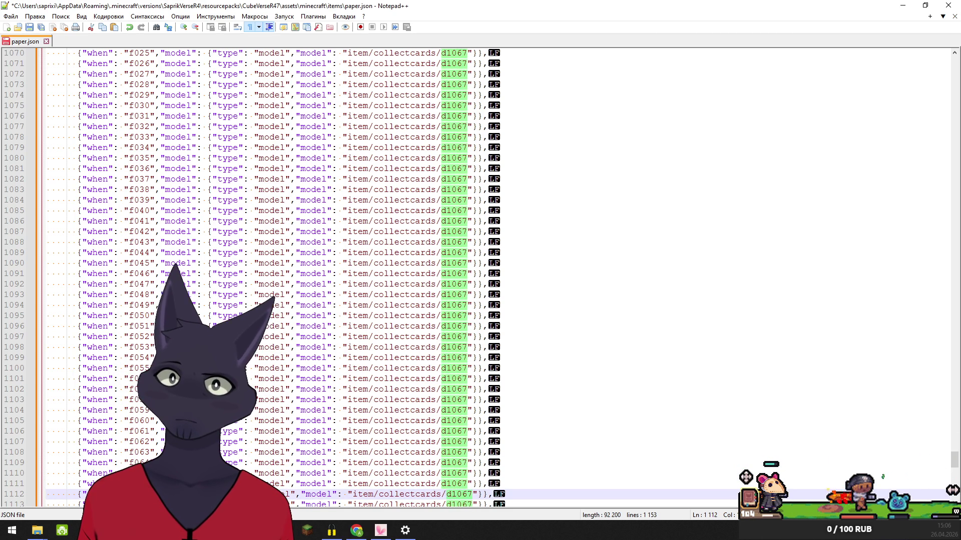
text(f067)
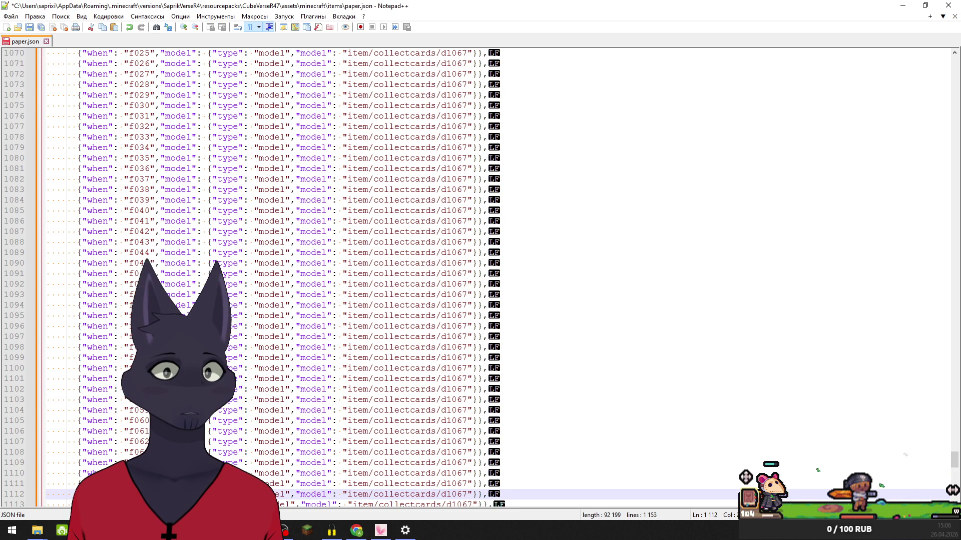
scroll(475, 278, down, 5)
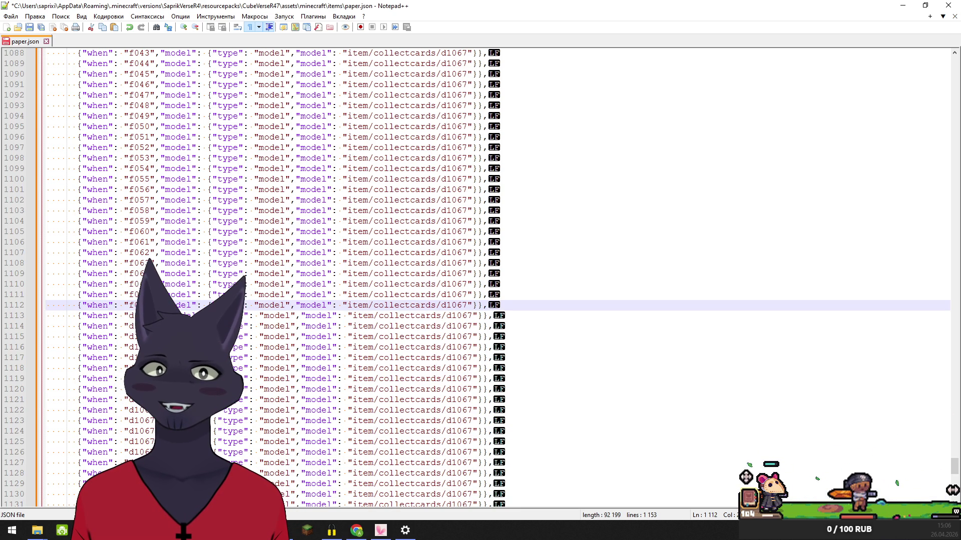
- Change lines 1113 and 1114 to f068 and f069, then start typing over line 1115's d1067
click(131, 316)
double_click(130, 316)
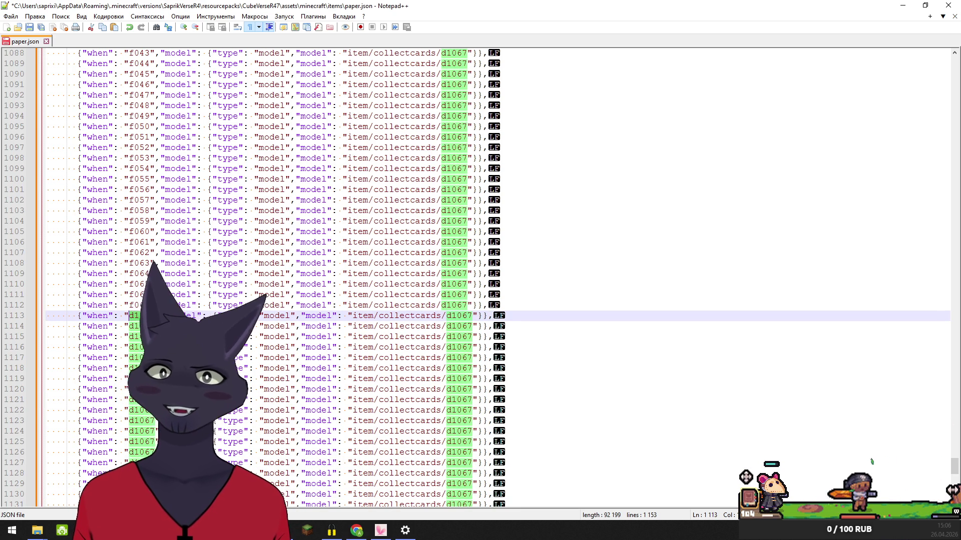
text(f06)
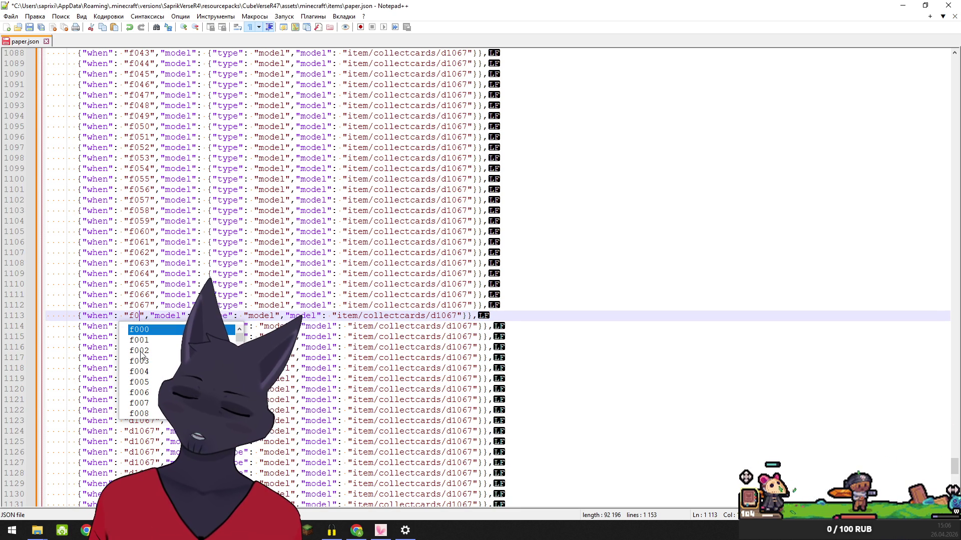
text(8)
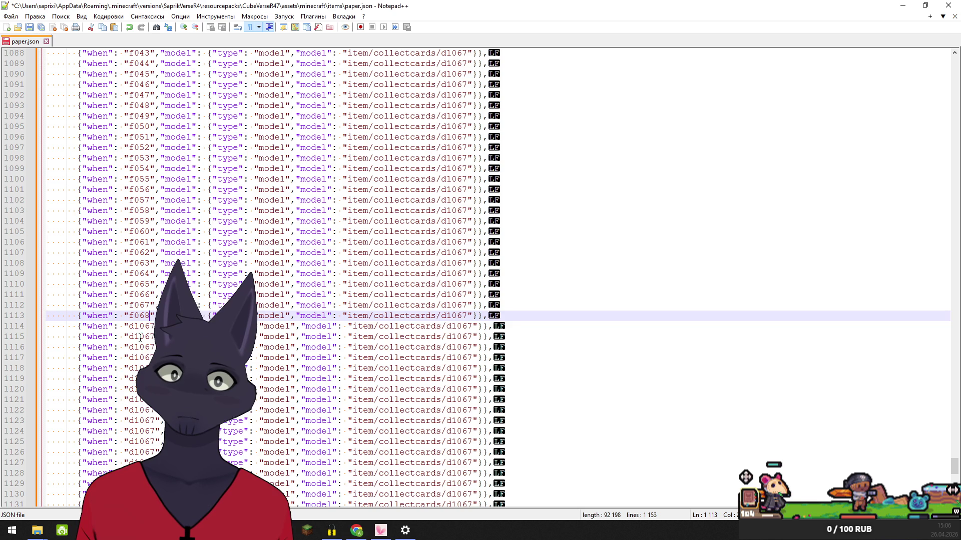
scroll(480, 278, down, 4)
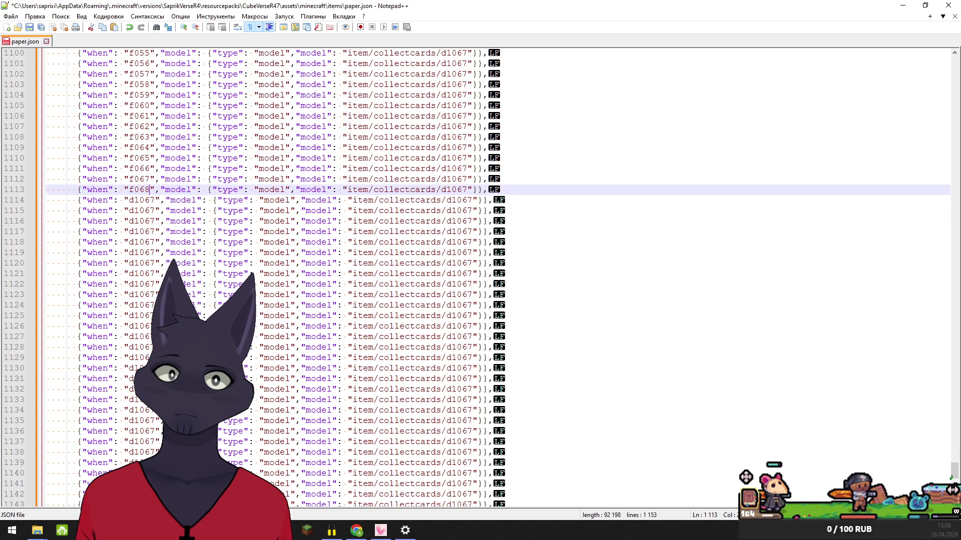
double_click(157, 200)
text(f)
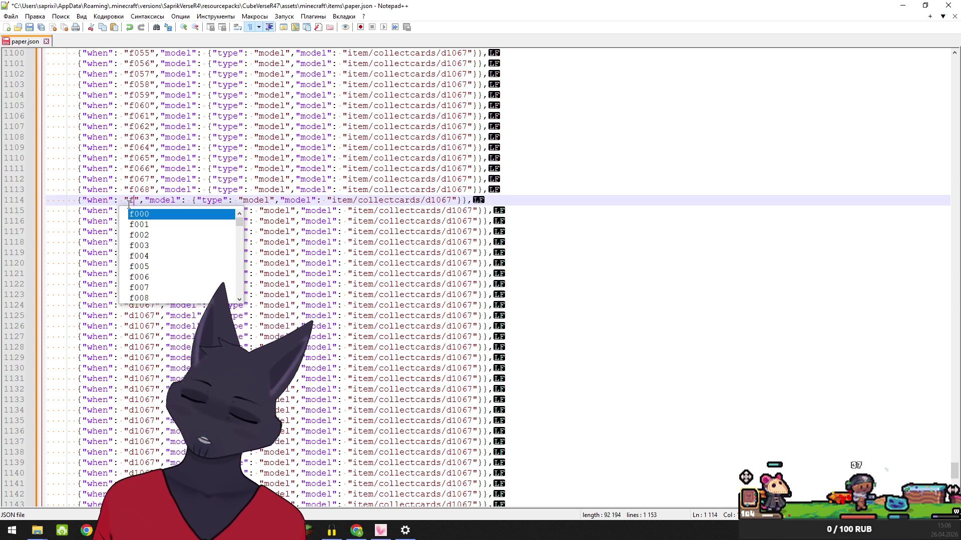
text(069)
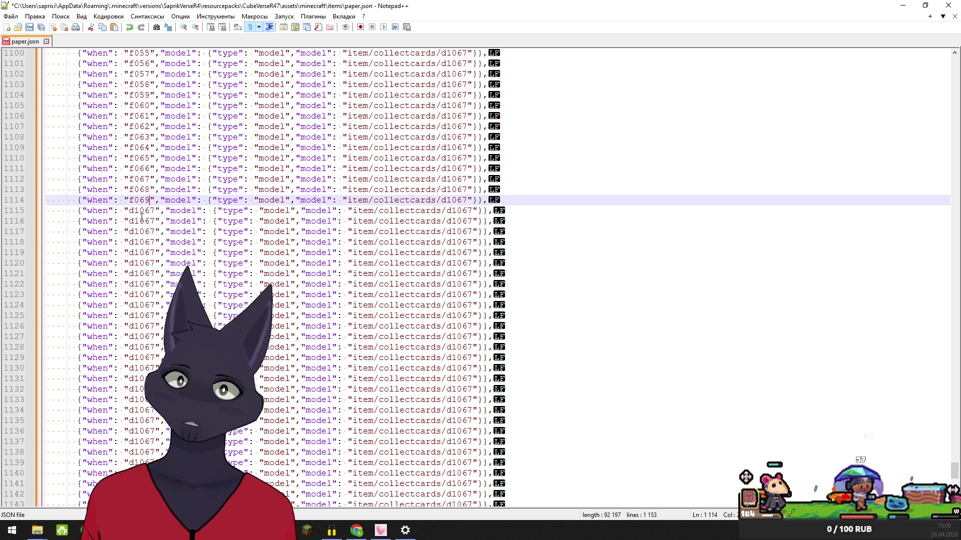
double_click(129, 210)
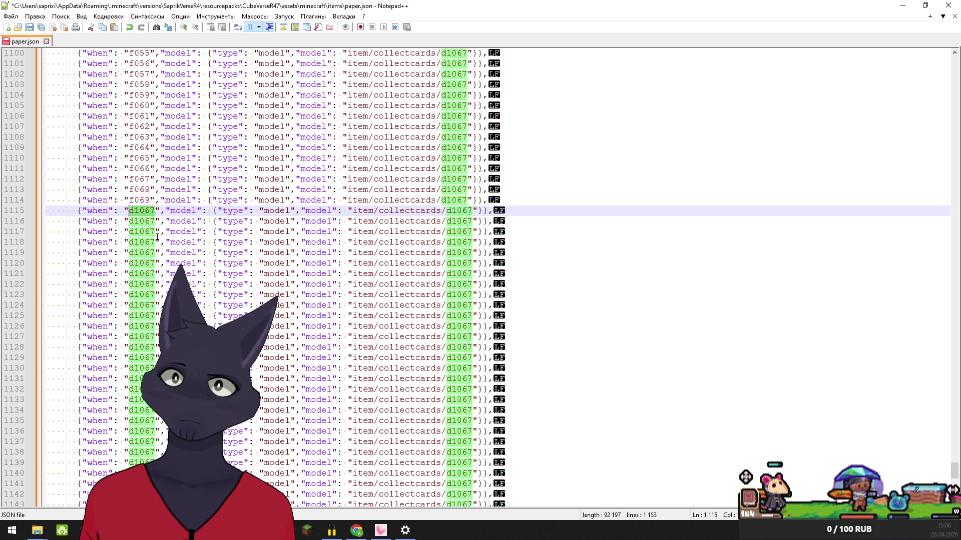
text(f)
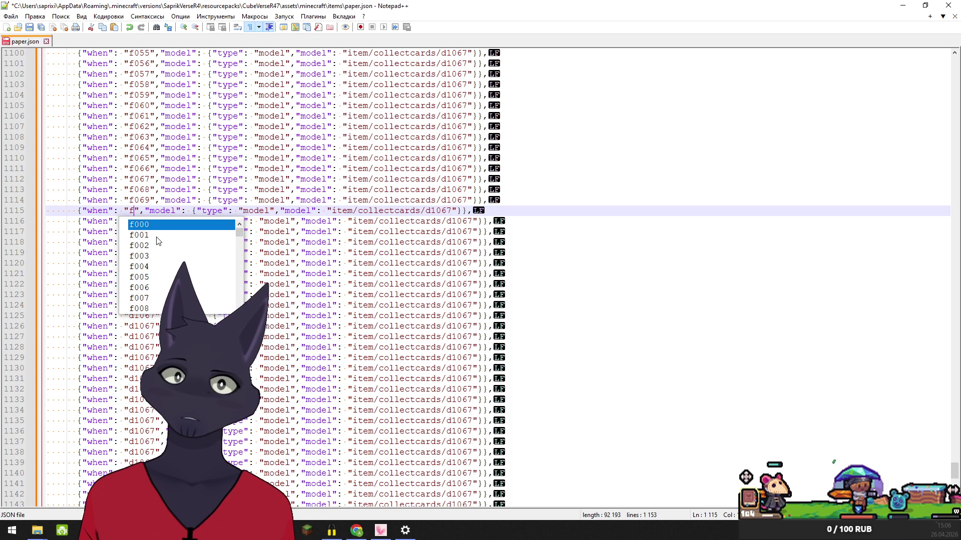